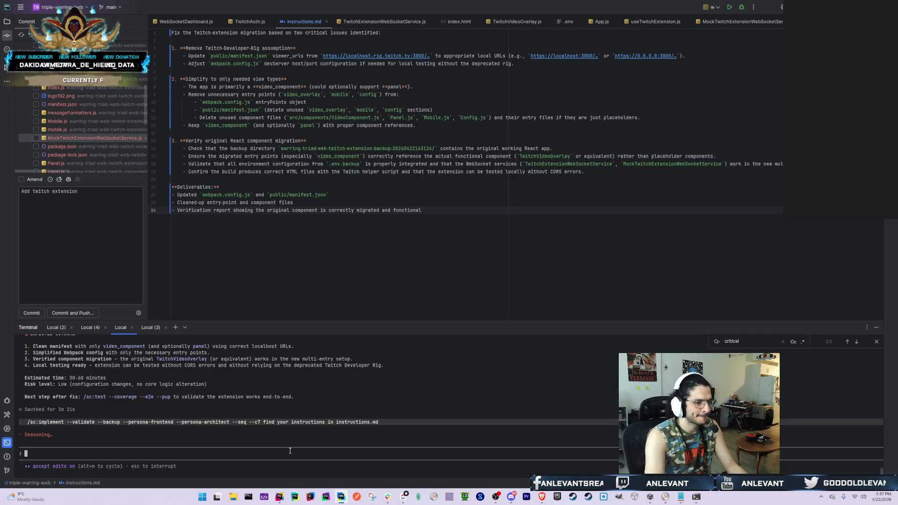
Open the TripleWarring project from Unity Hub and go to the await connectTask line in TwitchBridgeController.cs
click(659, 497)
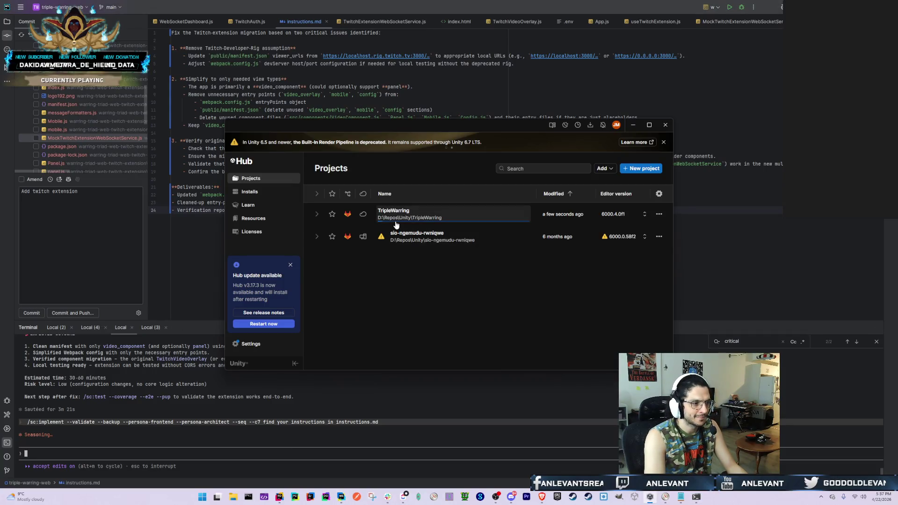
click(276, 498)
key(Up)
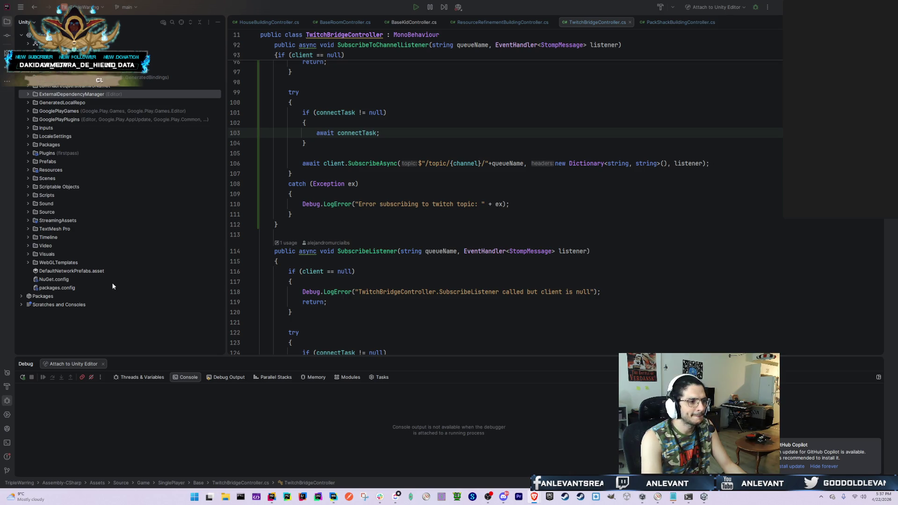
Dismiss the Copilot update notice, open a PowerShell terminal, and close BaseKidController.cs
click(299, 332)
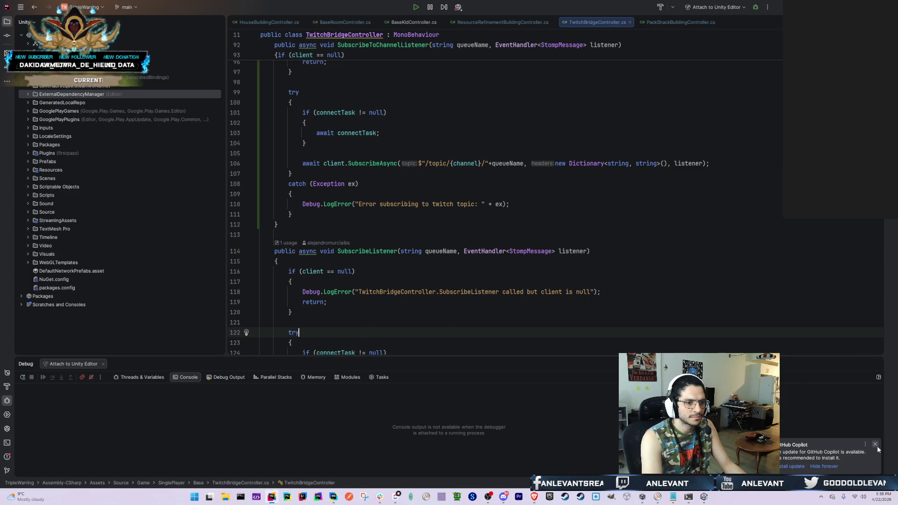
click(827, 467)
click(8, 444)
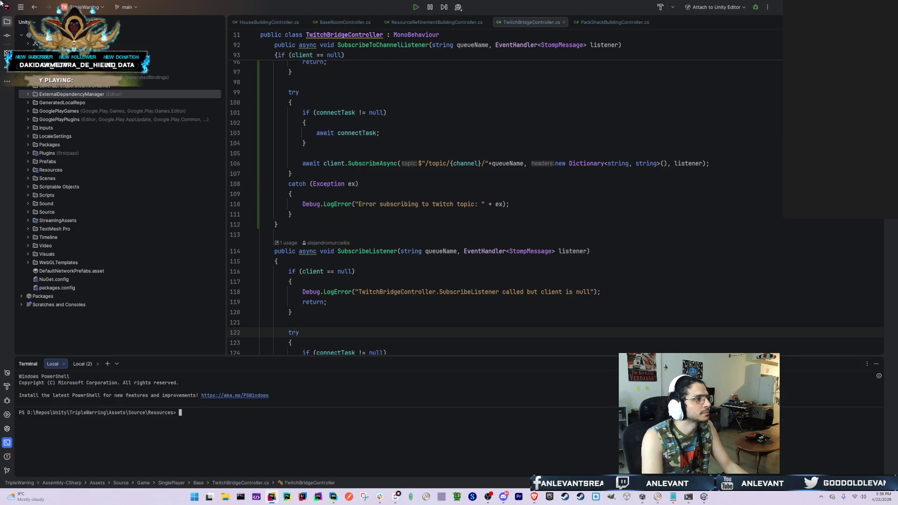
middle_click(420, 23)
Review the TwitchBridgeController and TwitchConnectionButtonController diffs and include all 9 changed files in the commit
click(7, 37)
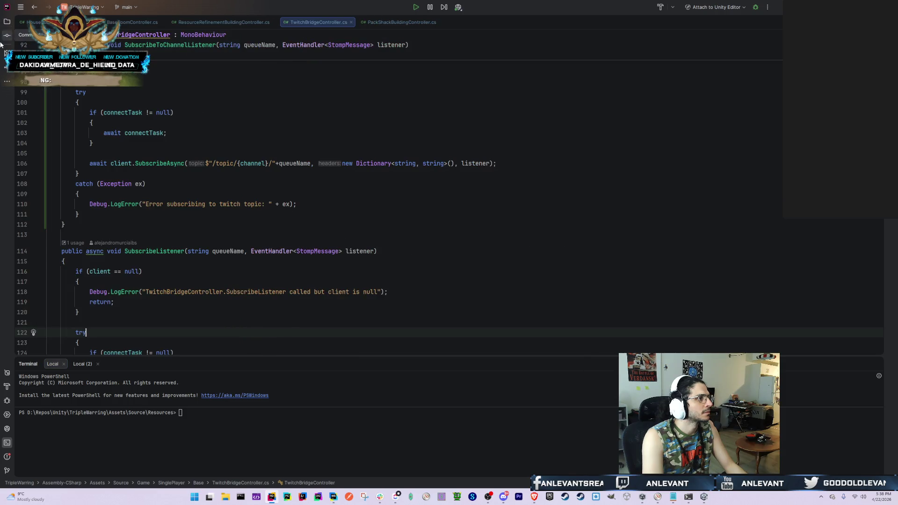
click(183, 56)
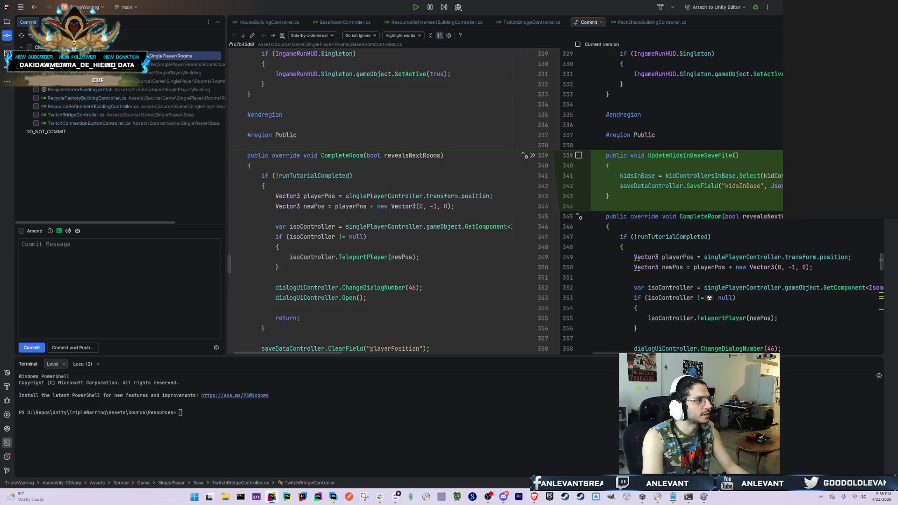
click(106, 112)
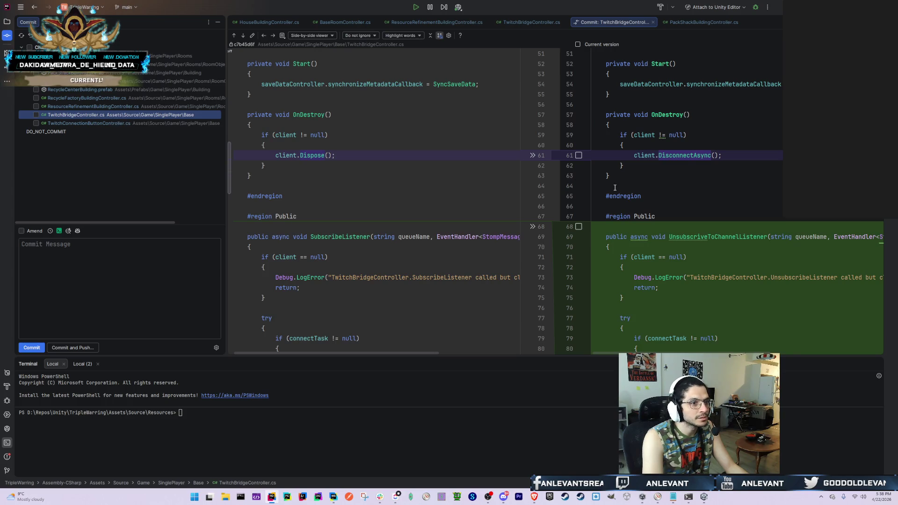
click(130, 124)
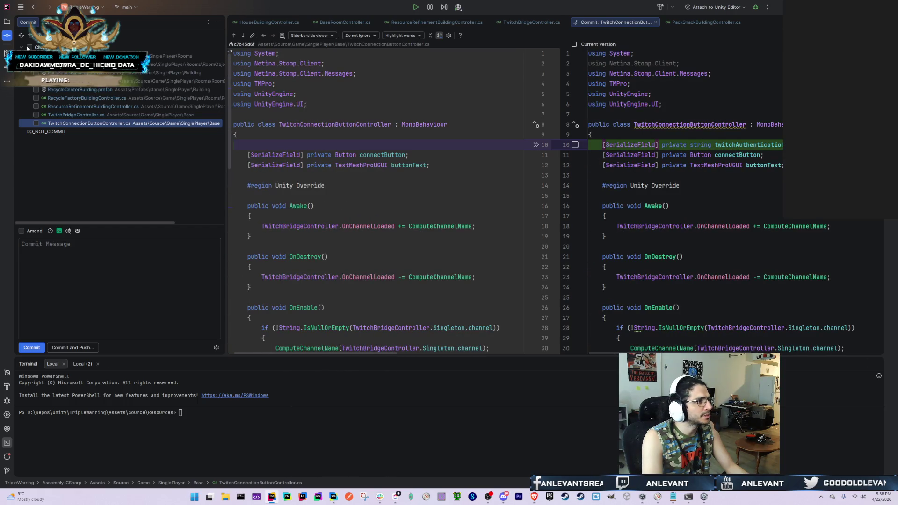
click(29, 48)
click(167, 290)
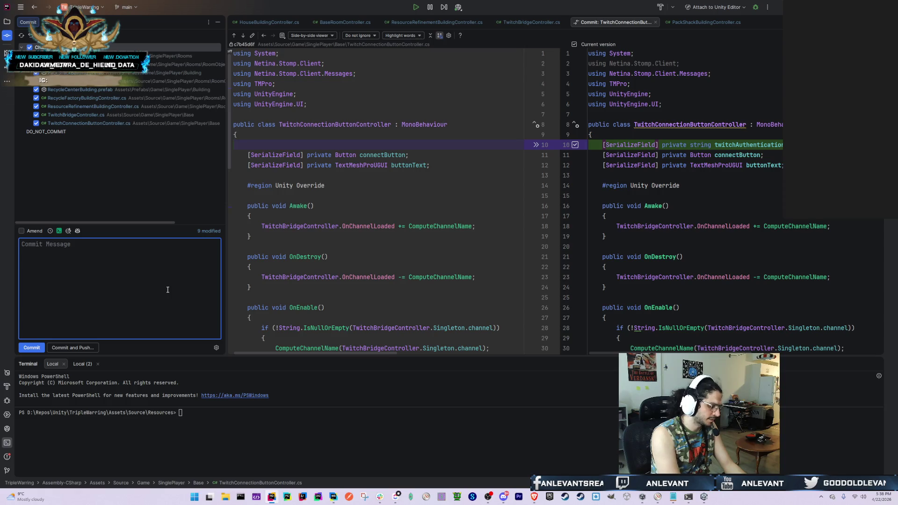
Write 'Fix kids not boosting buildings enough when they already had houses and save file was loaded'
text(Ad)
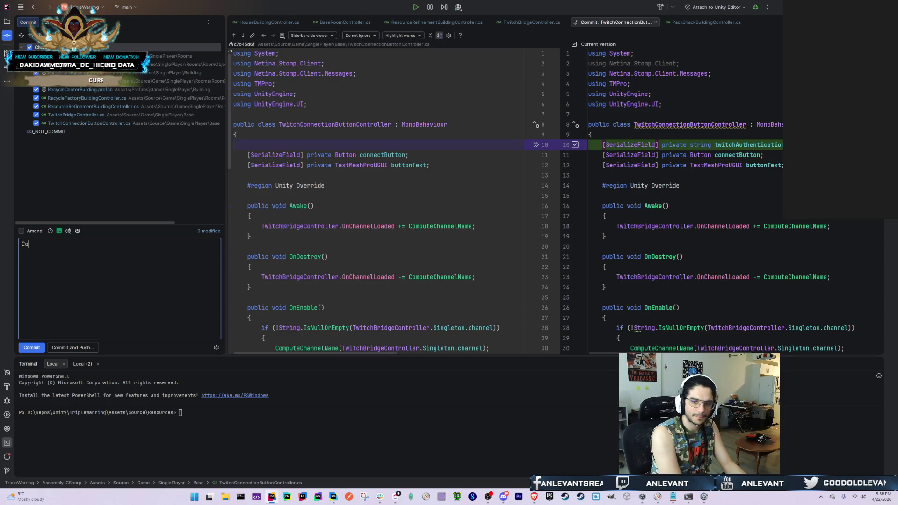
key(BackSpace)
key(BackSpace)
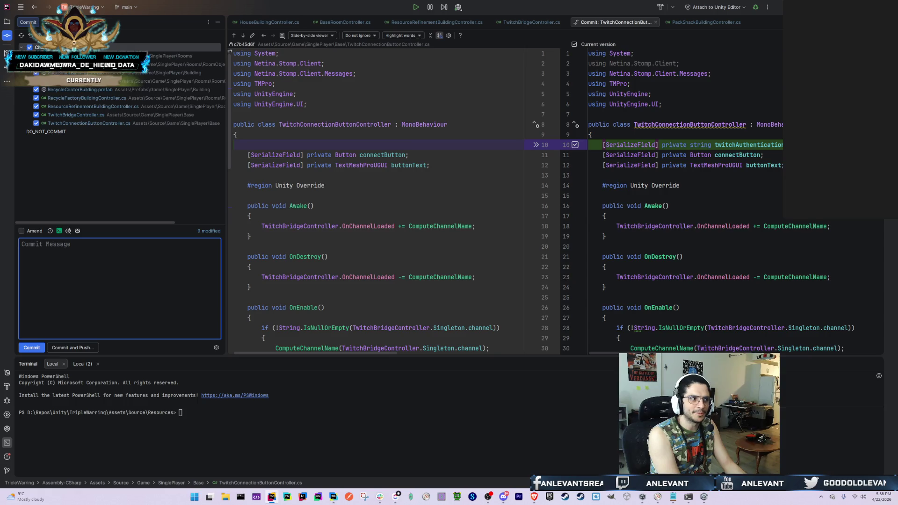
text(Fi)
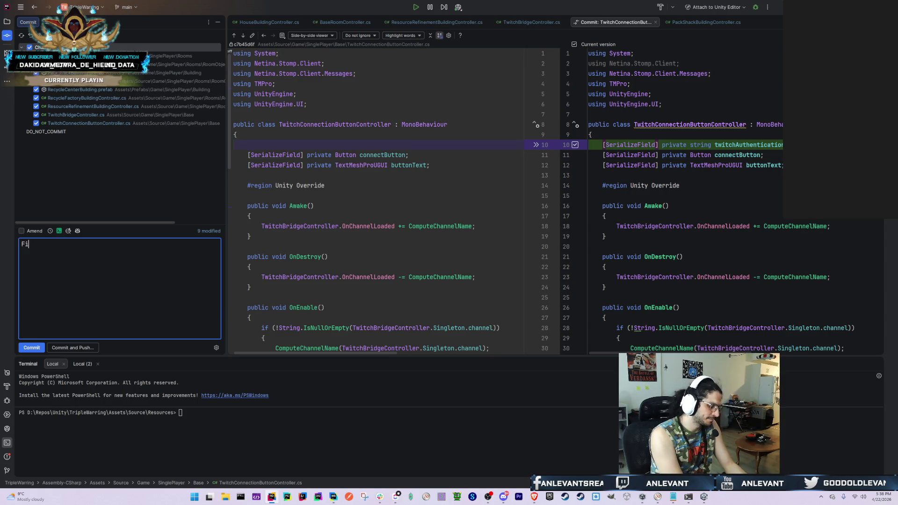
text(x kids )
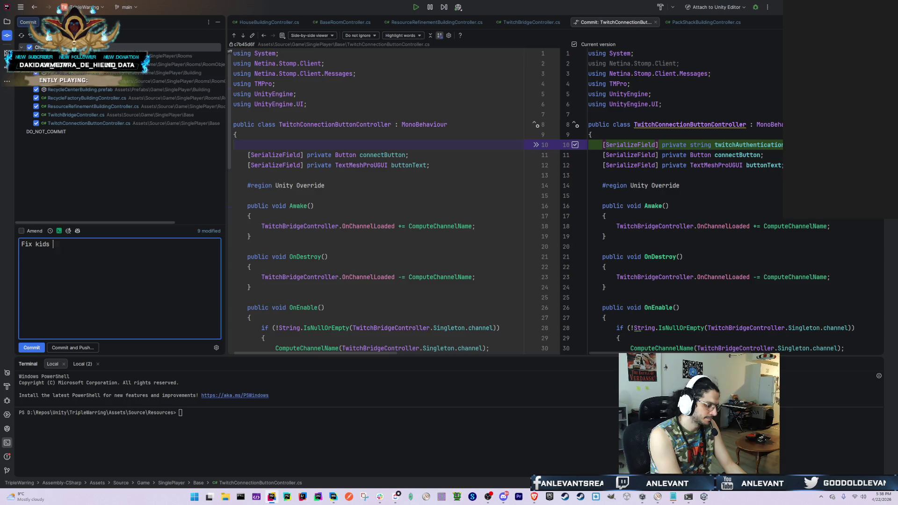
text(not ha)
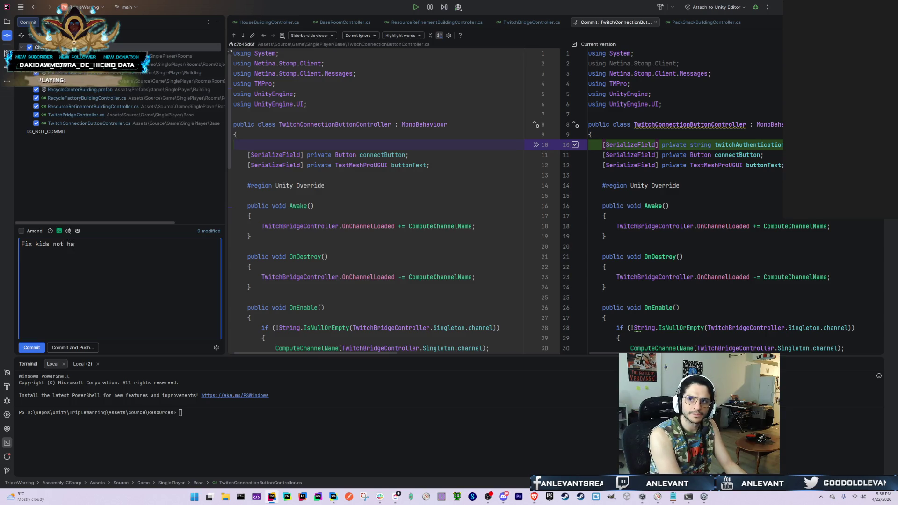
key(BackSpace)
key(BackSpace)
text(bo)
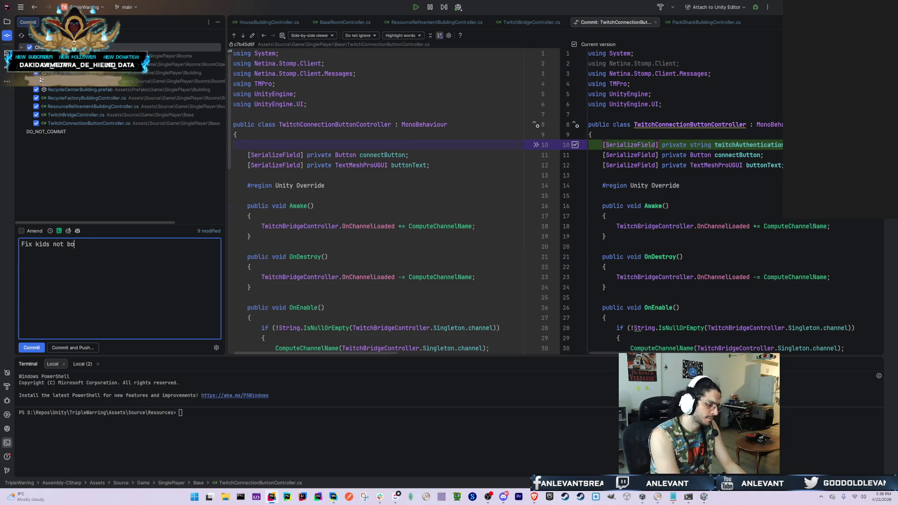
text(osting build)
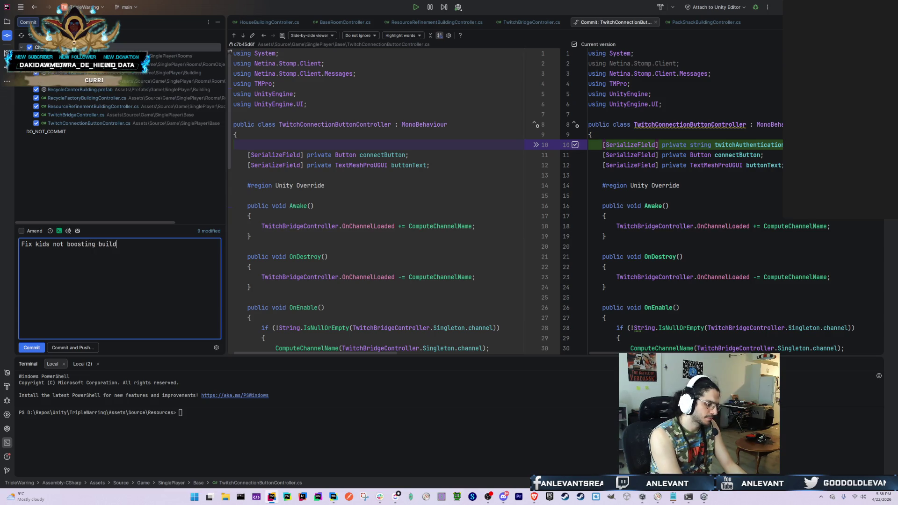
text(ings enough when th)
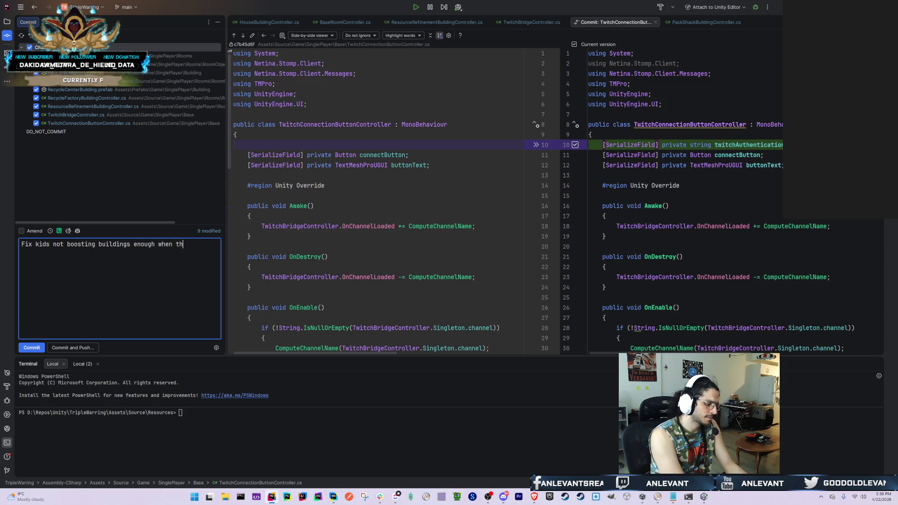
text(ey already had house)
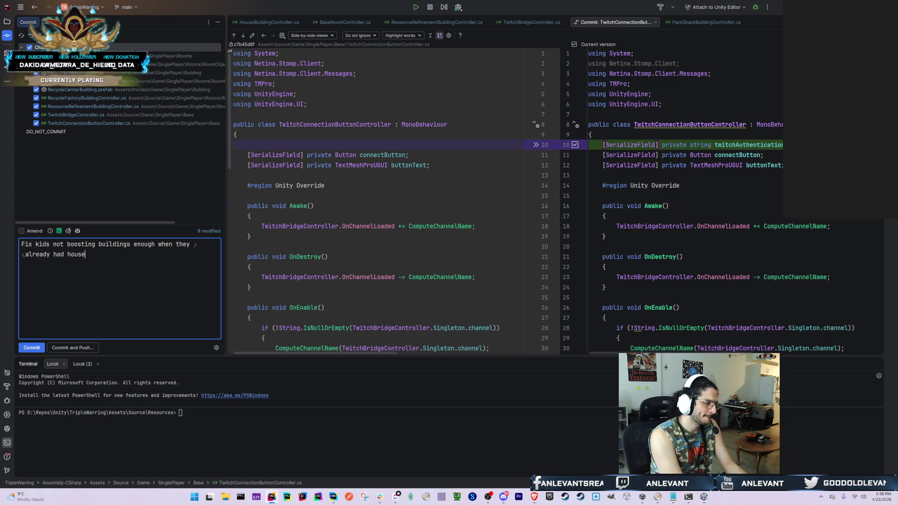
text(s and file was loaded)
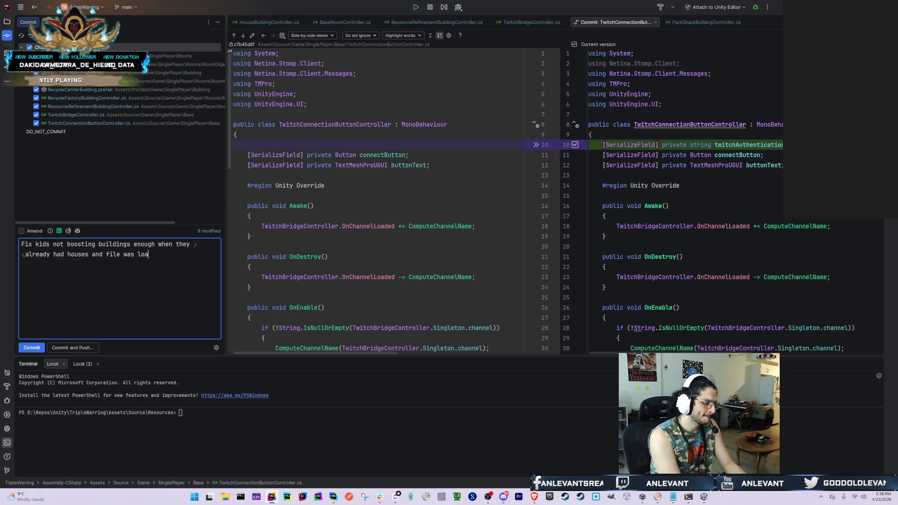
key(ctrl+Left)
text(save )
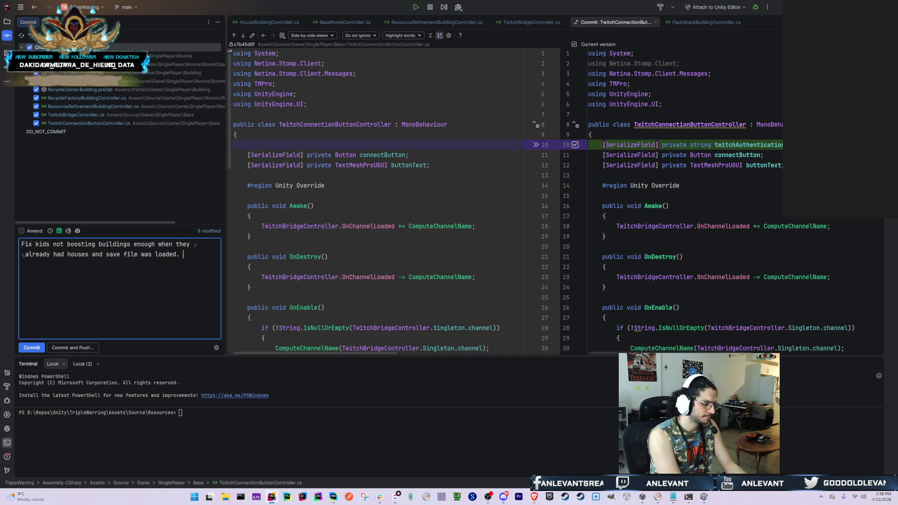
text(Con)
key(BackSpace)
key(BackSpace)
key(BackSpace)
Add 'Connect twitch STOMP queues to speed up work in buildings.' to the commit message
text(Conn)
text(ect twitch )
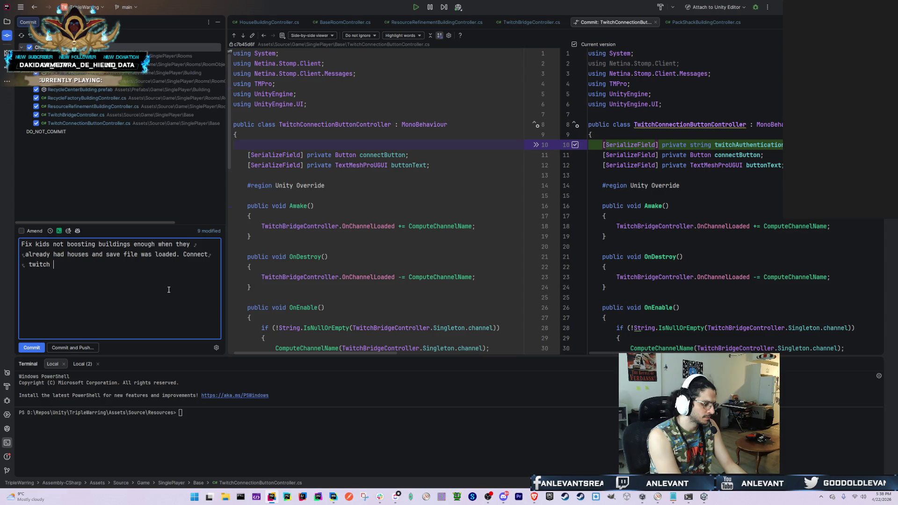
text(queue)
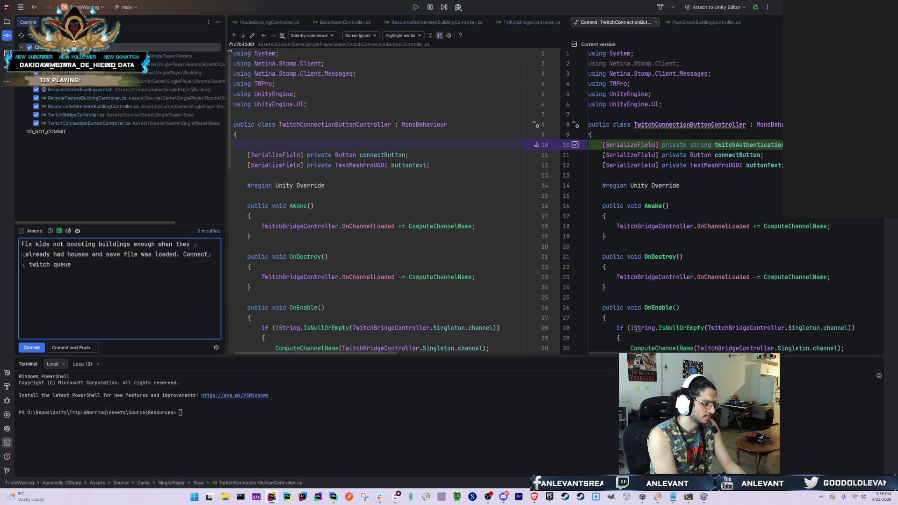
key(ctrl+Left)
text(STOMP)
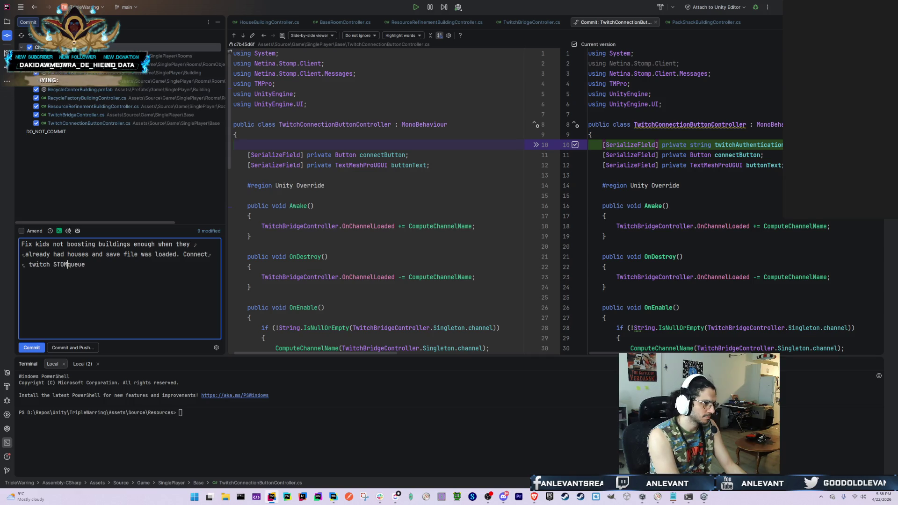
key(End)
text(s )
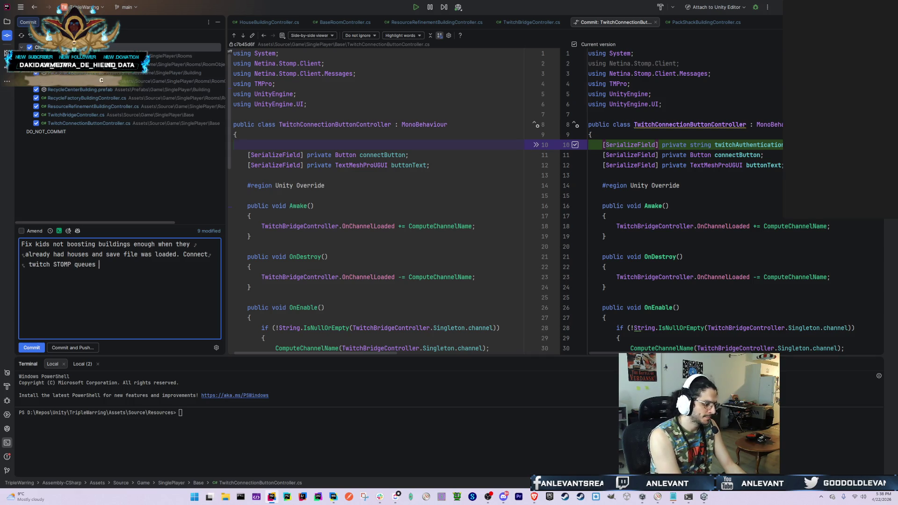
text(to speed up work i)
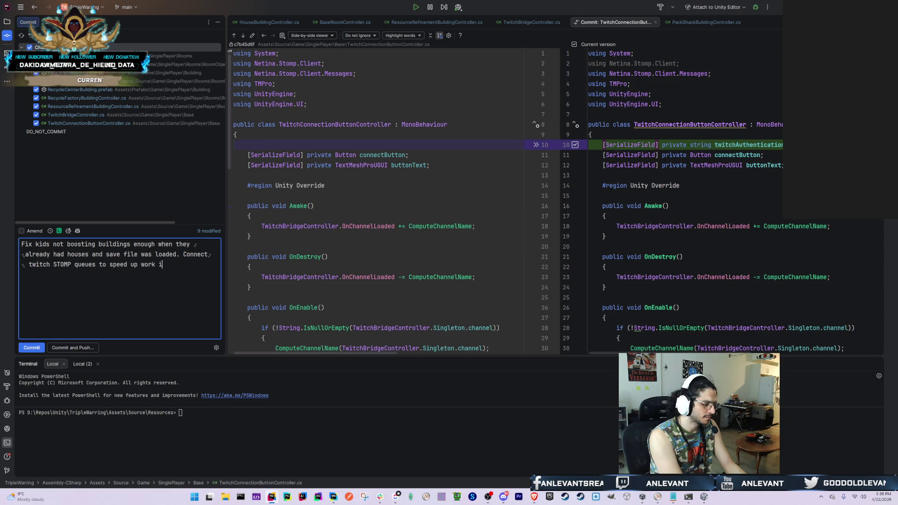
text(n buildings.)
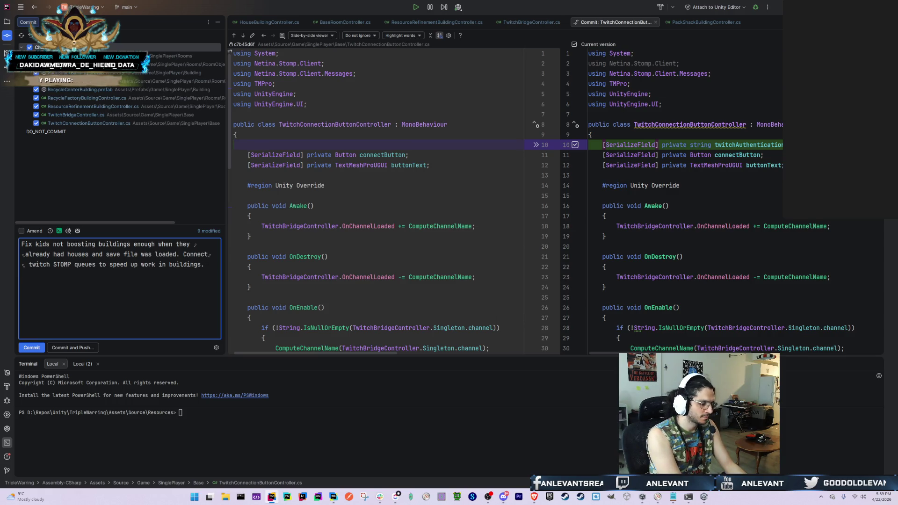
Append 'Segregate twitch authentication from normal gameplay stomp communication', fixing typos, and commit
text(Segretgate)
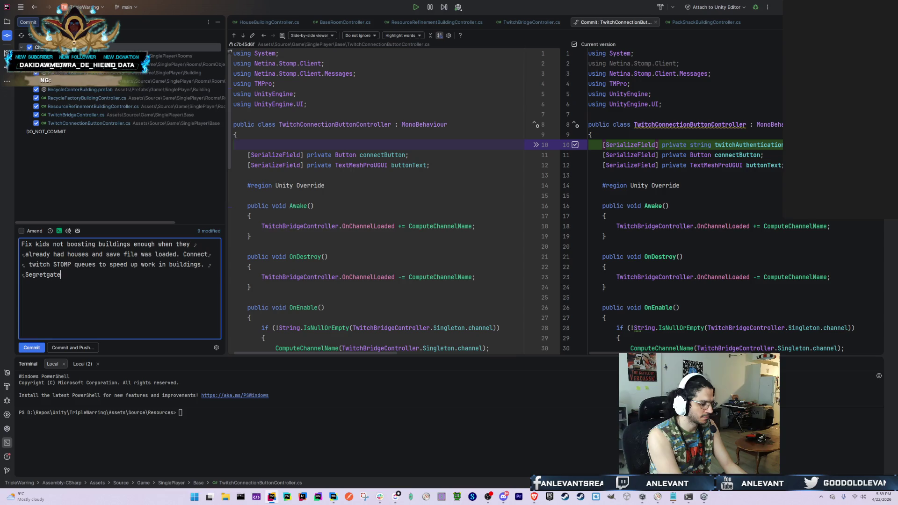
text( twithc auth)
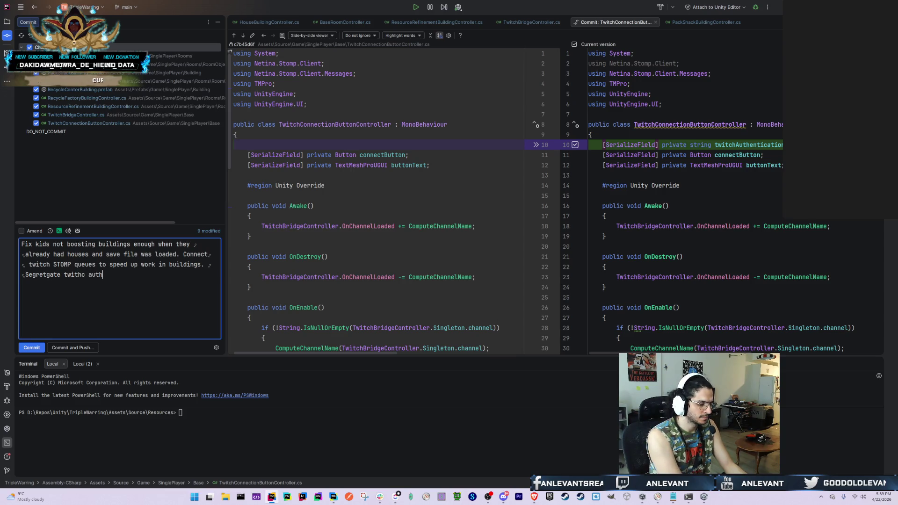
text(entication and)
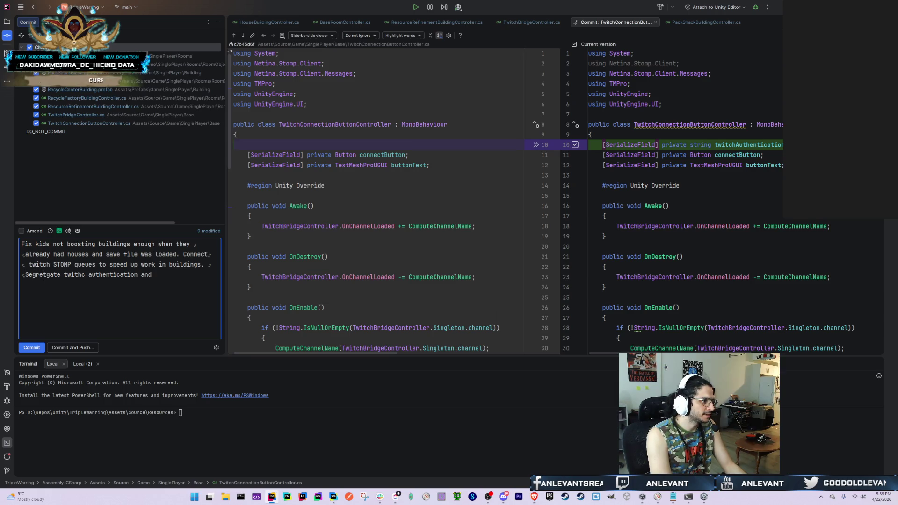
key(Delete)
key(BackSpace)
key(BackSpace)
text(ch)
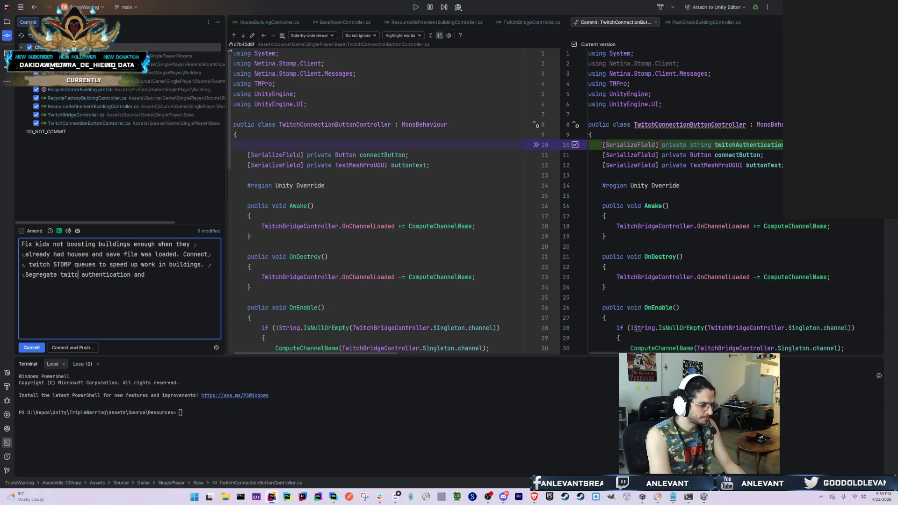
click(169, 290)
key(BackSpace)
key(BackSpace)
key(BackSpace)
text(from )
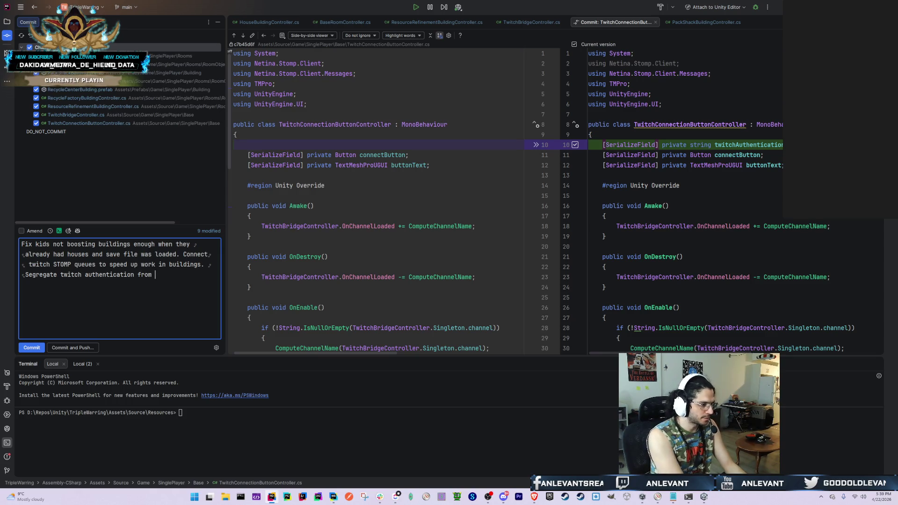
text(normal )
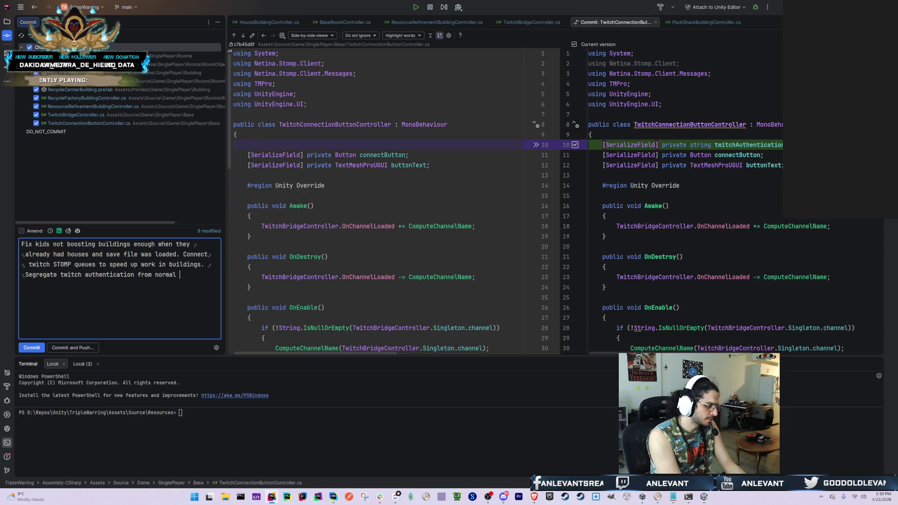
text(building)
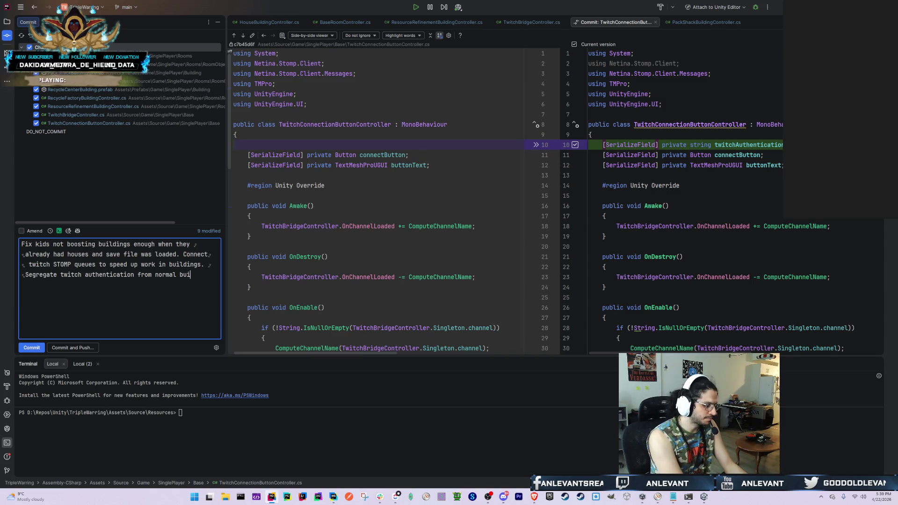
key(BackSpace)
key(BackSpace)
key(BackSpace)
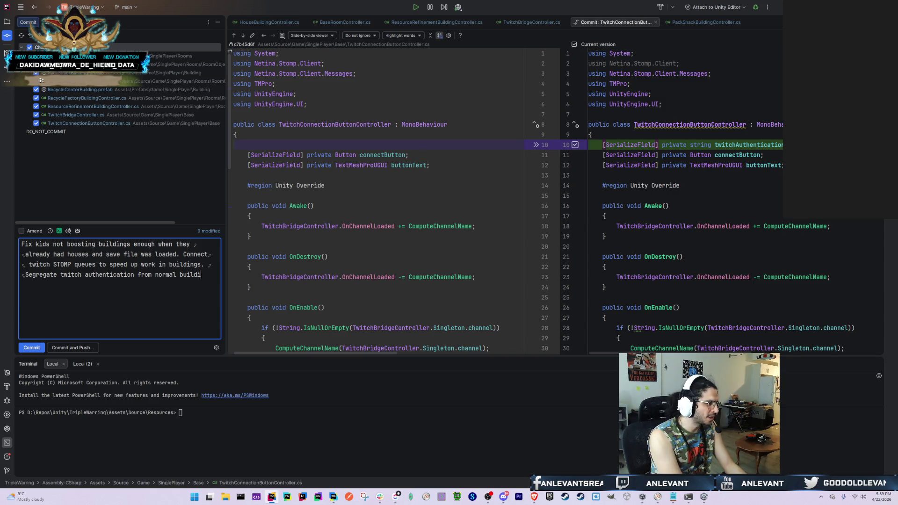
text(gameplay )
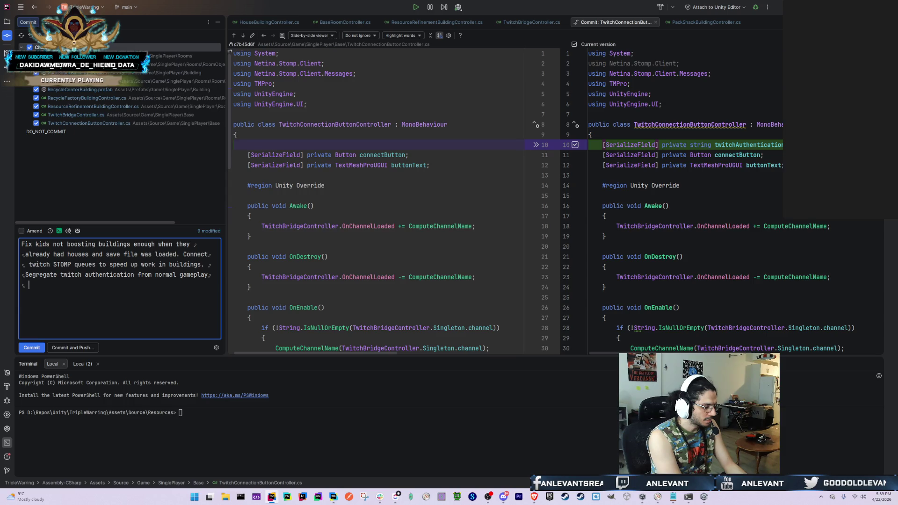
text(stomp communication)
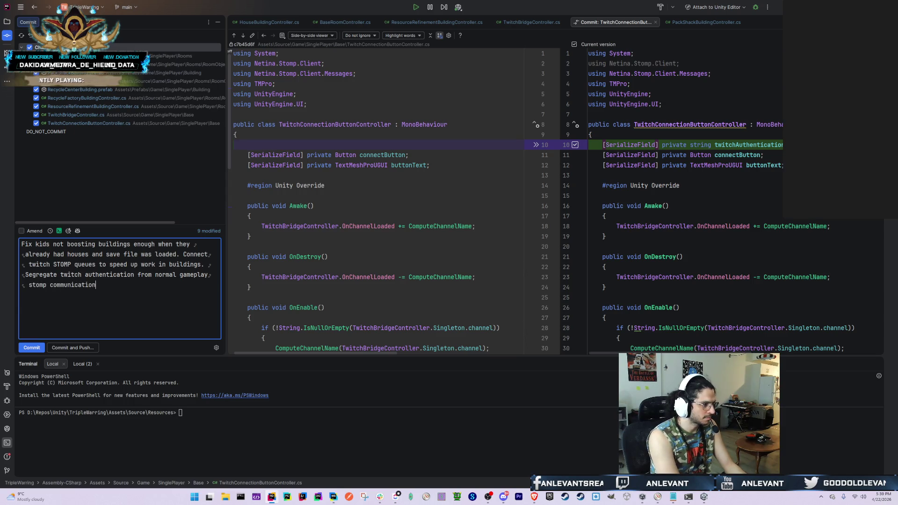
click(75, 347)
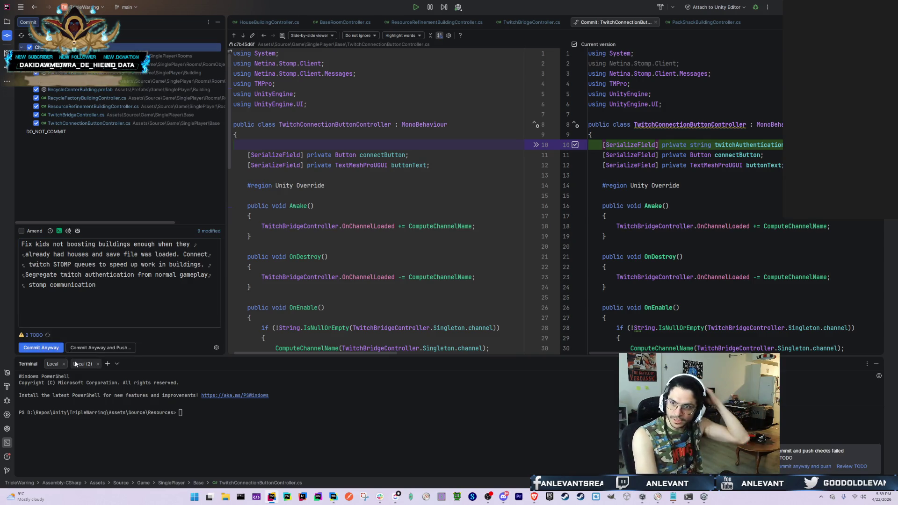
Commit anyway despite the TODO warnings and push to origin/main, entering the SSH key passphrase
click(816, 467)
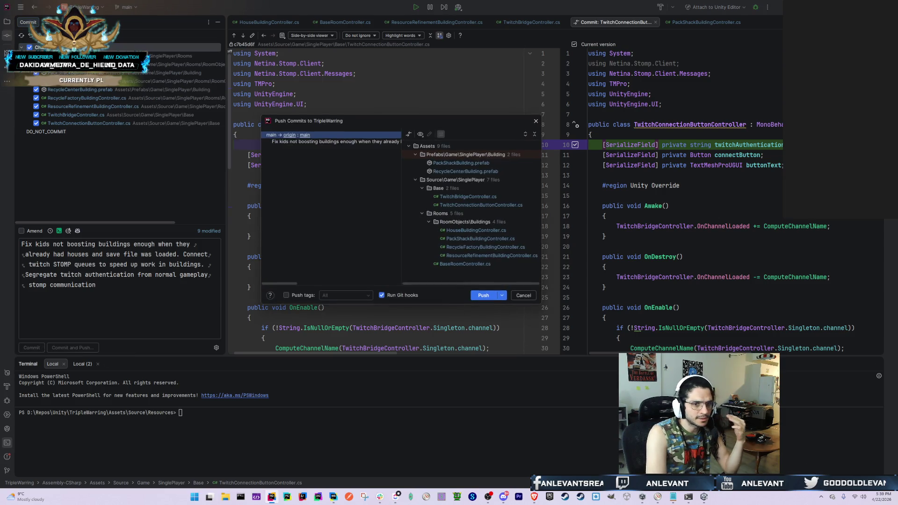
click(474, 299)
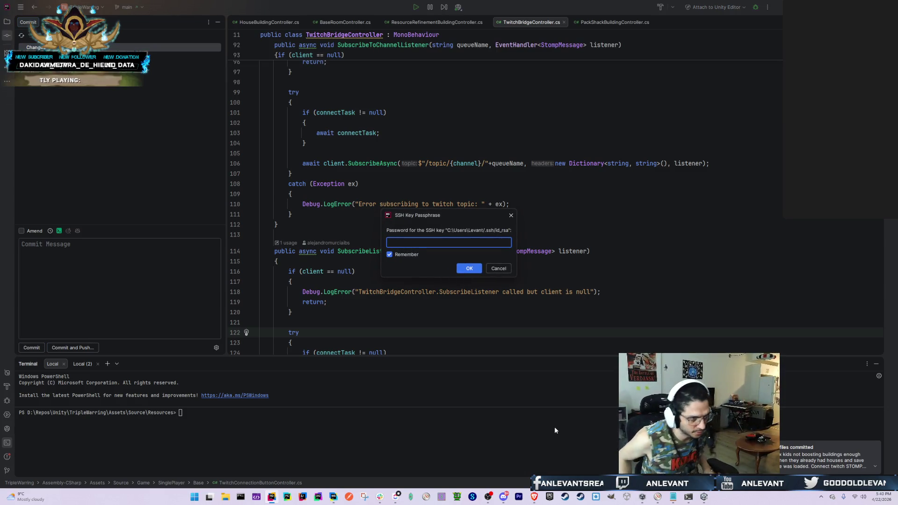
text(••••••••••••••)
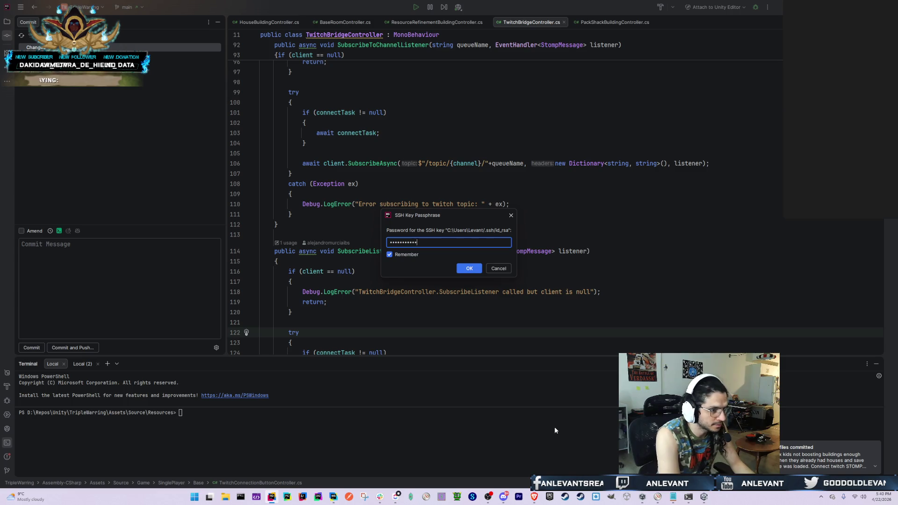
key(Return)
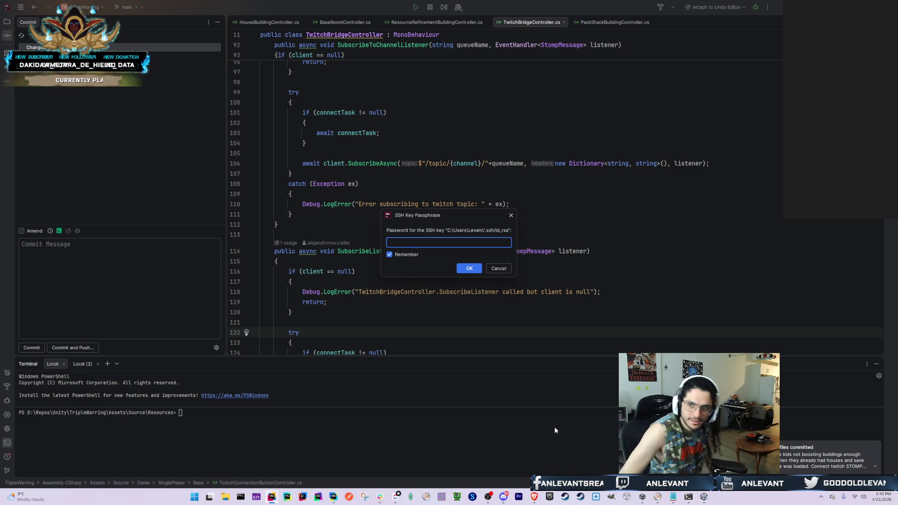
key(Return)
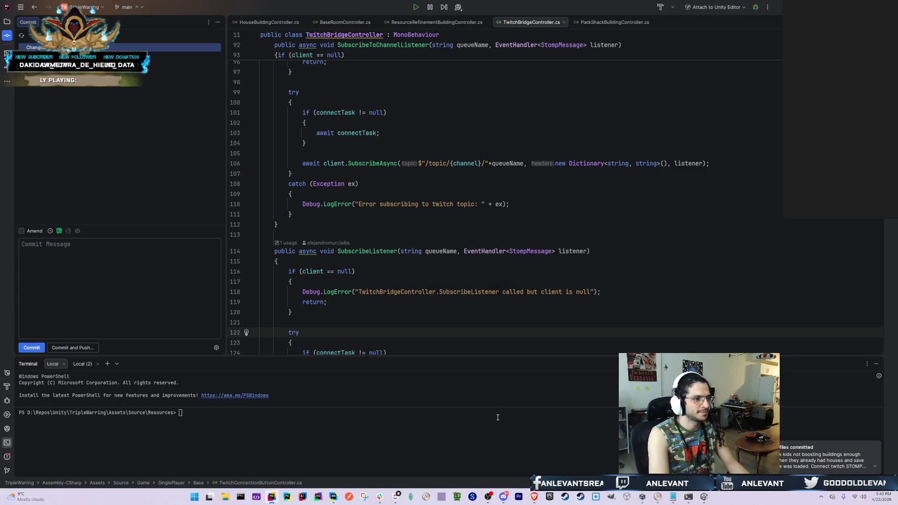
text(******)
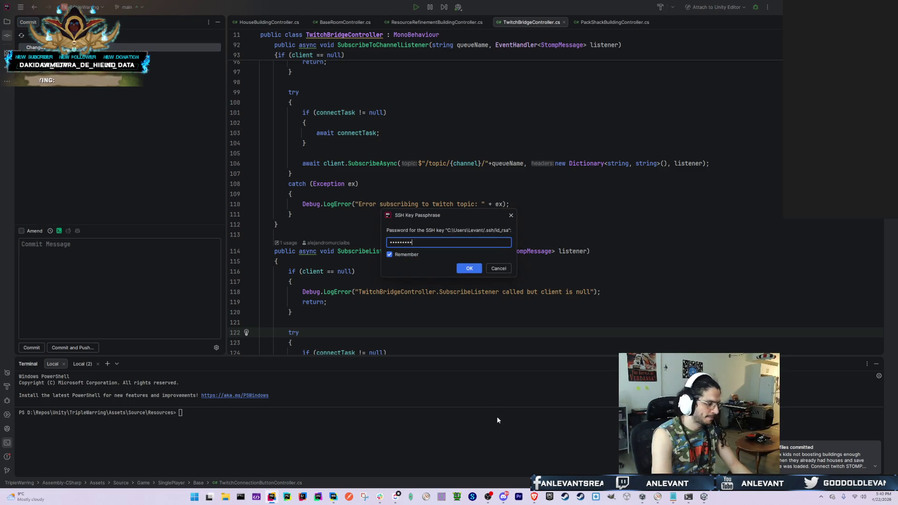
key(Return)
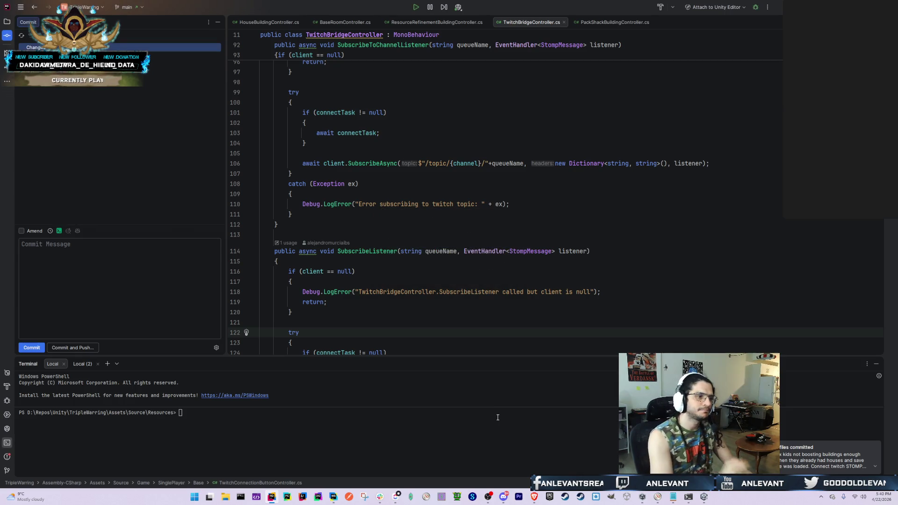
text(•••••••••••)
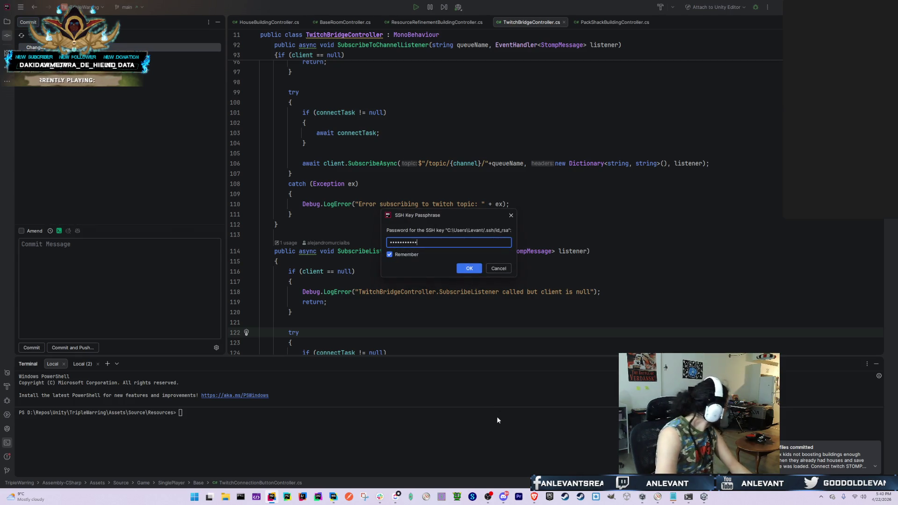
key(Return)
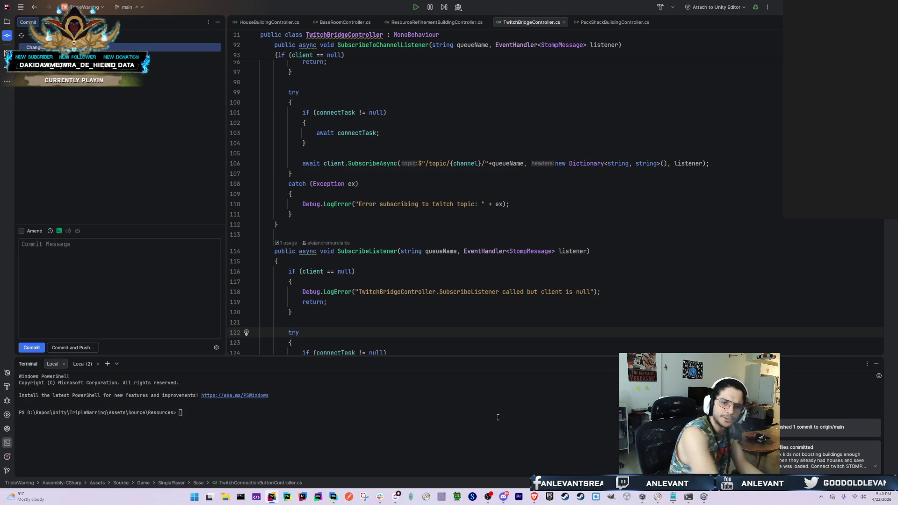
key(alt+Tab)
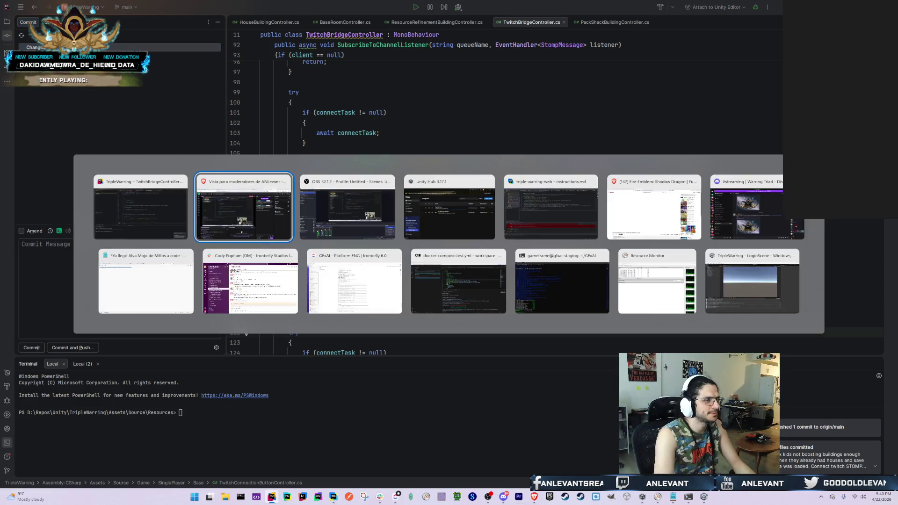
click(560, 225)
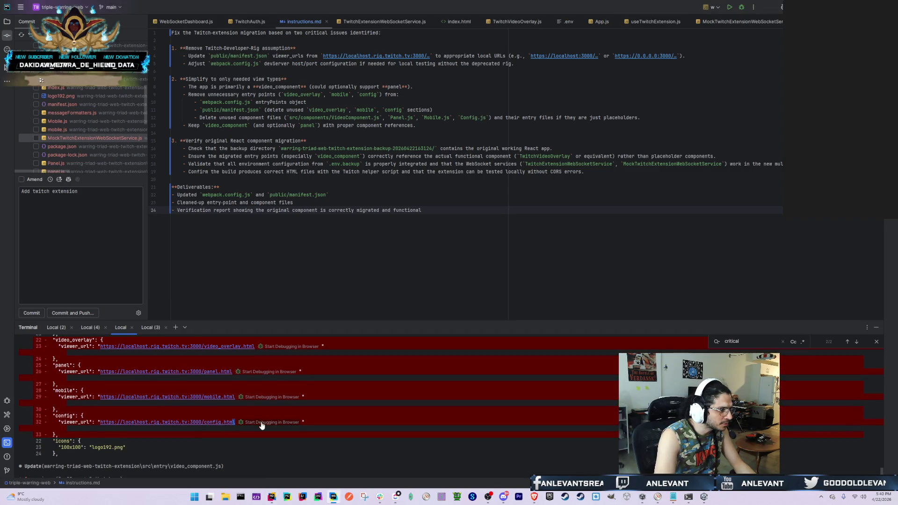
mouse_move(235, 422)
mouse_down()
mouse_move(141, 424)
mouse_move(94, 397)
mouse_move(79, 370)
mouse_up()
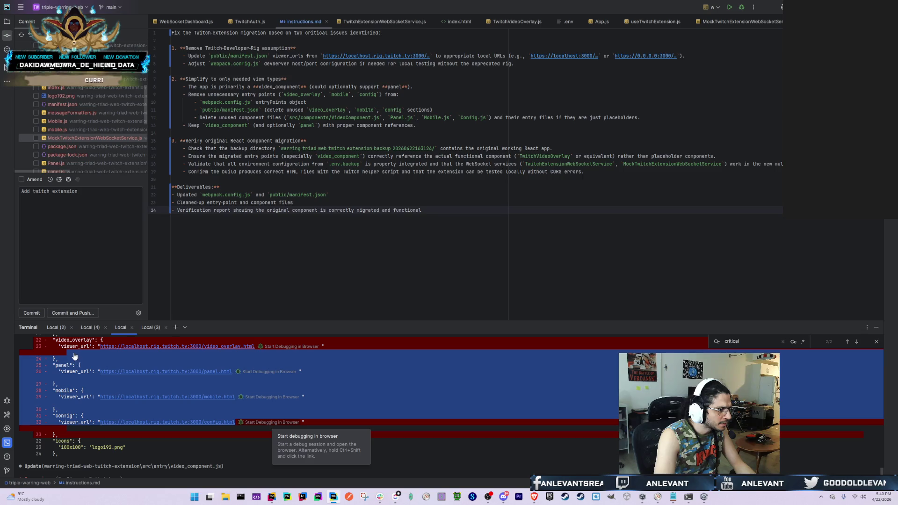
scroll(258, 399, up, 4)
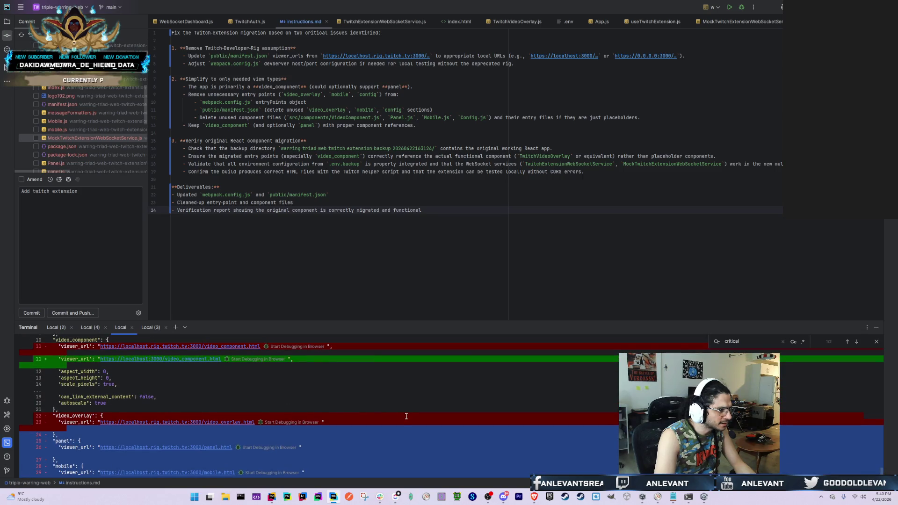
scroll(406, 416, up, 1)
click(369, 416)
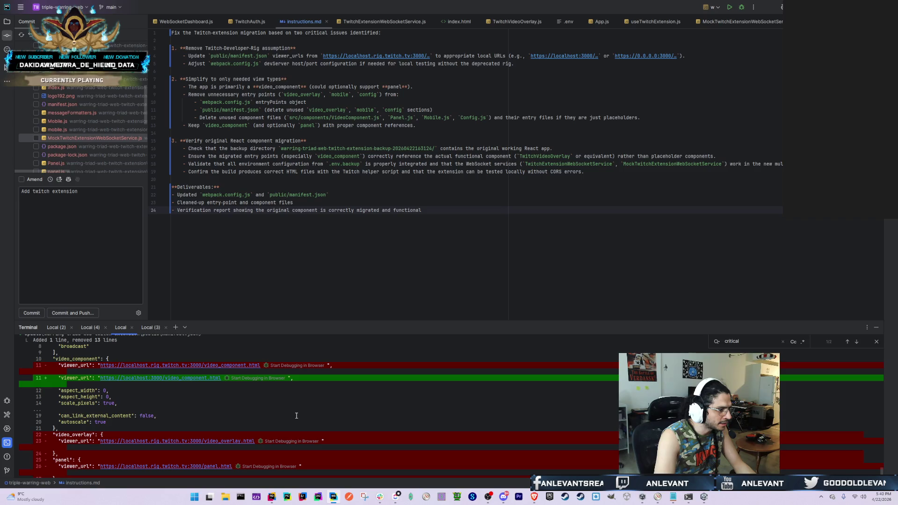
scroll(255, 410, down, 1)
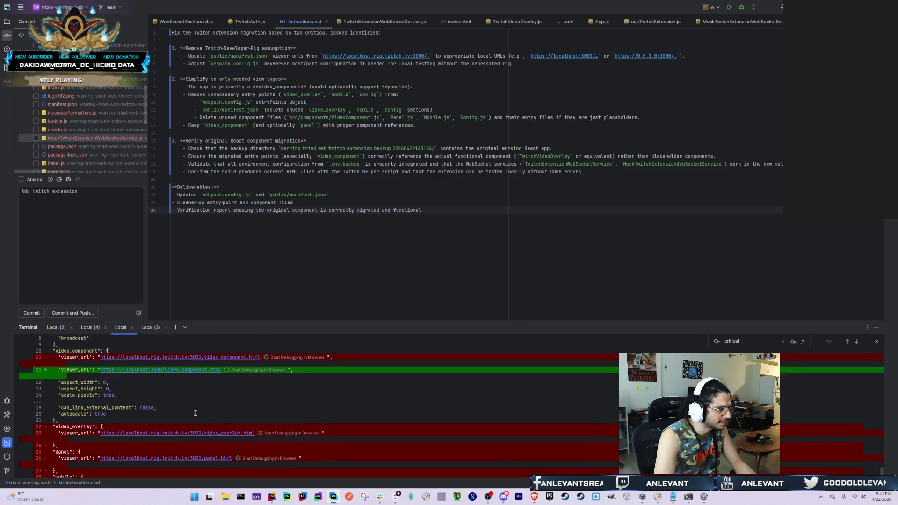
scroll(190, 413, down, 4)
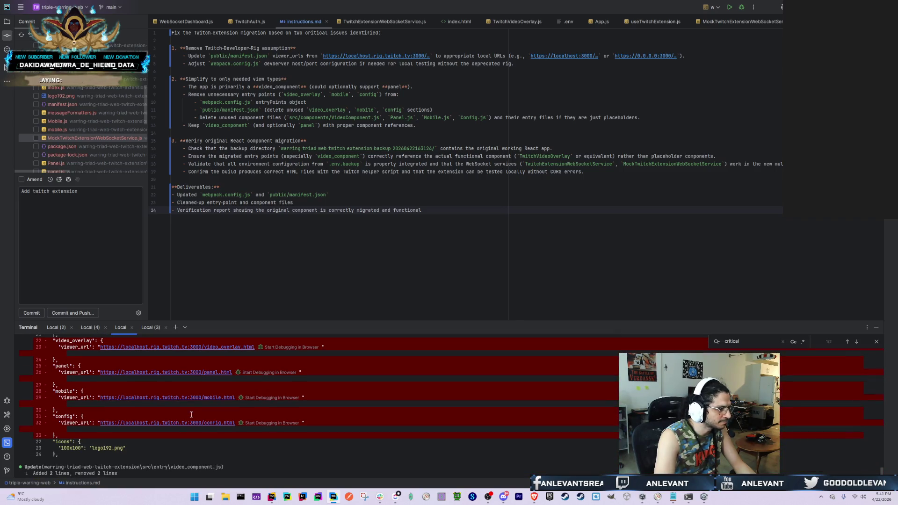
scroll(191, 414, up, 10)
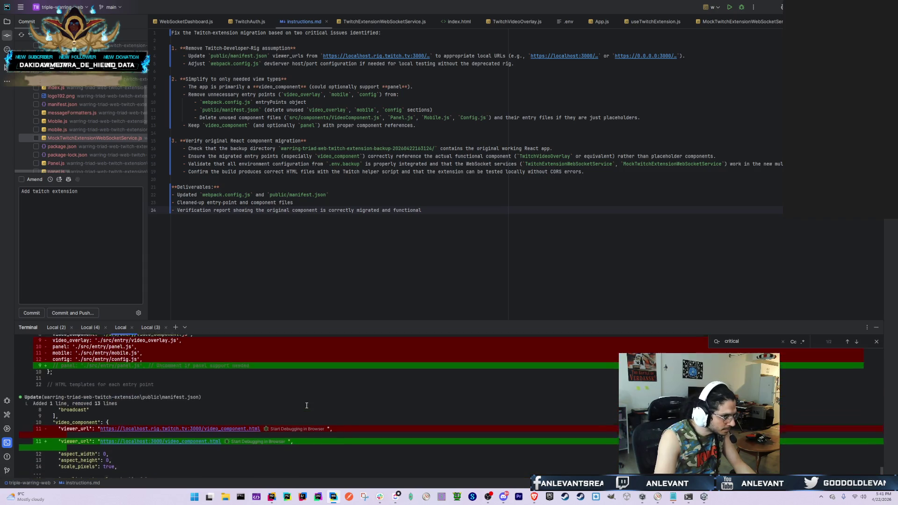
scroll(306, 405, up, 2)
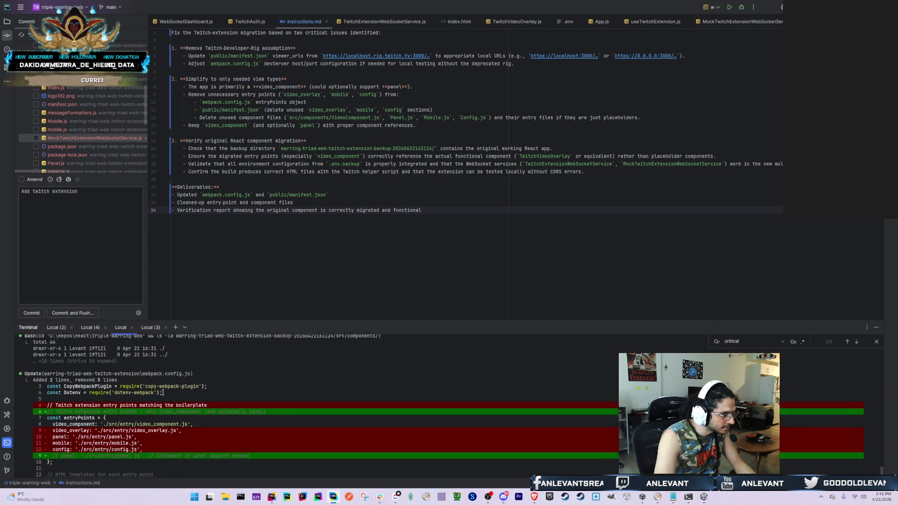
scroll(224, 411, down, 1)
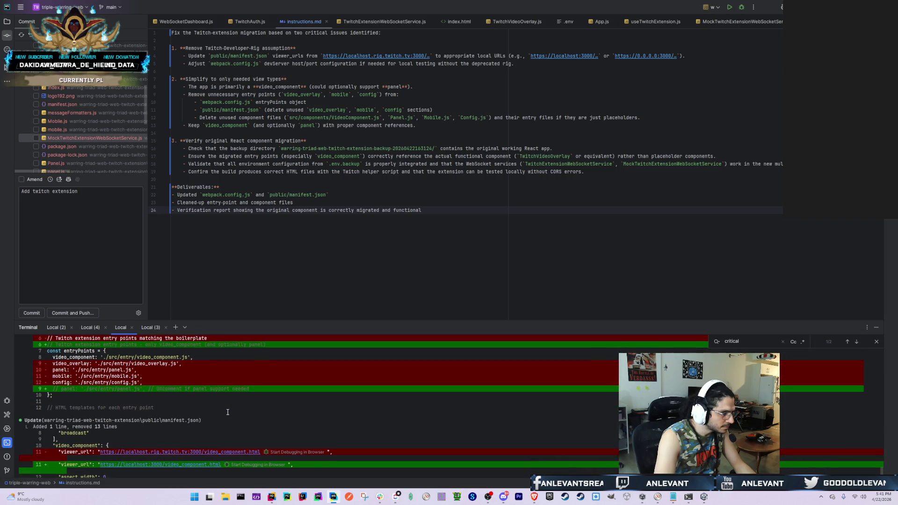
scroll(135, 373, down, 10)
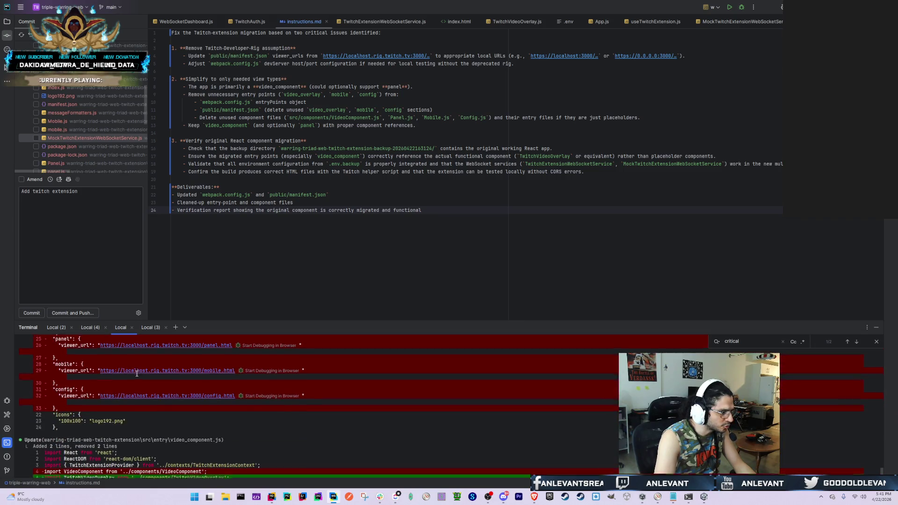
scroll(216, 403, down, 3)
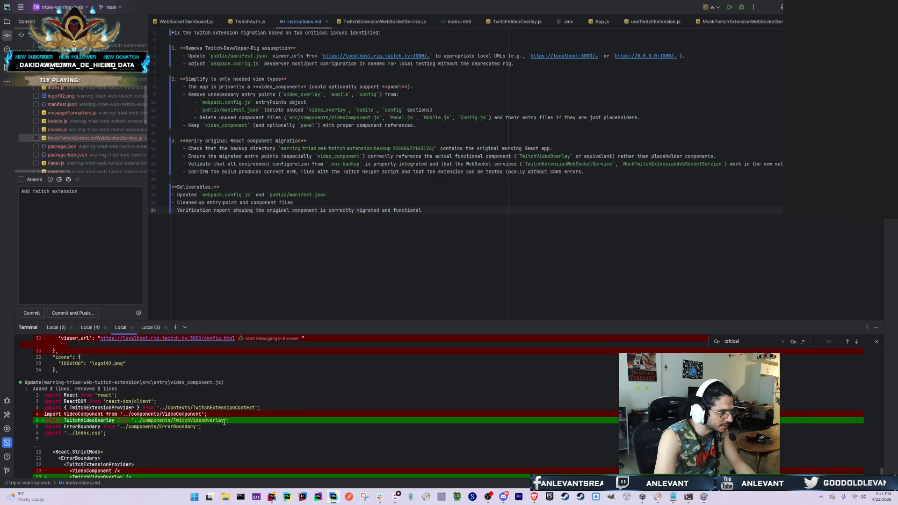
scroll(192, 419, down, 4)
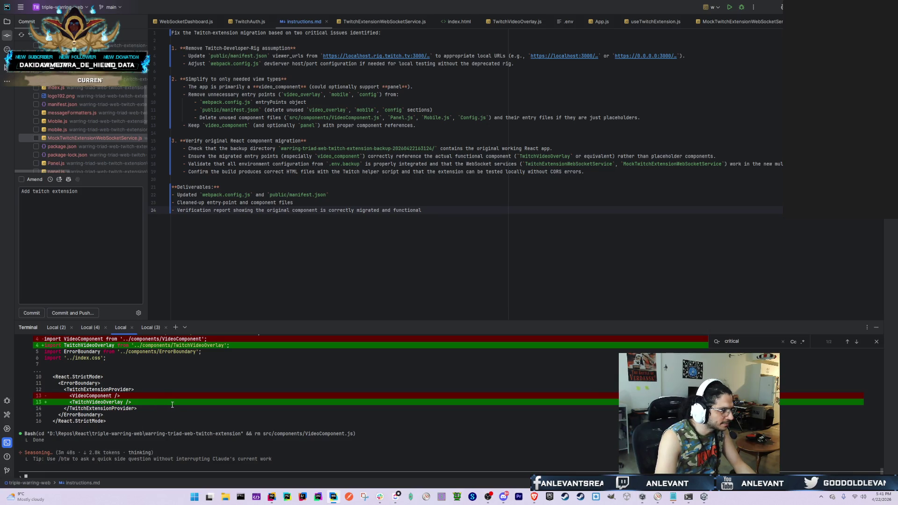
scroll(140, 400, up, 3)
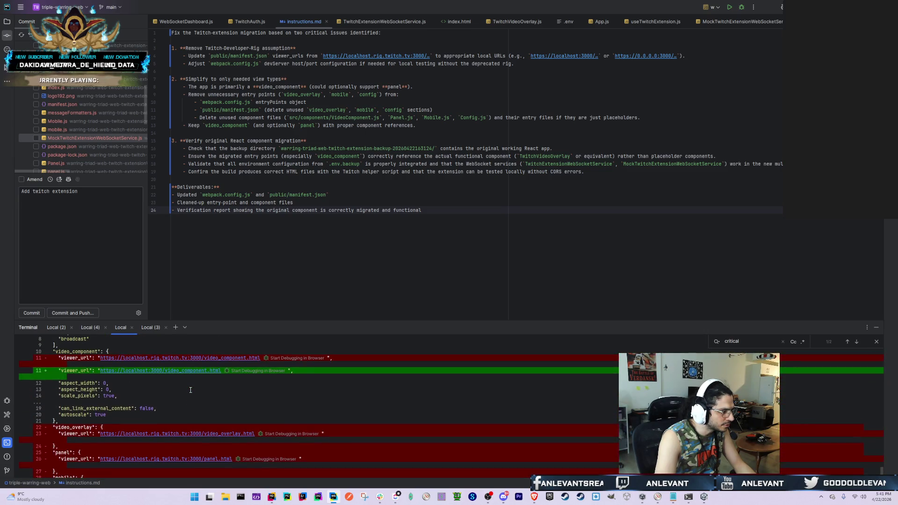
scroll(191, 390, up, 3)
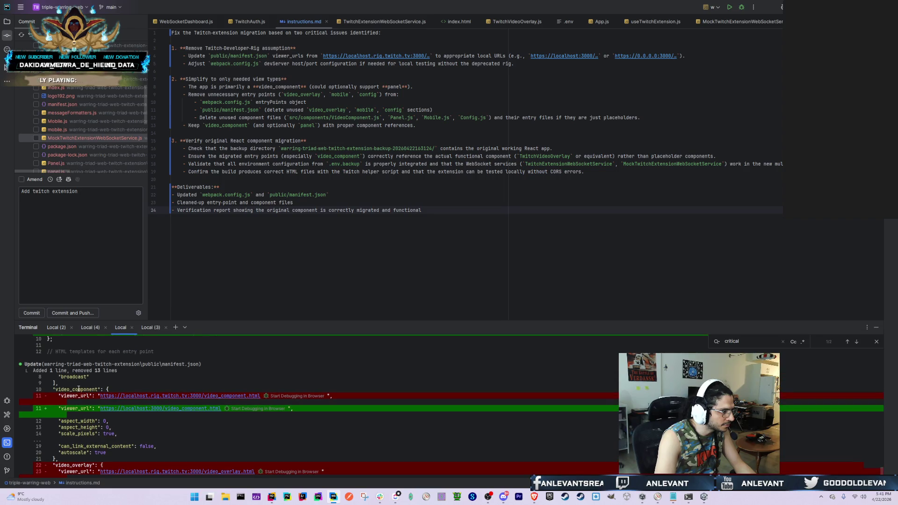
scroll(79, 389, up, 5)
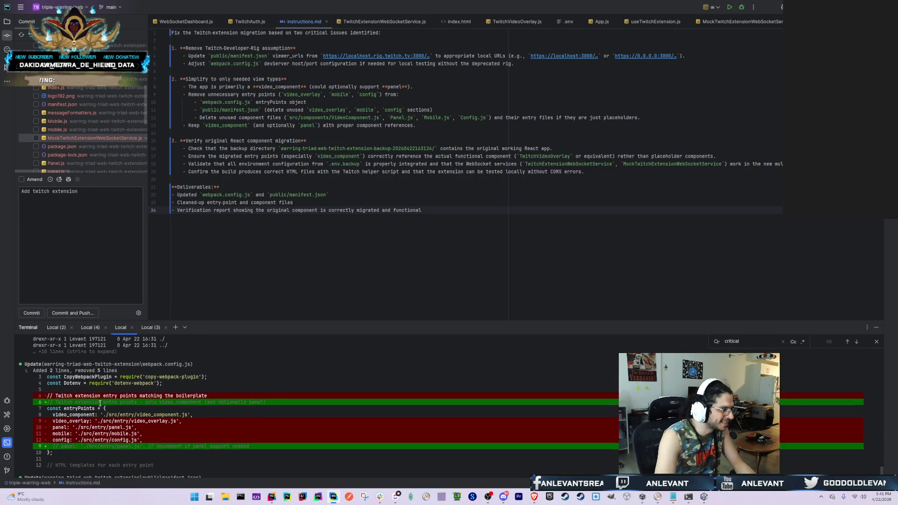
scroll(104, 422, down, 3)
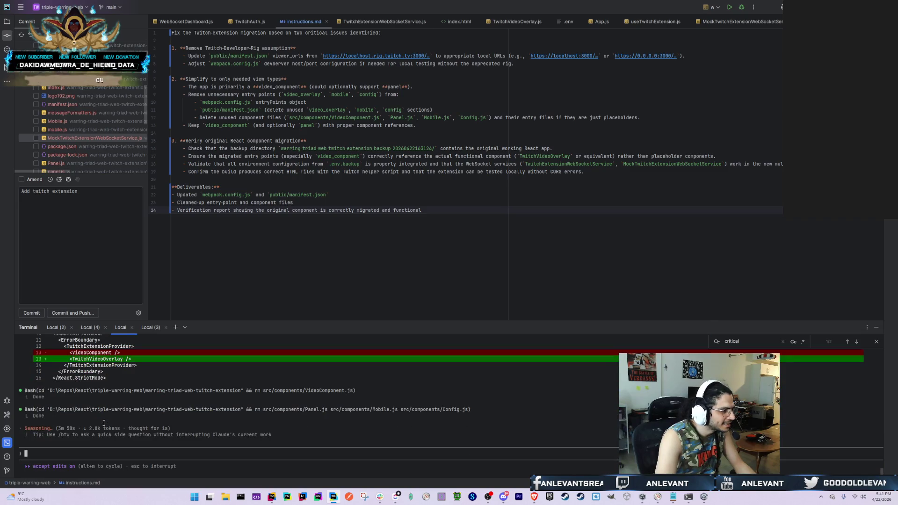
key(alt+Tab)
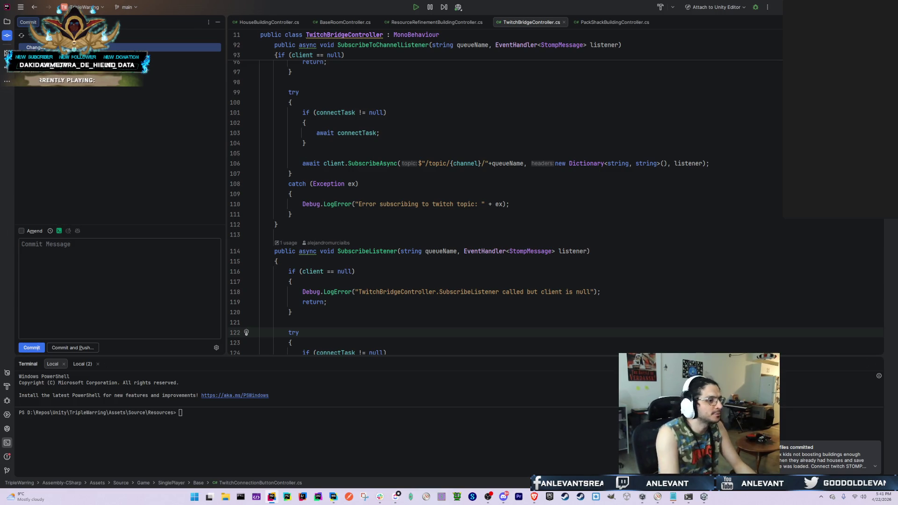
Switch from Rider to the Unity editor showing the LoginScene Game view
key(alt+Tab)
key(Tab)
key(Tab)
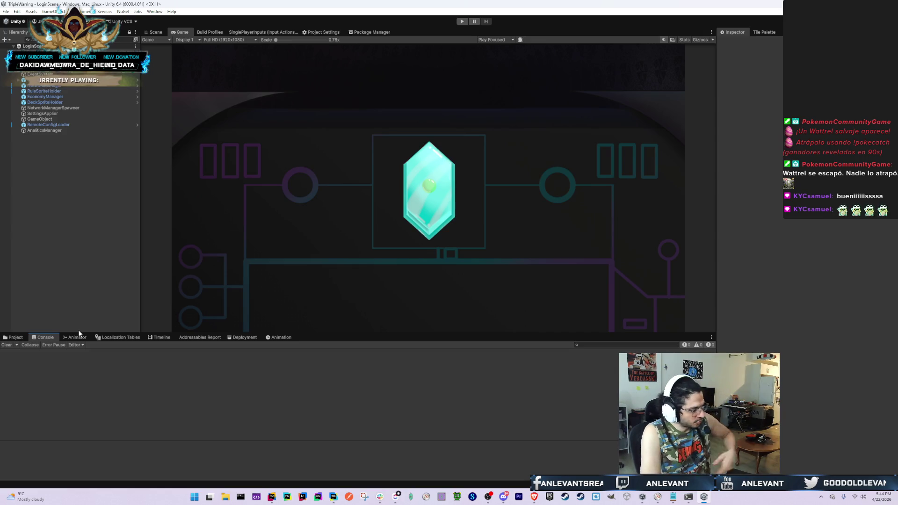
Read instructions.md and its terminal in the web IDE, close the widgets board, then return to TripleWarring
key(alt+Tab)
key(alt+Tab)
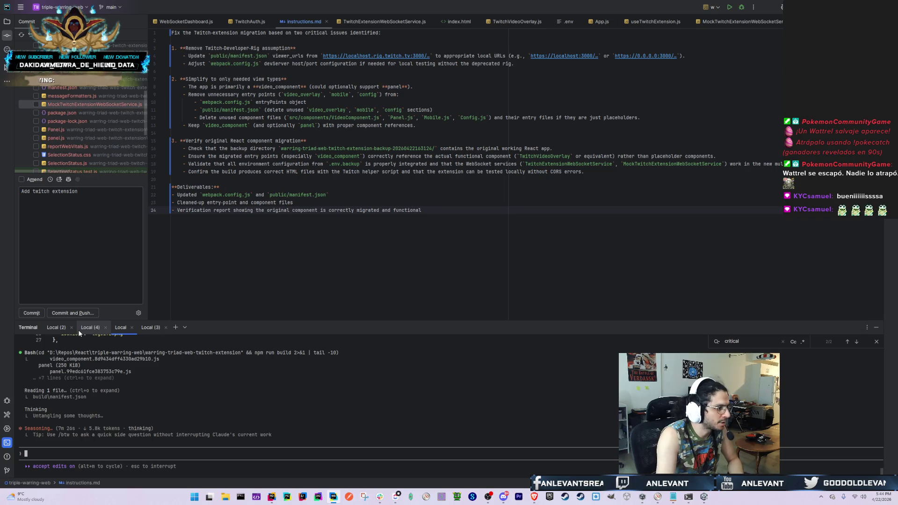
scroll(211, 418, up, 5)
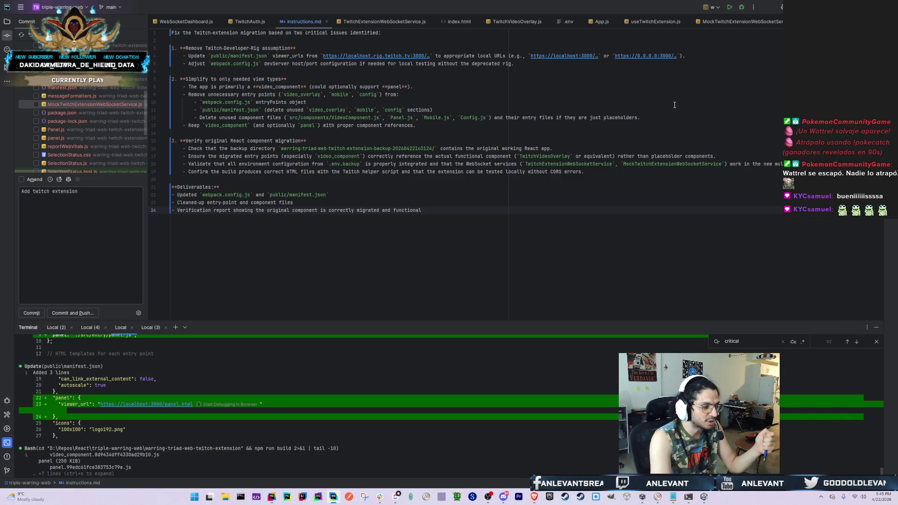
click(15, 500)
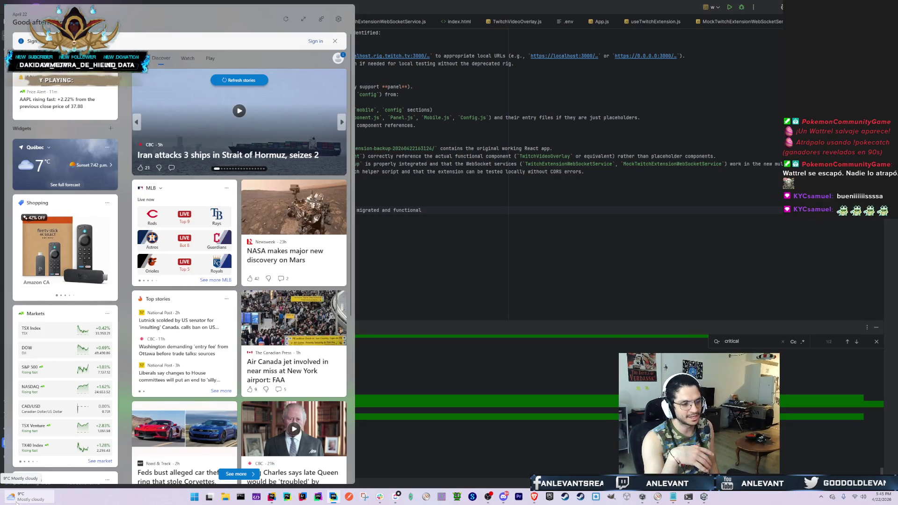
click(321, 441)
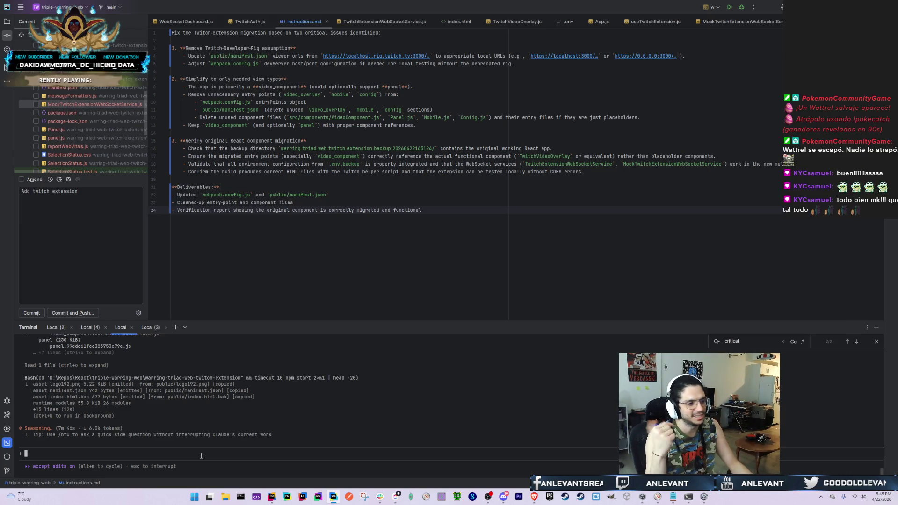
key(alt+Tab)
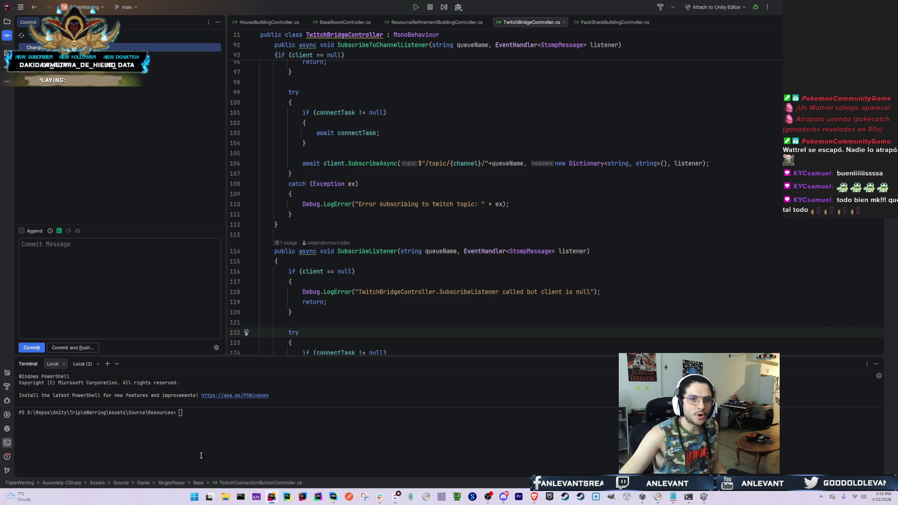
Switch between OBS and the Brave YouTube soundtrack window, then open a new Brave tab
key(alt+Tab)
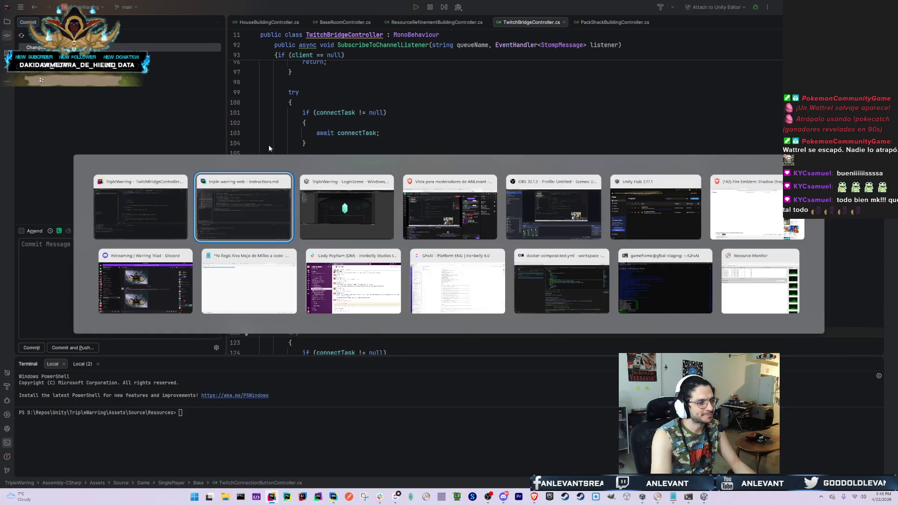
key(Escape)
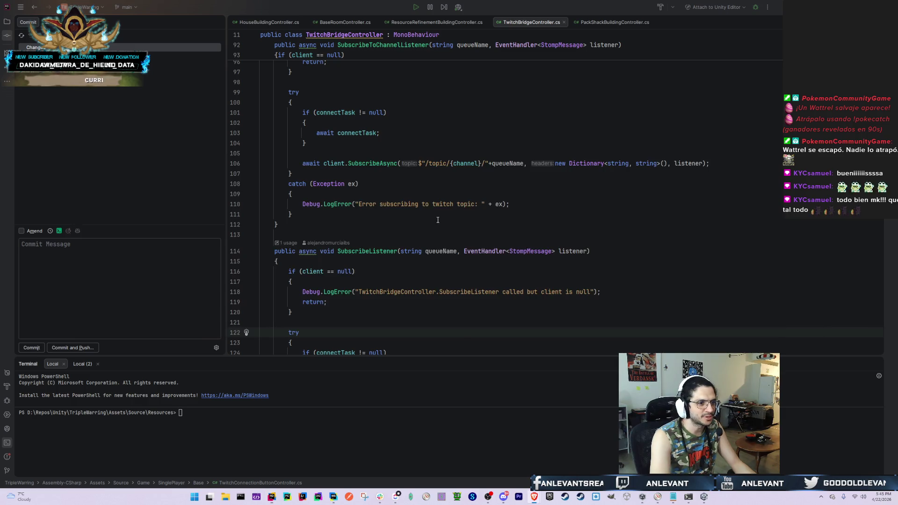
key(alt+Tab)
click(554, 226)
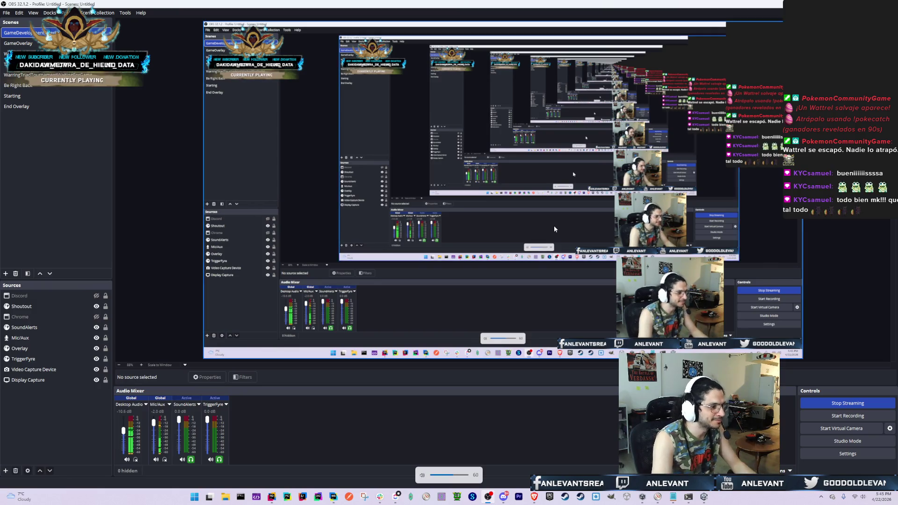
key(alt+Tab)
click(749, 211)
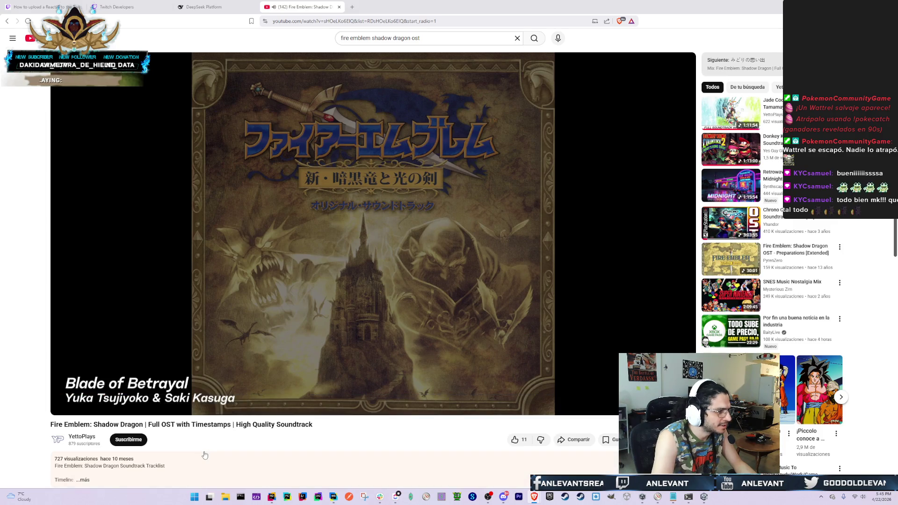
key(alt+Tab)
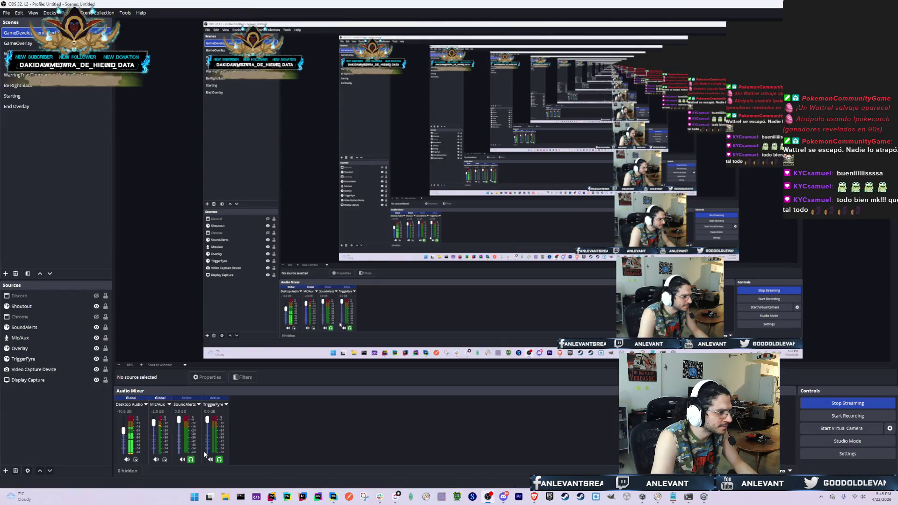
key(alt+Tab)
key(alt+Tab)
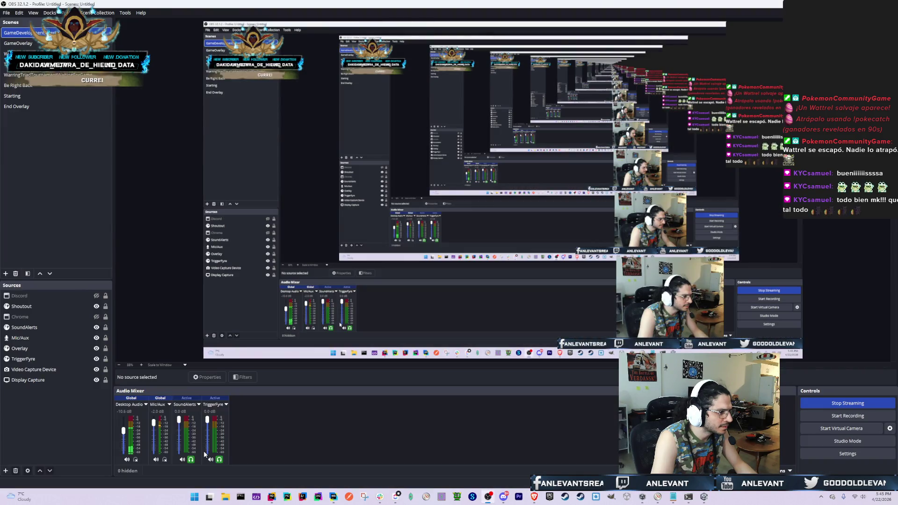
key(alt+Tab)
key(alt+Tab)
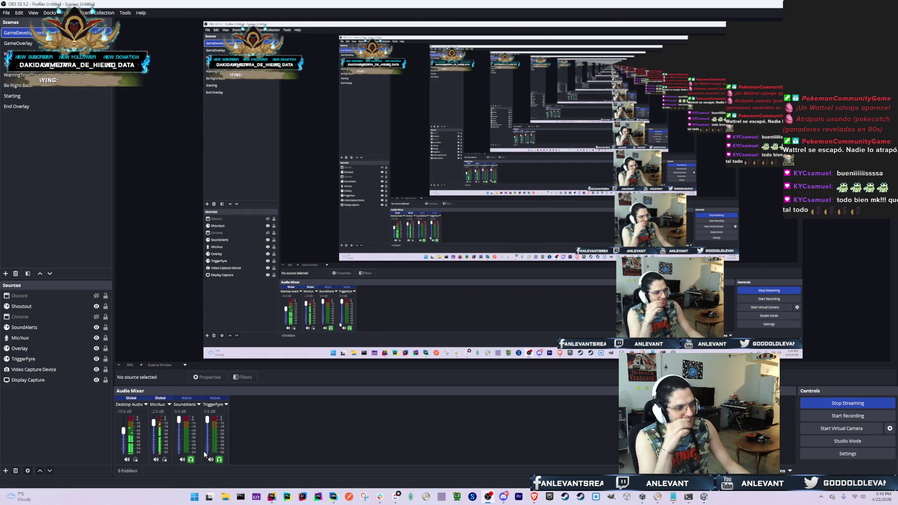
key(alt+Tab)
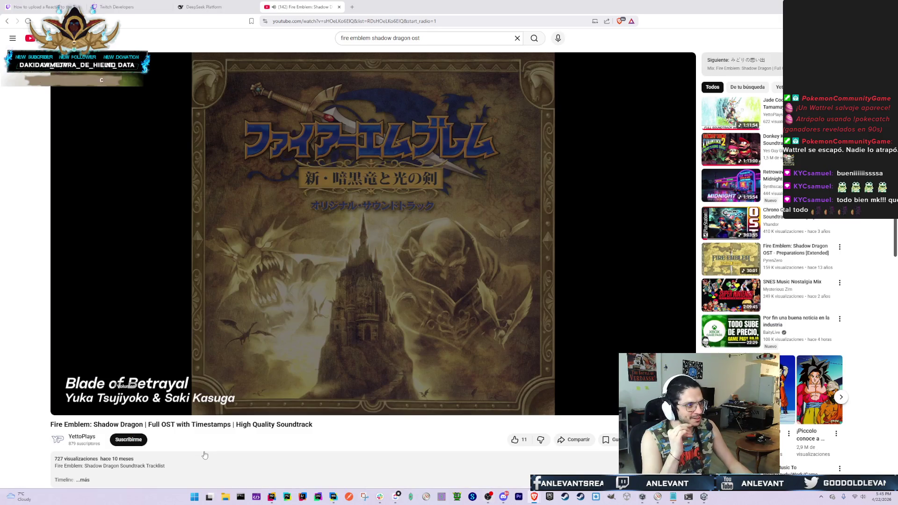
key(ctrl+t)
Load shrapnel.com and scroll through the SHRAPNEL game page
text(shrap)
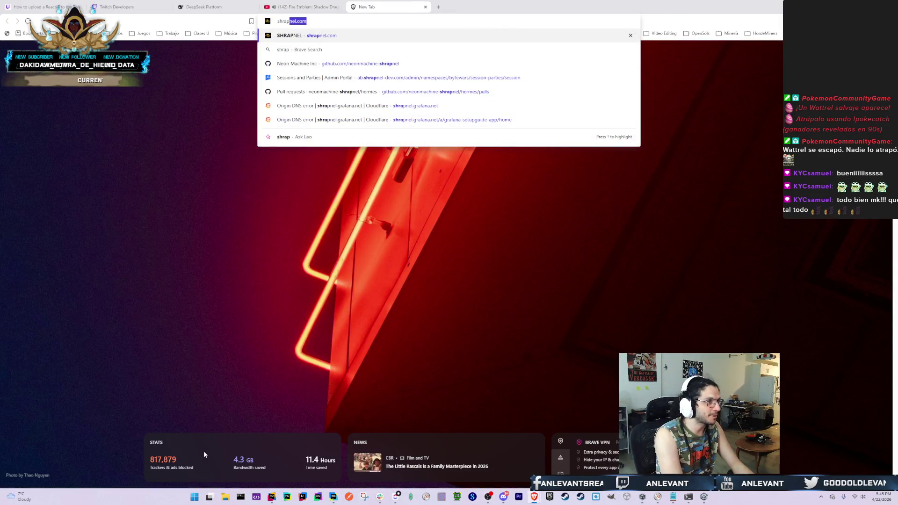
key(Return)
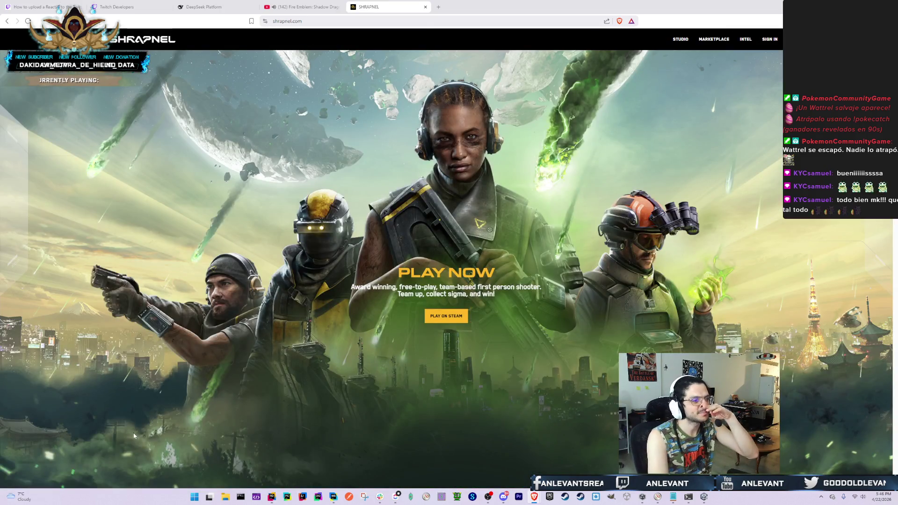
scroll(426, 403, down, 15)
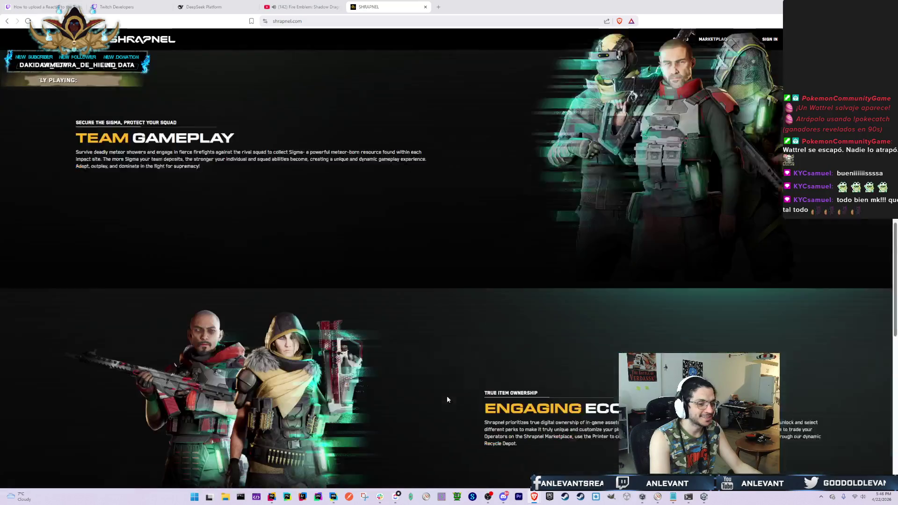
scroll(426, 346, down, 10)
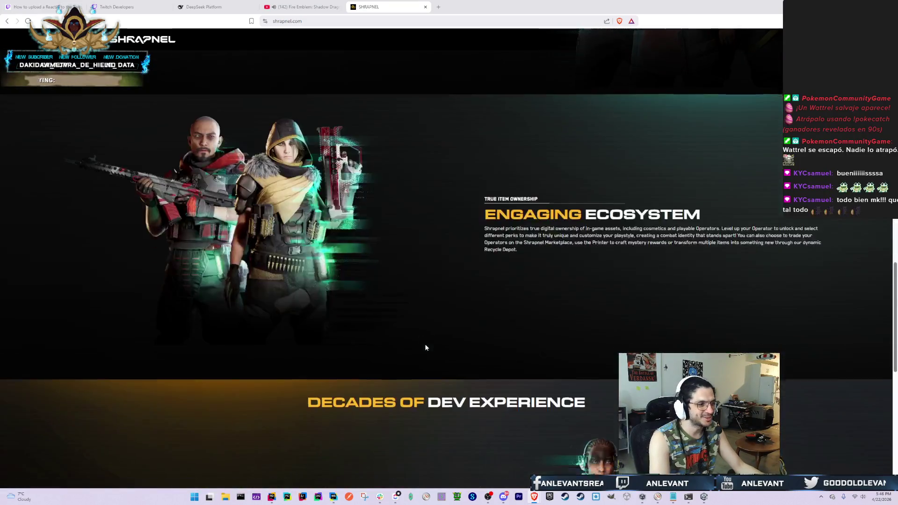
scroll(419, 353, down, 4)
scroll(401, 388, up, 10)
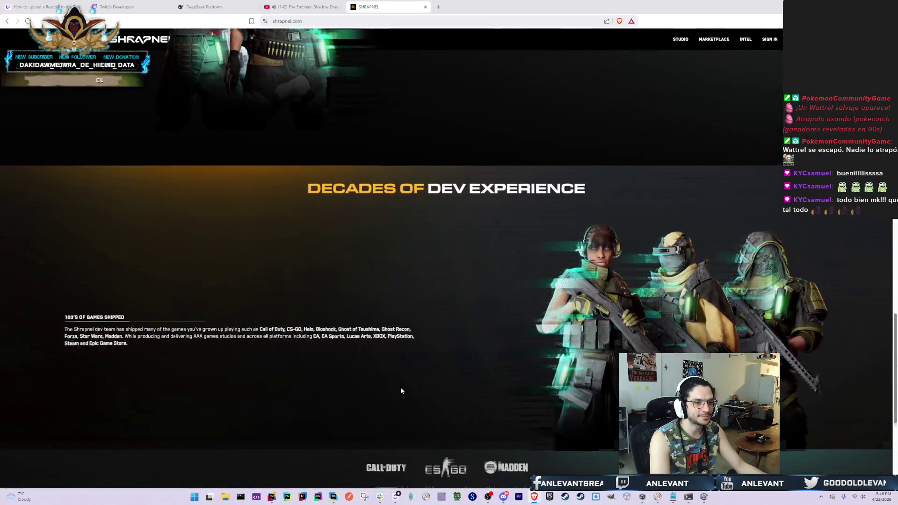
scroll(393, 372, up, 15)
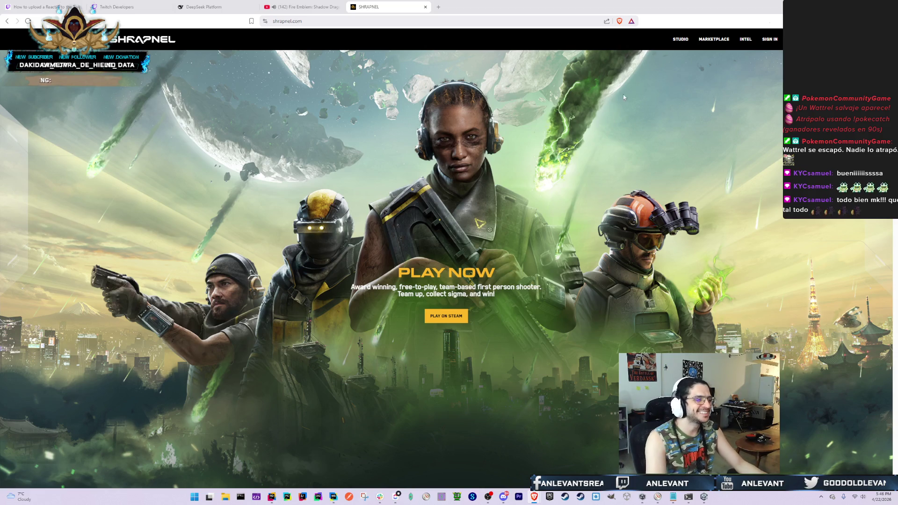
scroll(321, 255, down, 10)
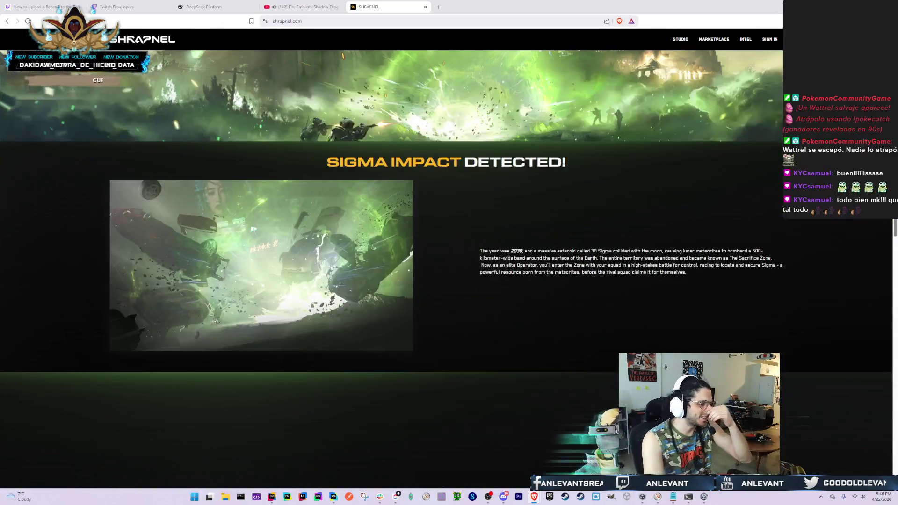
scroll(336, 272, down, 10)
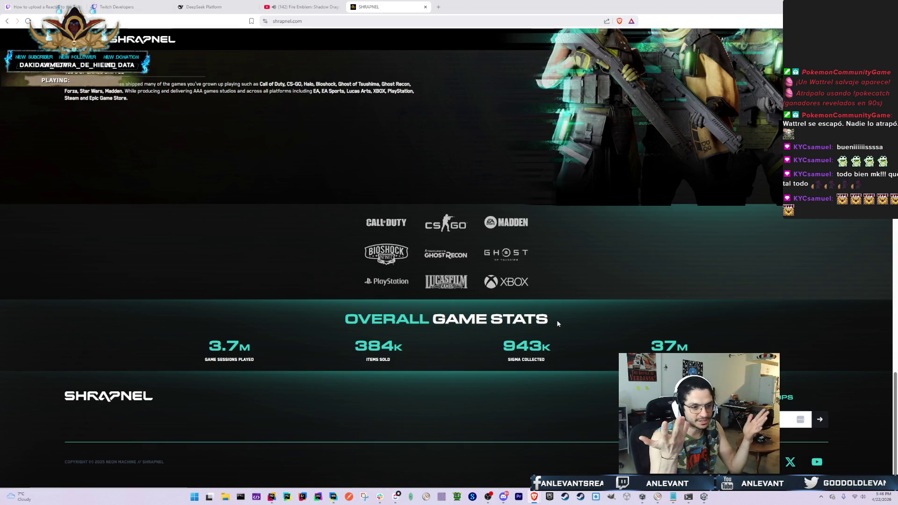
scroll(557, 320, up, 15)
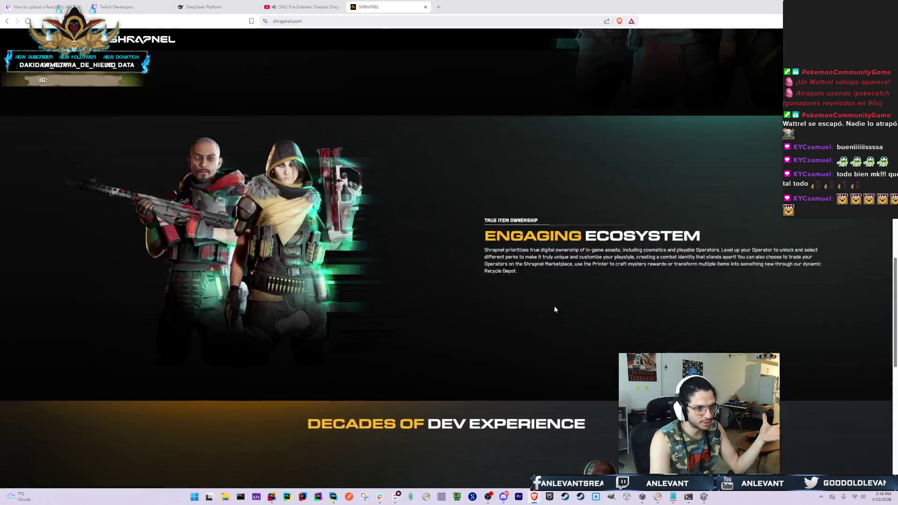
scroll(617, 243, up, 5)
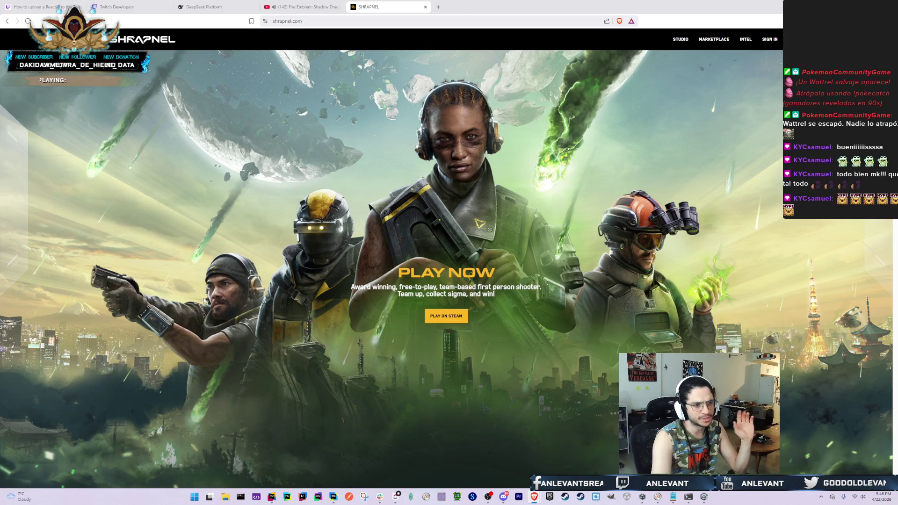
Finish browsing the SHRAPNEL page, then close its tab and bring up the window switcher
scroll(206, 301, down, 5)
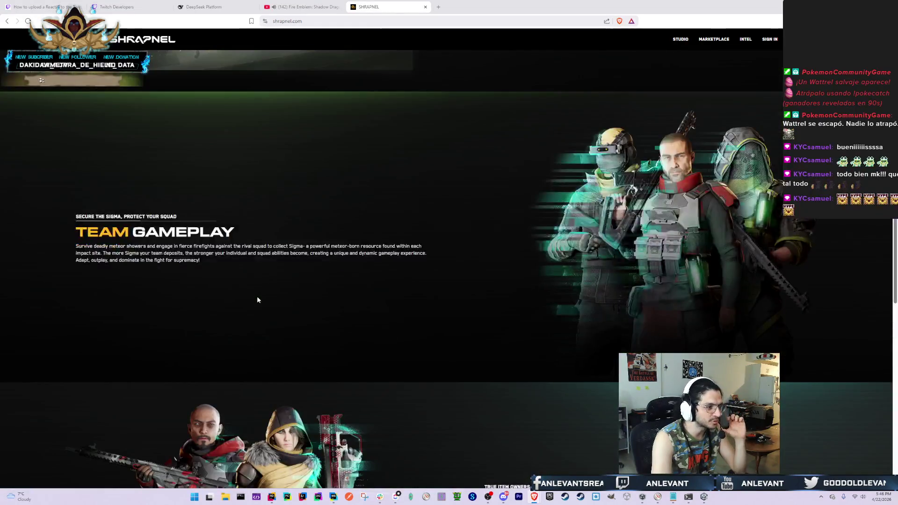
scroll(257, 299, down, 10)
scroll(251, 307, down, 5)
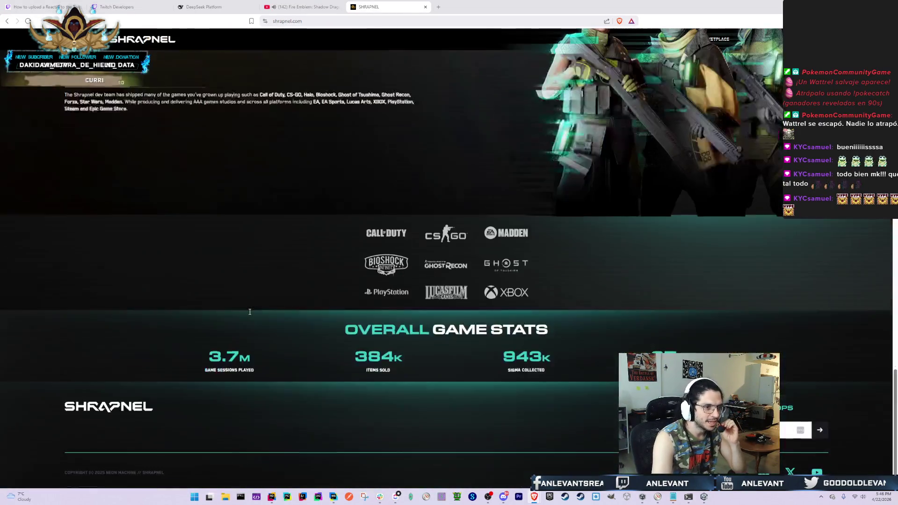
scroll(249, 311, up, 4)
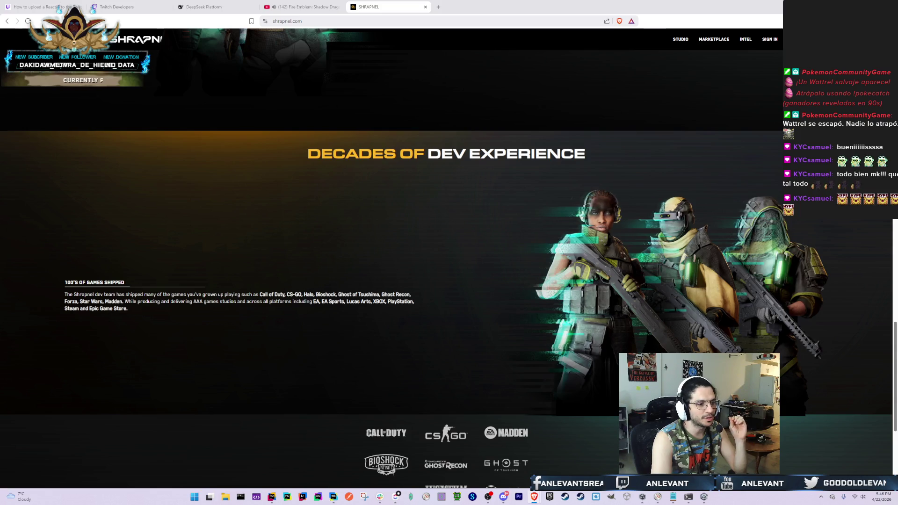
scroll(433, 304, down, 3)
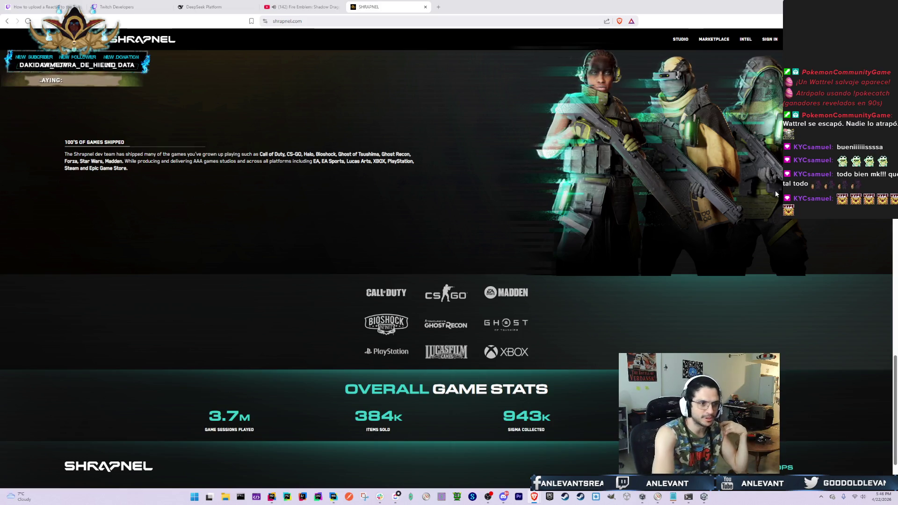
scroll(753, 215, down, 2)
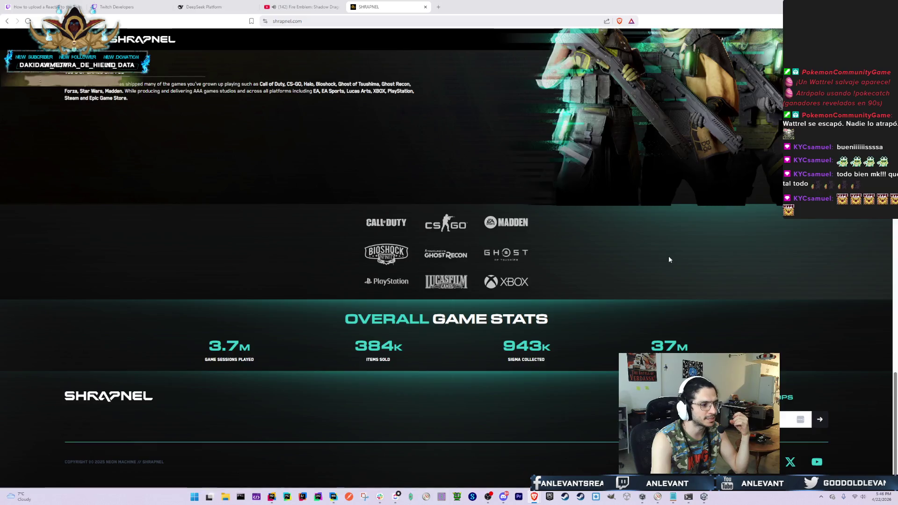
scroll(669, 257, up, 20)
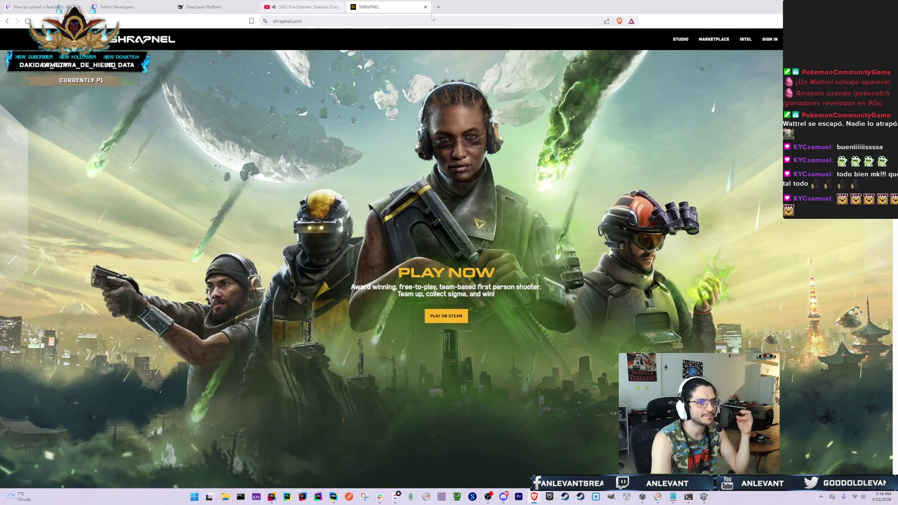
scroll(607, 216, down, 12)
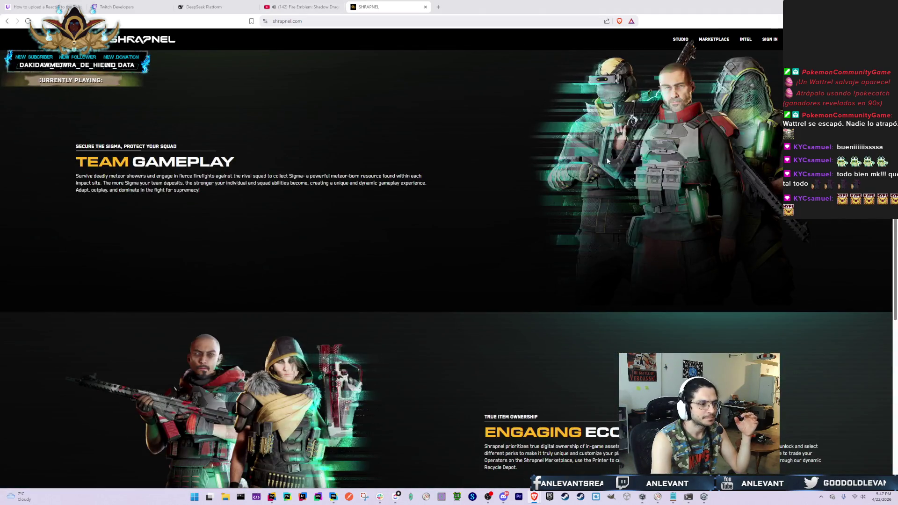
scroll(607, 157, down, 8)
scroll(610, 162, up, 10)
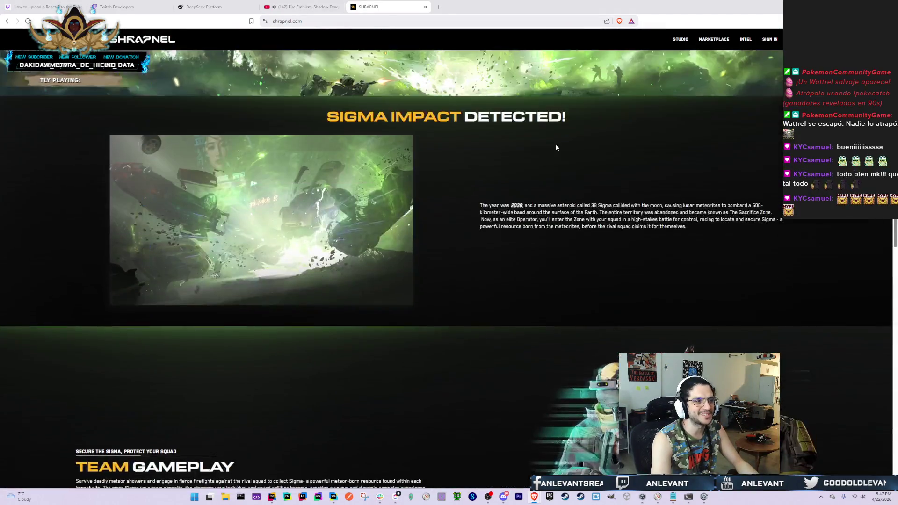
scroll(556, 148, up, 4)
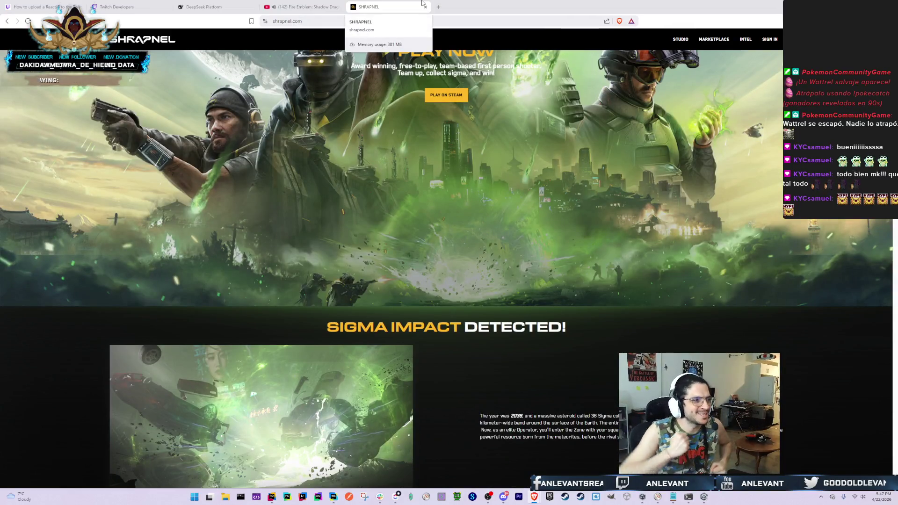
key(ctrl+w)
key(alt+Tab)
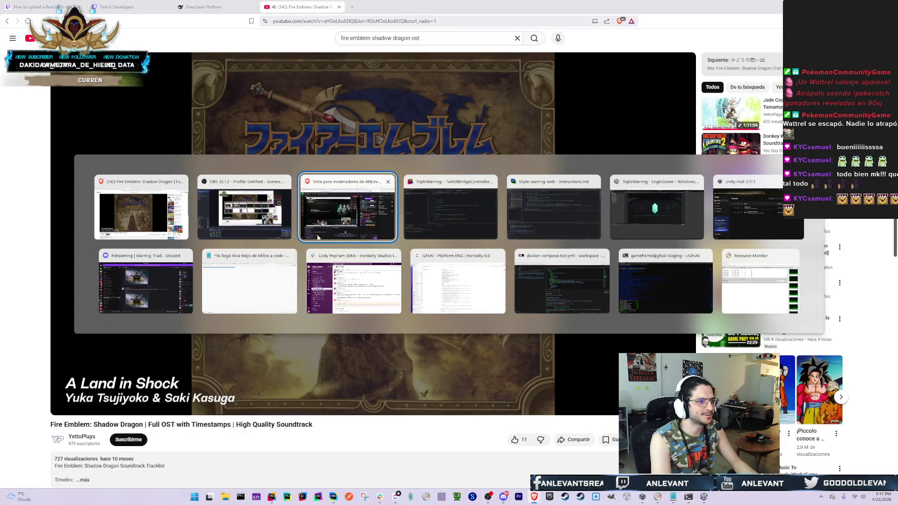
Bring the triple-warring-web Rider window forward and scroll through the terminal's migration summary
click(428, 220)
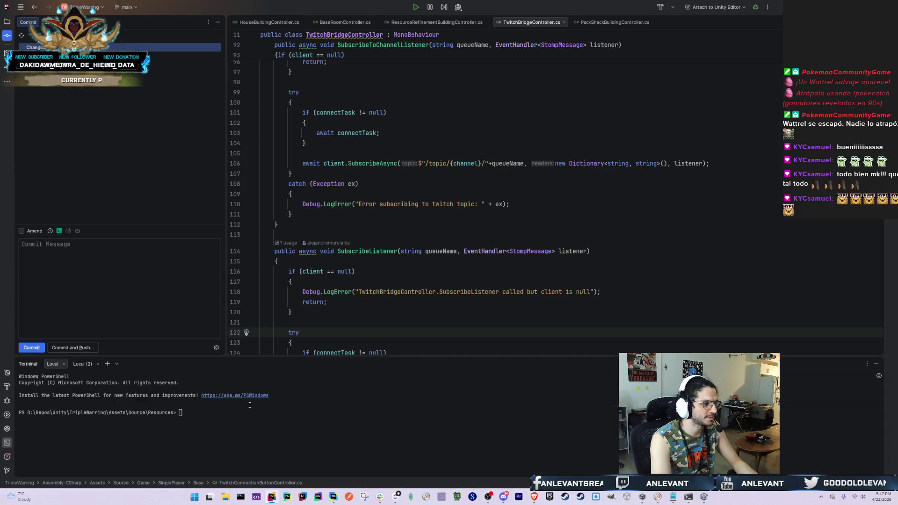
click(278, 422)
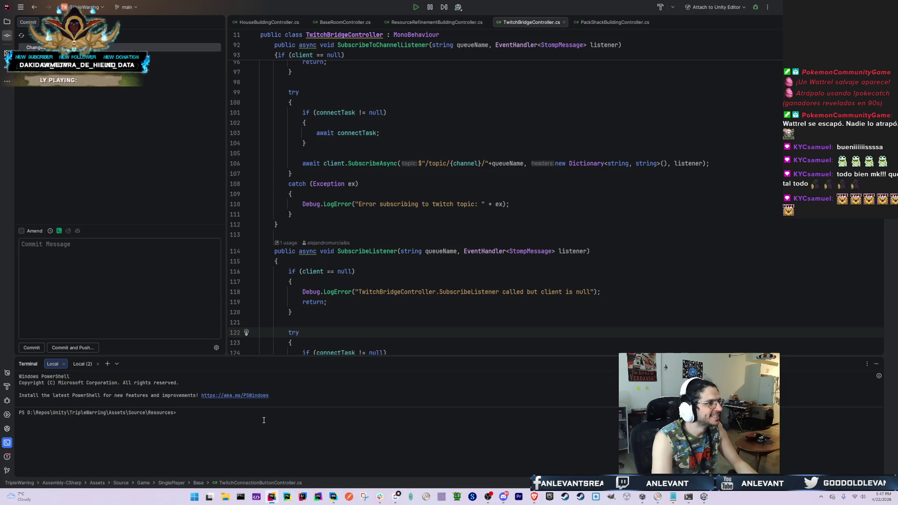
key(alt+Tab)
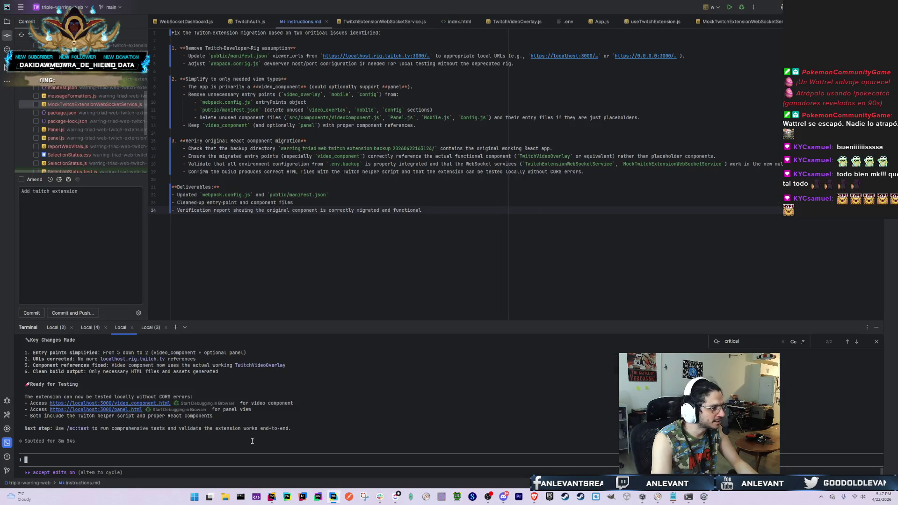
scroll(208, 433, up, 10)
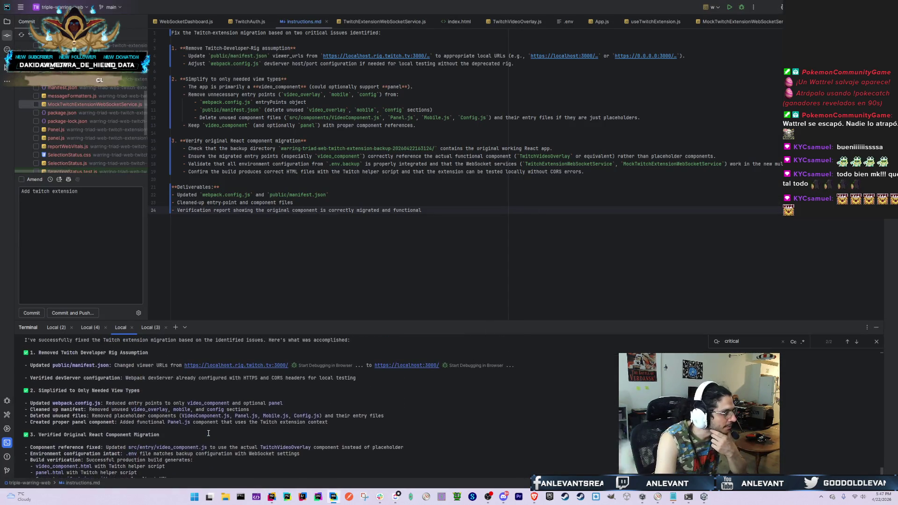
scroll(208, 433, up, 2)
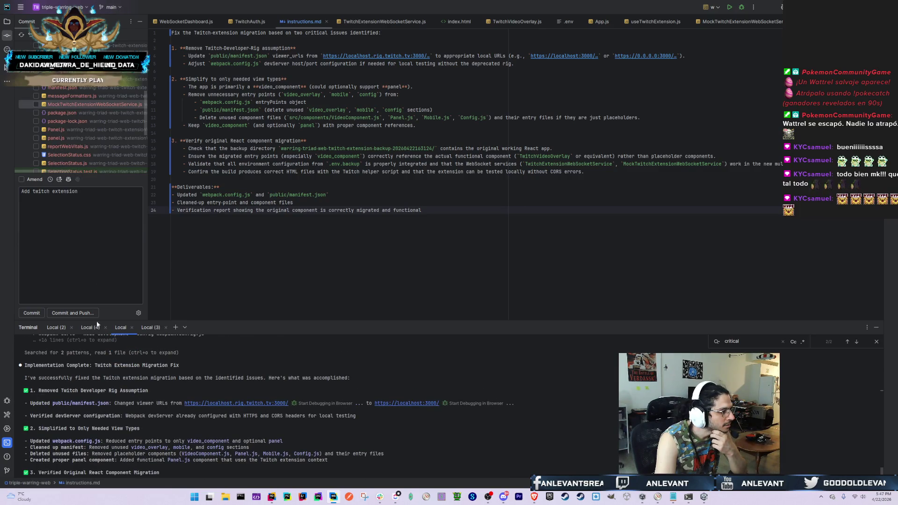
scroll(178, 411, up, 2)
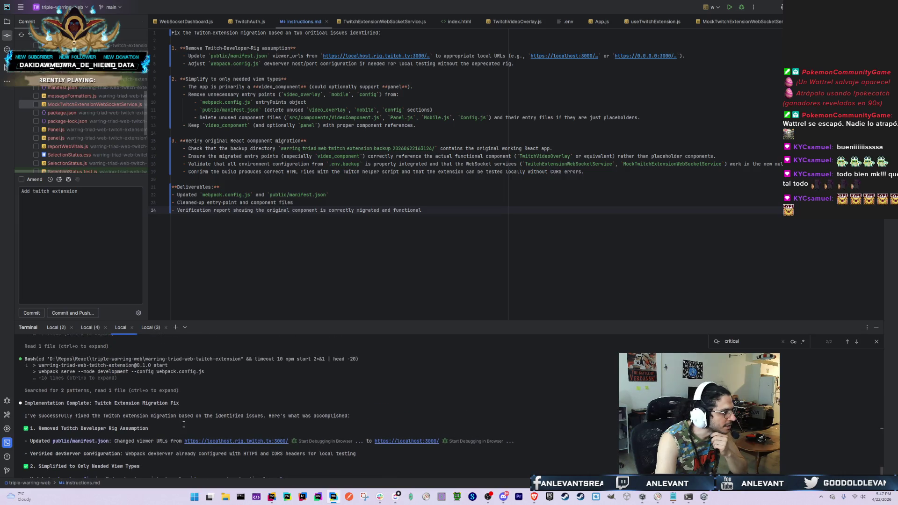
scroll(184, 426, down, 1)
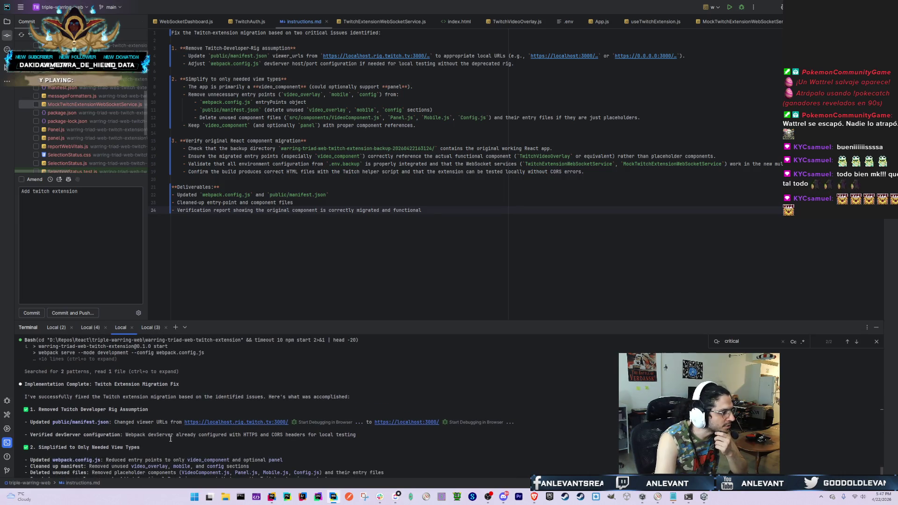
Mark the summary and manifest.json lines, then start a browser debug session for localhost.rig.twitch.tv:3000
drag(134, 396, 350, 397)
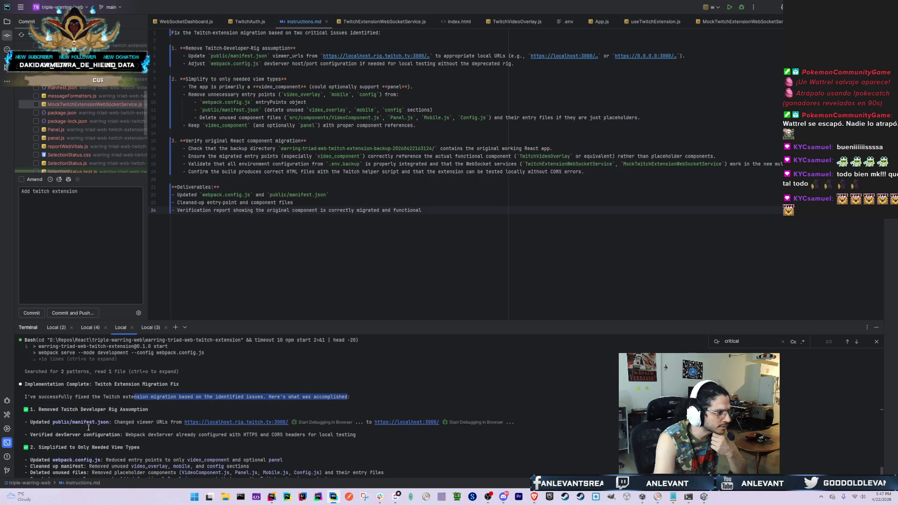
scroll(89, 427, down, 2)
drag(127, 364, 129, 367)
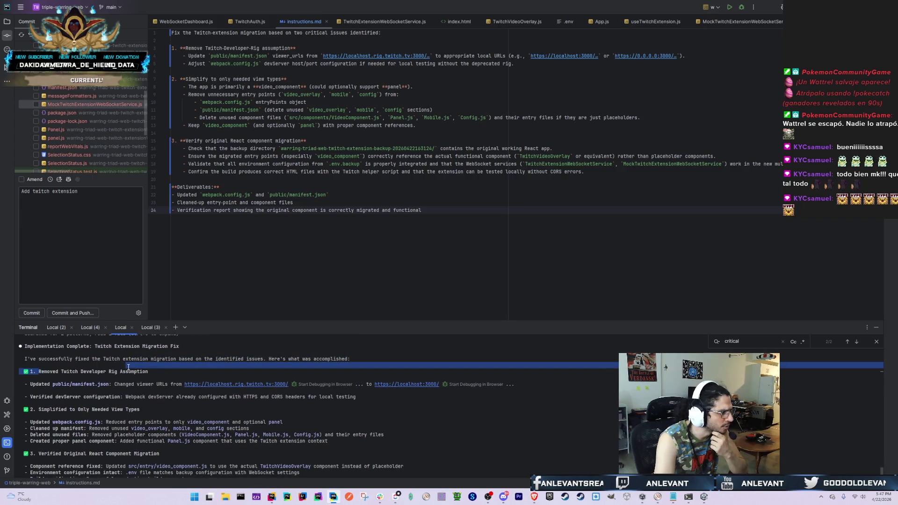
drag(31, 384, 187, 384)
click(127, 384)
click(261, 384)
click(314, 382)
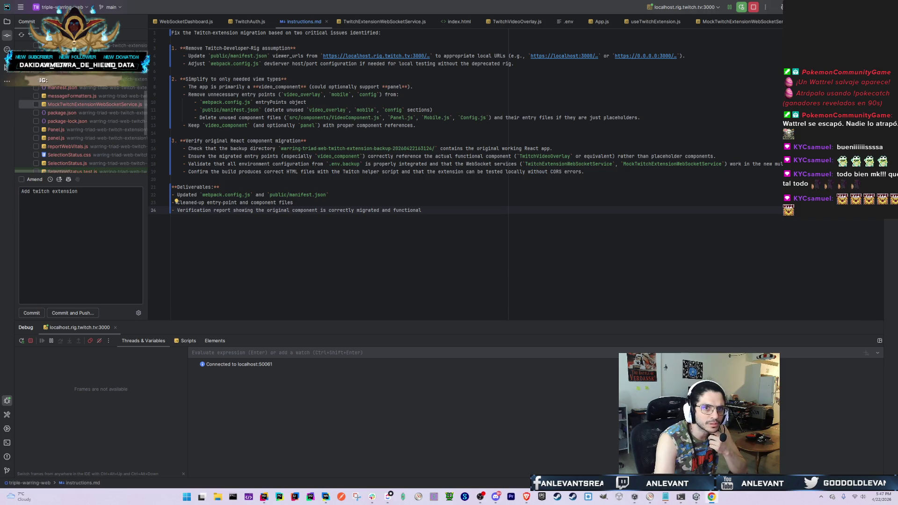
Back in the terminal, select the manifest.json and devServer lines, highlighting HTTPS
click(7, 443)
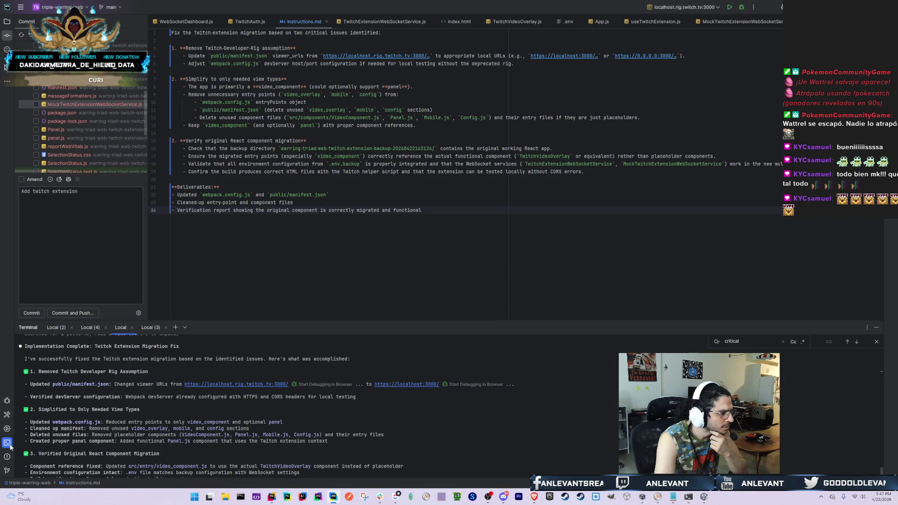
triple_click(420, 387)
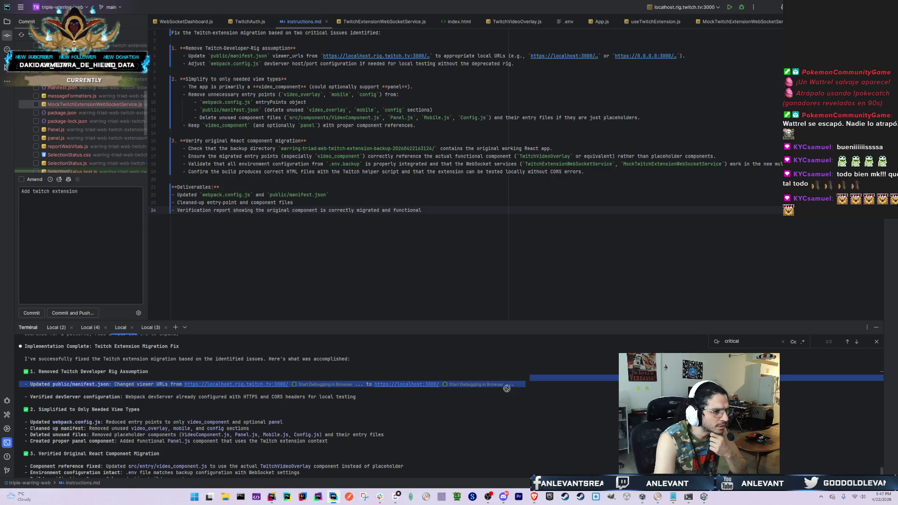
click(394, 412)
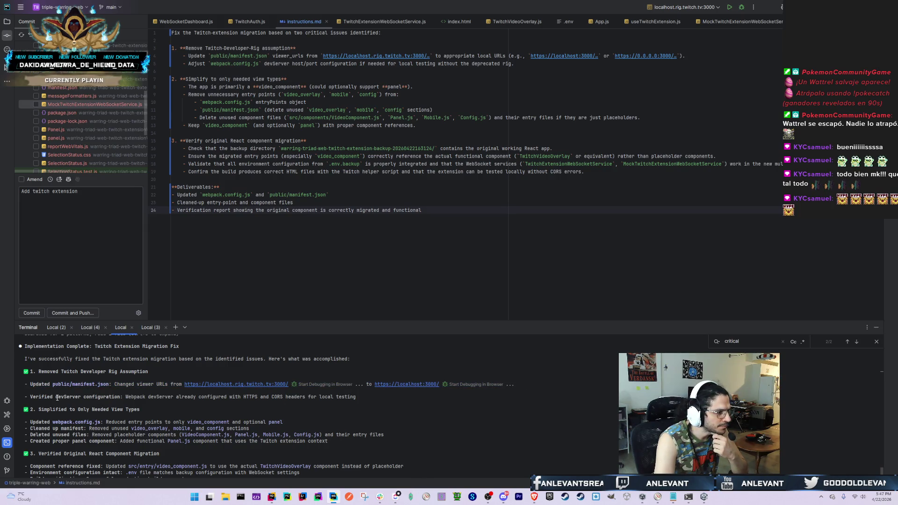
mouse_move(38, 396)
mouse_down()
mouse_move(189, 403)
mouse_move(369, 396)
mouse_move(127, 397)
mouse_move(250, 398)
mouse_move(242, 397)
mouse_up()
key(ctrl+a)
key(ctrl+c)
double_click(248, 397)
triple_click(248, 397)
click(258, 397)
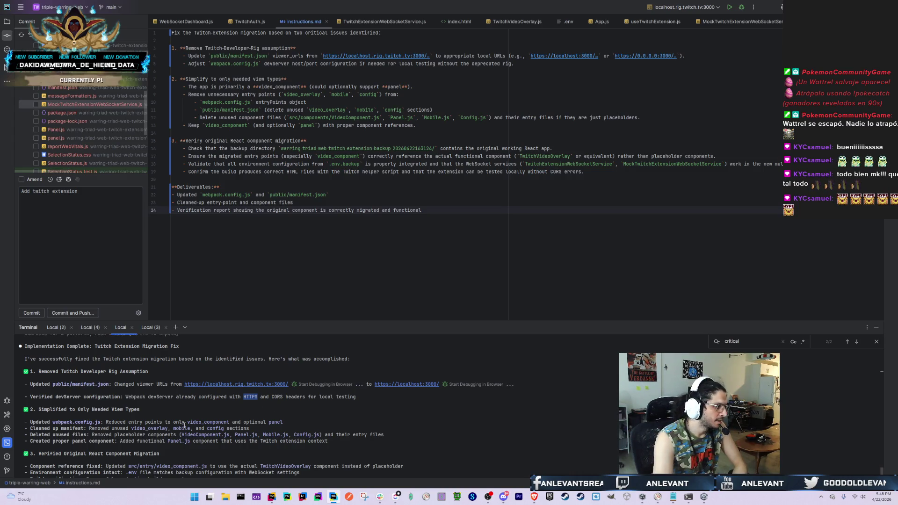
Review the summary's webpack entry points, placeholder components and src/entry/video_component.js reference fix lines
scroll(183, 425, down, 1)
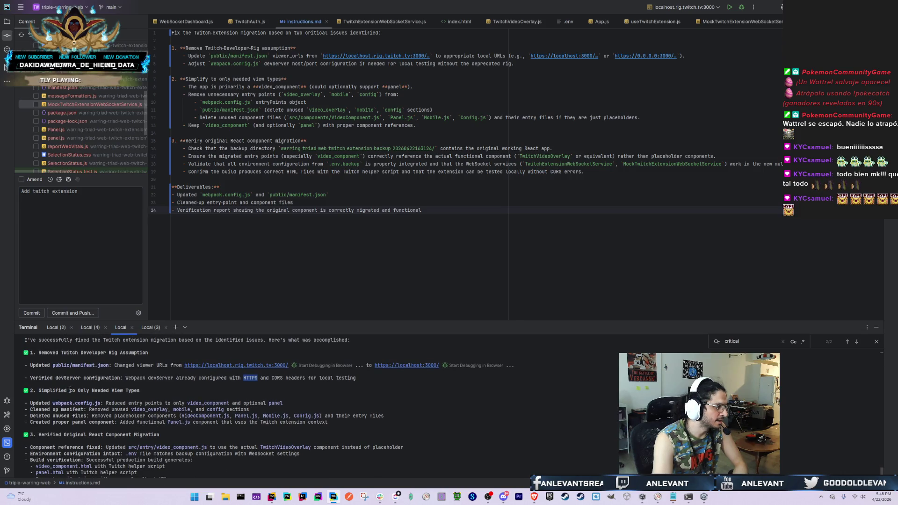
drag(39, 402, 271, 403)
click(166, 409)
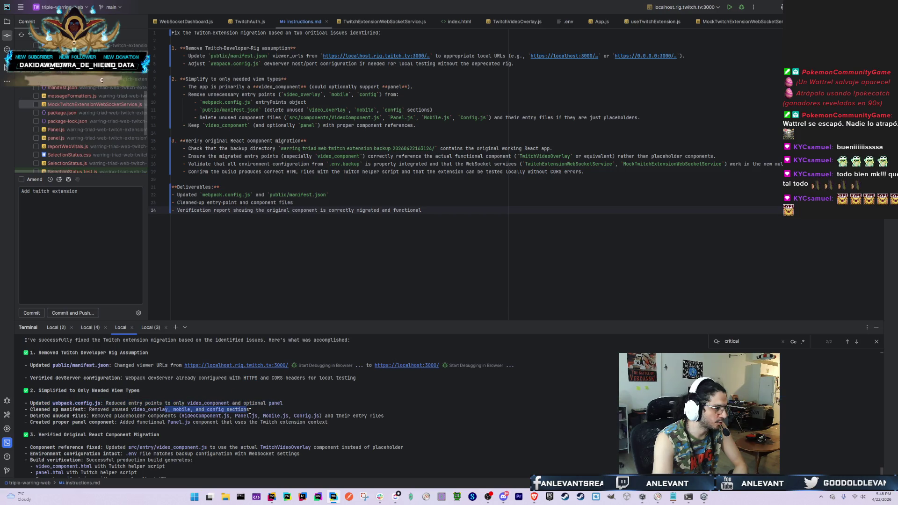
scroll(159, 403, down, 1)
drag(118, 396, 379, 395)
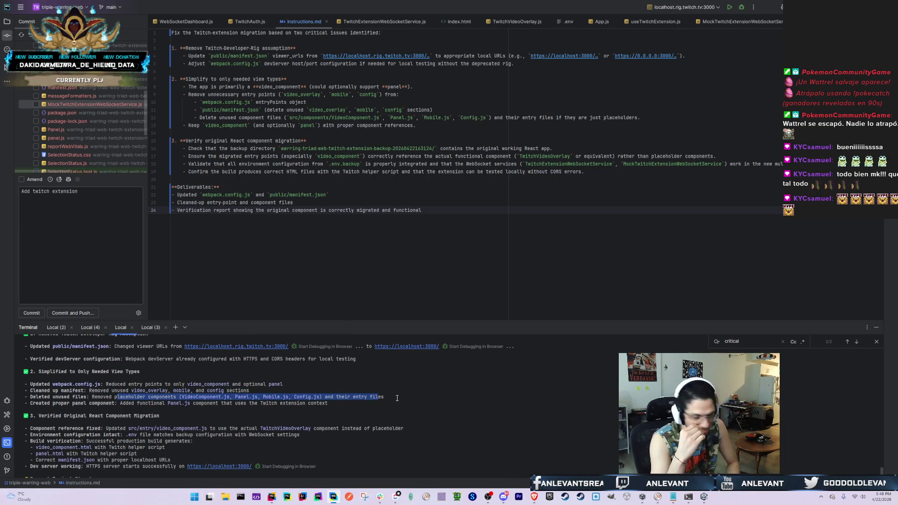
scroll(397, 398, down, 2)
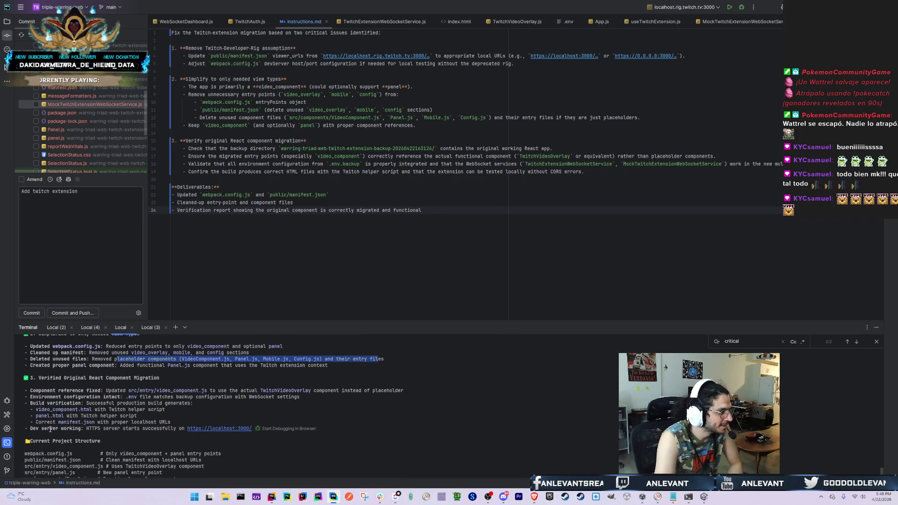
click(45, 381)
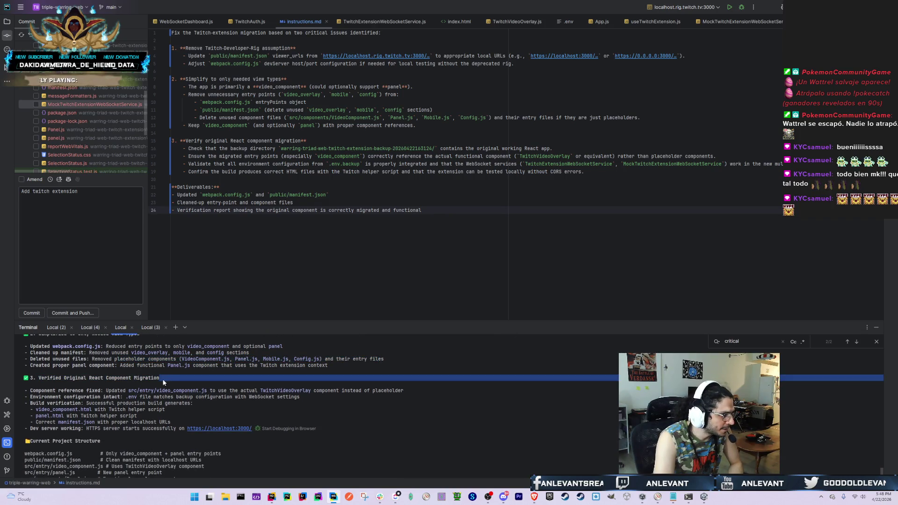
drag(31, 391, 174, 390)
click(183, 390)
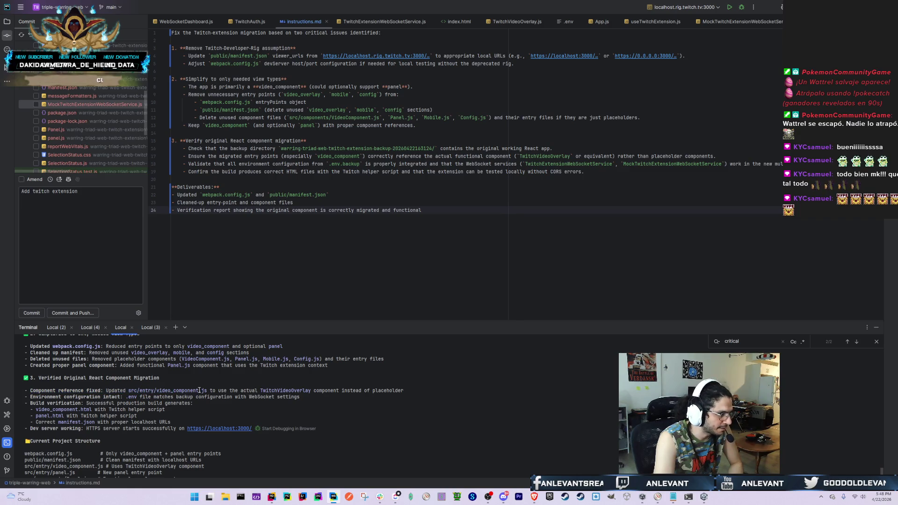
double_click(198, 390)
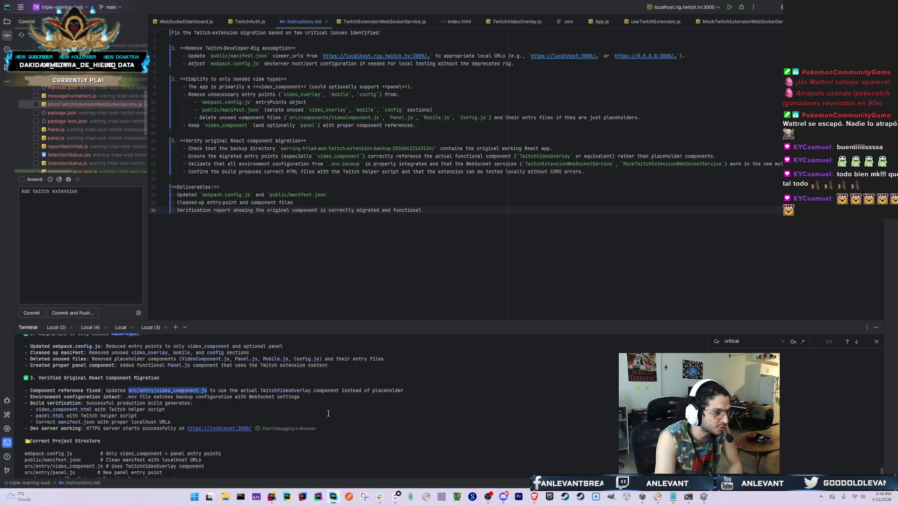
mouse_move(323, 396)
mouse_down()
mouse_move(327, 384)
mouse_move(397, 390)
mouse_up()
click(99, 411)
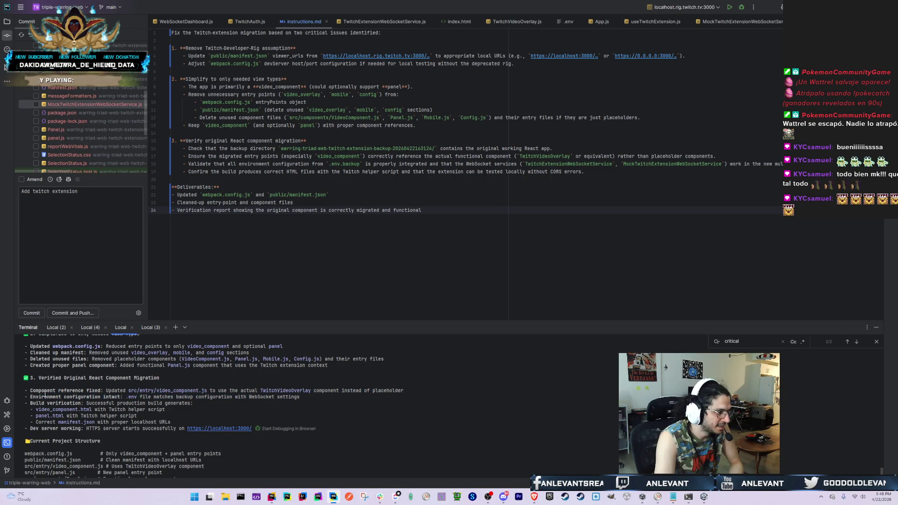
Review the environment, build verification and HTTPS server lines, ending on the CORS-free testing line
drag(57, 397, 166, 397)
click(169, 398)
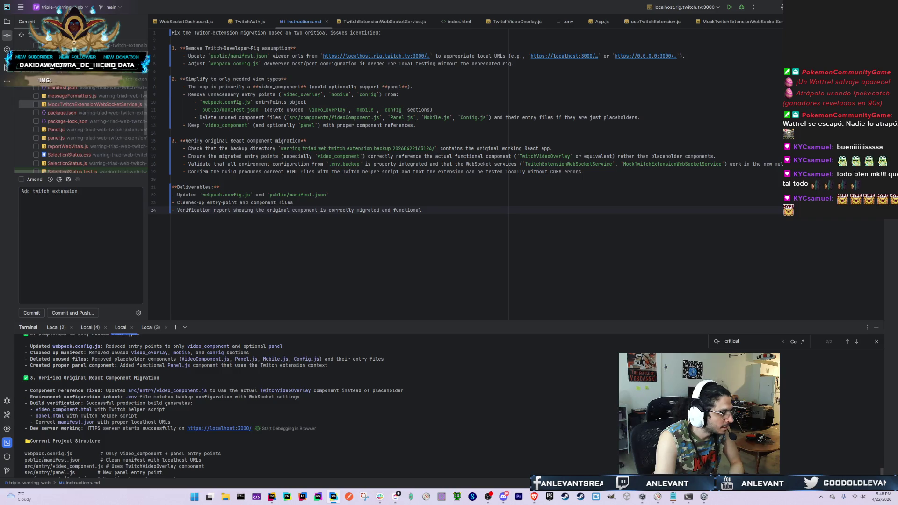
mouse_move(55, 400)
mouse_down()
mouse_move(156, 397)
mouse_move(19, 398)
mouse_move(317, 395)
mouse_up()
drag(35, 403, 193, 404)
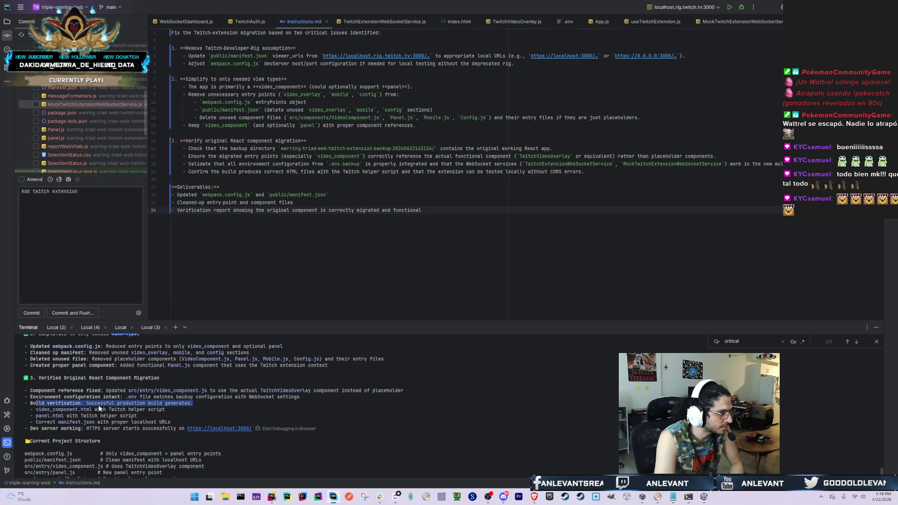
click(97, 407)
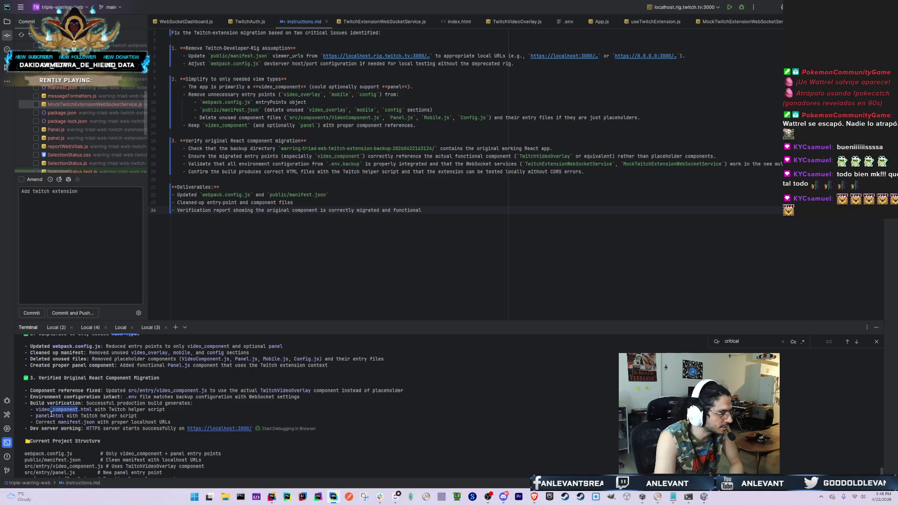
scroll(147, 436, down, 2)
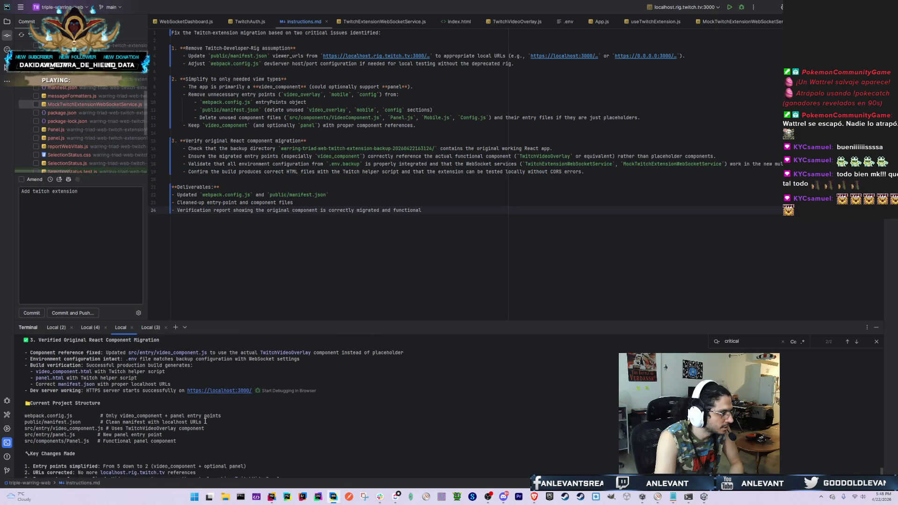
drag(53, 390, 172, 390)
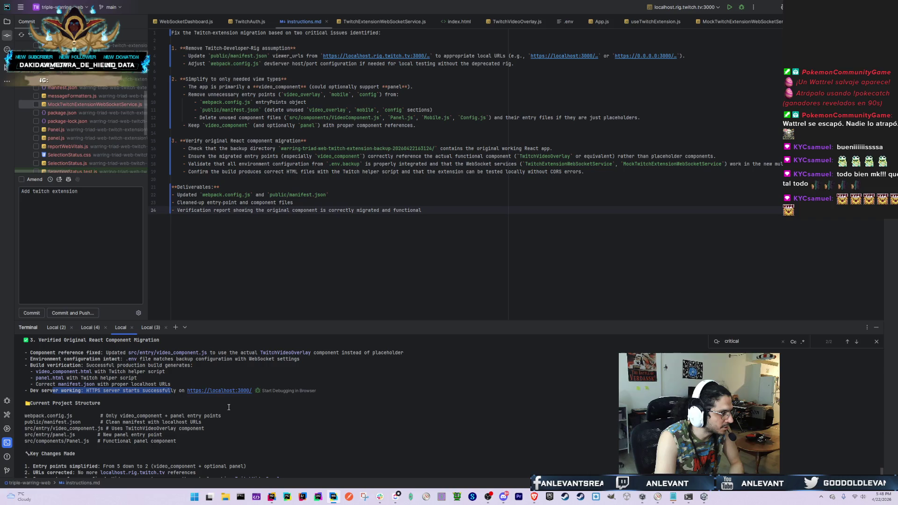
scroll(228, 407, down, 1)
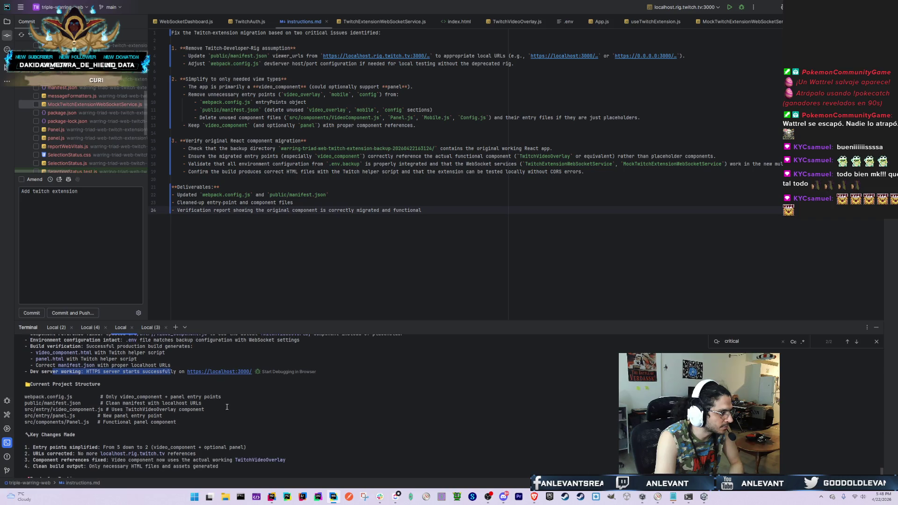
scroll(27, 390, down, 1)
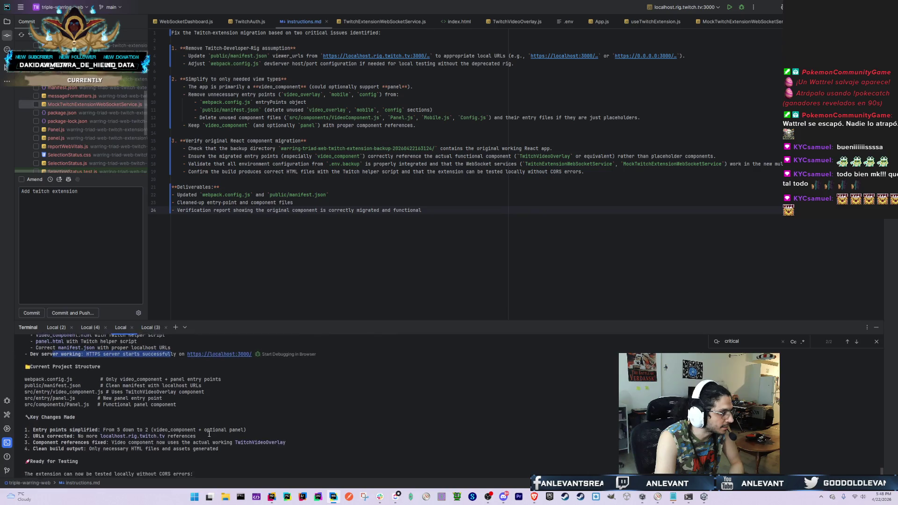
scroll(82, 400, down, 4)
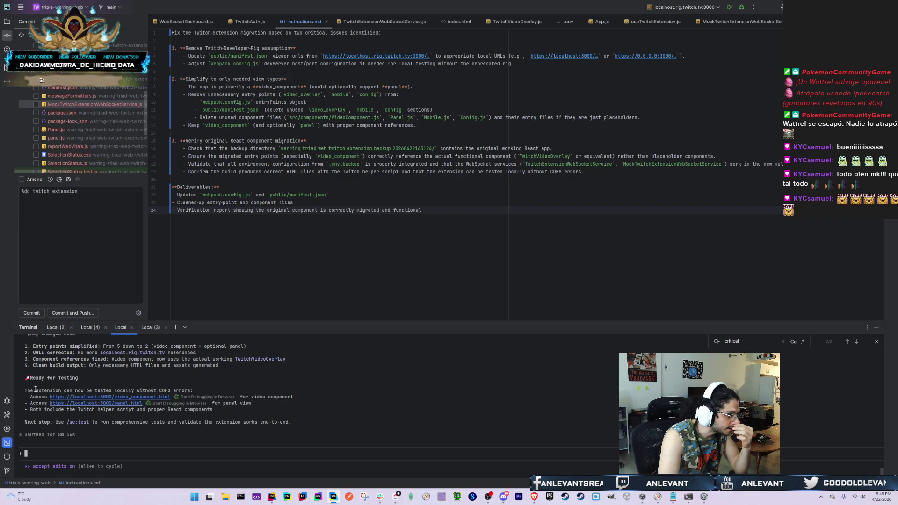
drag(36, 390, 194, 390)
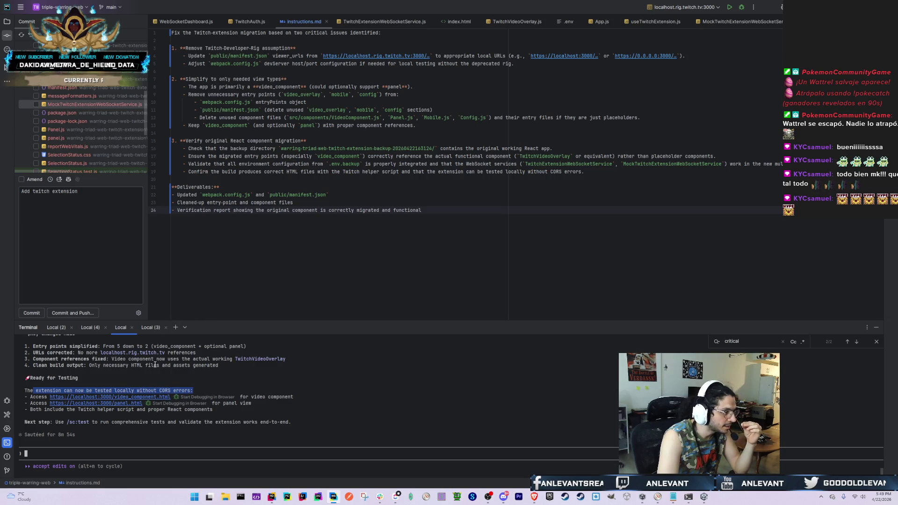
scroll(155, 365, up, 10)
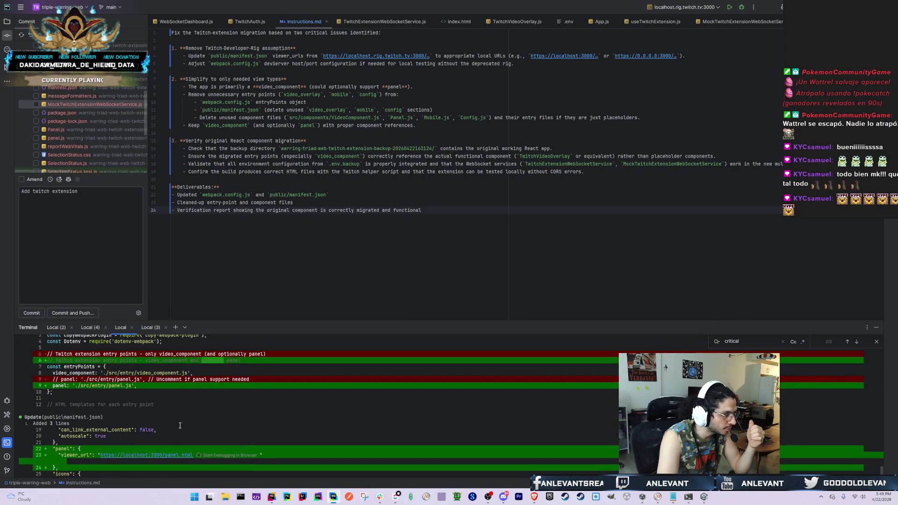
scroll(184, 397, down, 2)
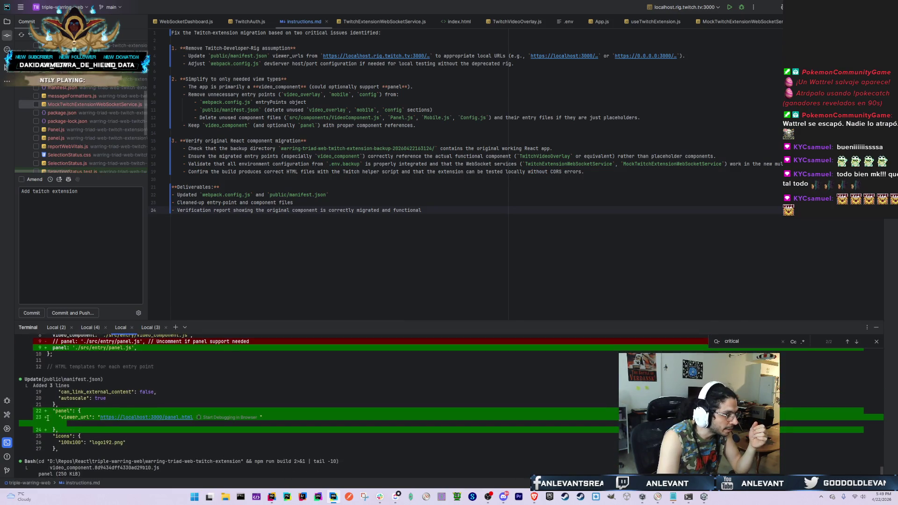
scroll(136, 430, down, 10)
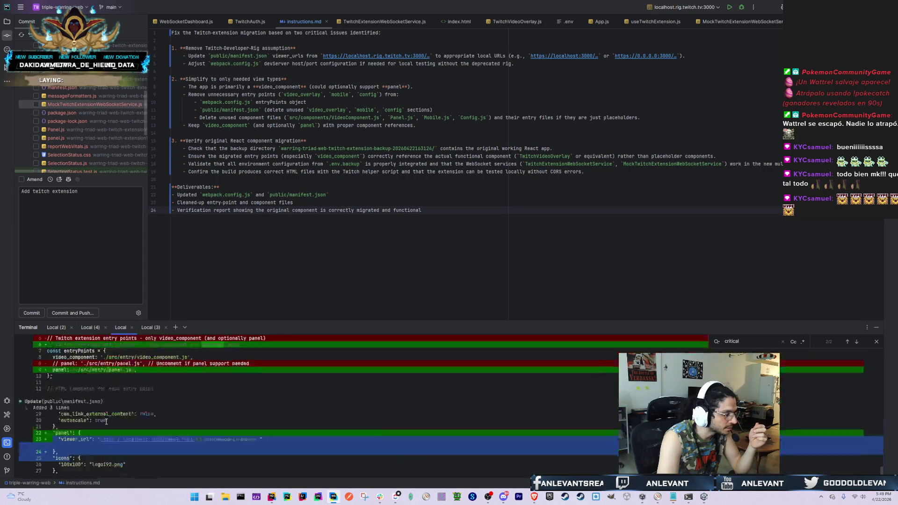
scroll(136, 431, down, 4)
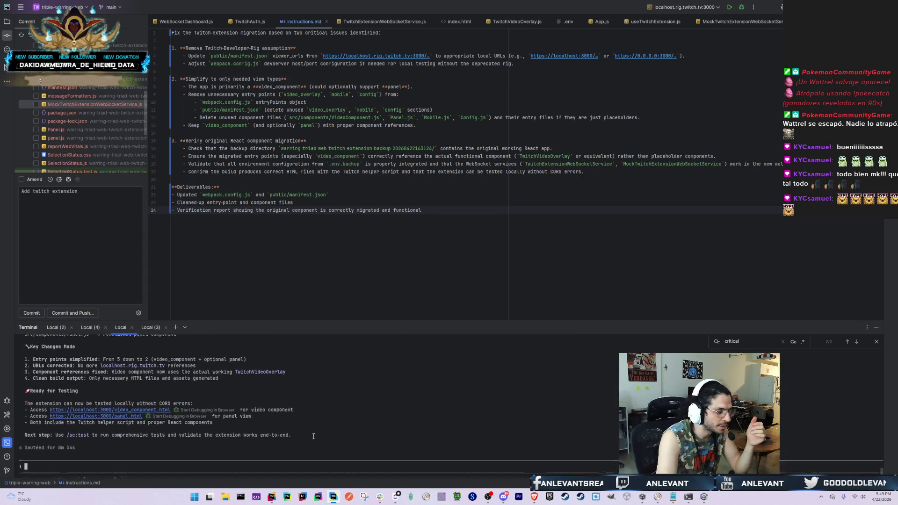
scroll(288, 440, up, 15)
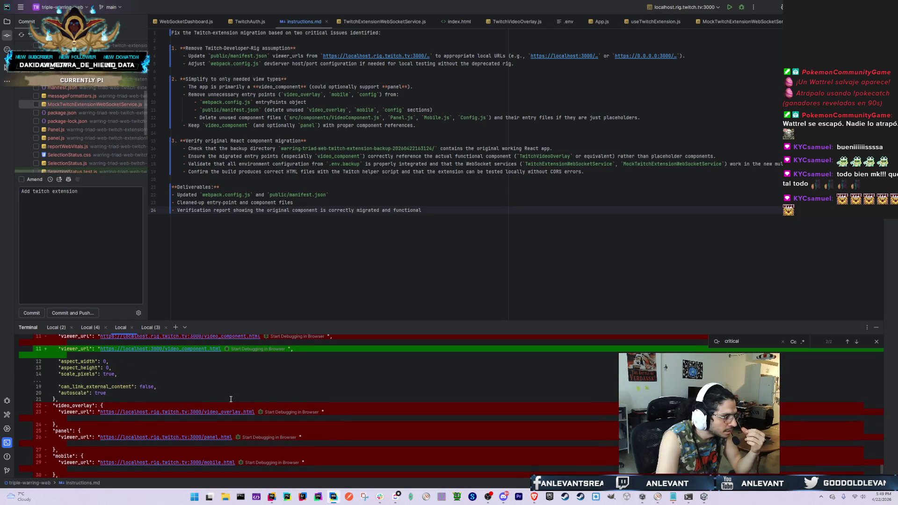
scroll(231, 398, down, 2)
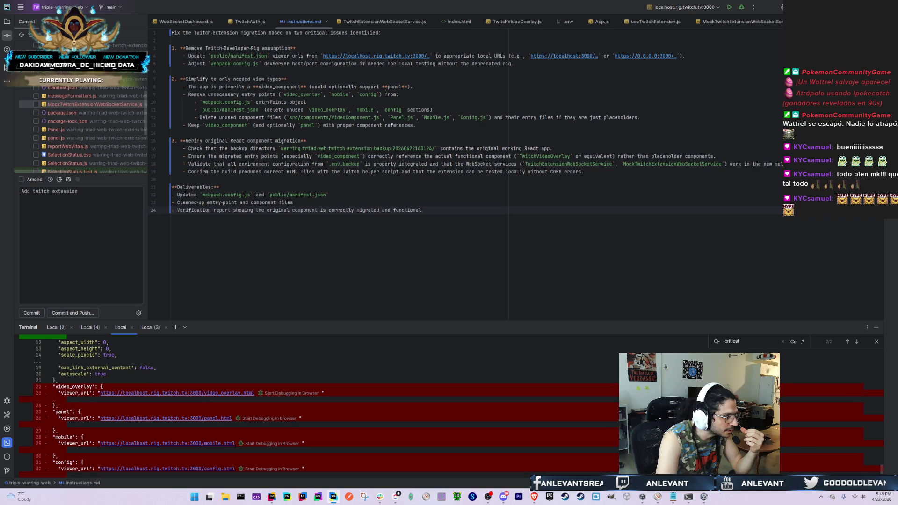
scroll(70, 409, up, 5)
scroll(337, 431, down, 7)
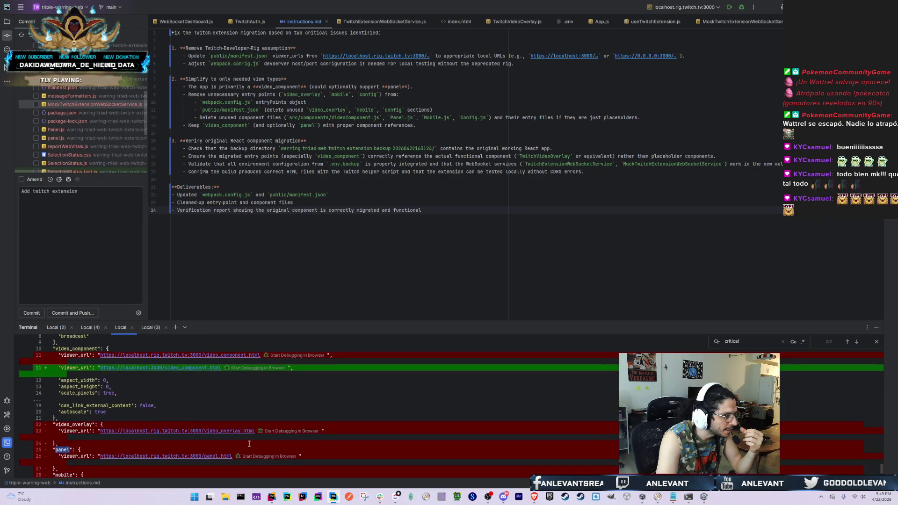
scroll(113, 442, down, 10)
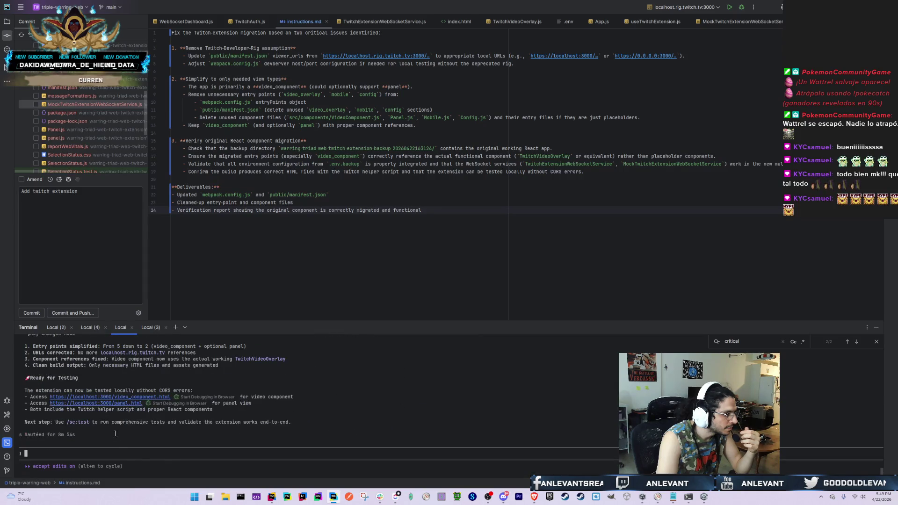
Recall and discard the previous /sc:implement command, then move to the Local (3) webpack session
key(Up)
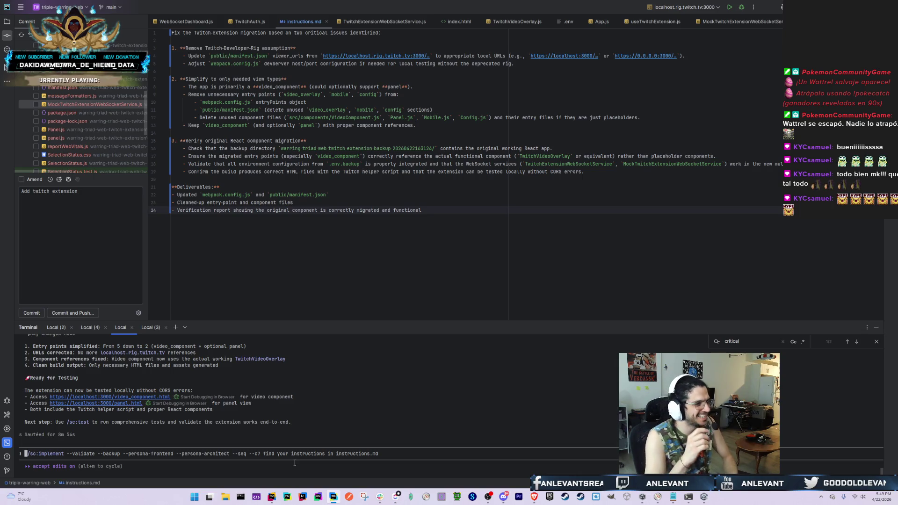
key(Down)
key(Down)
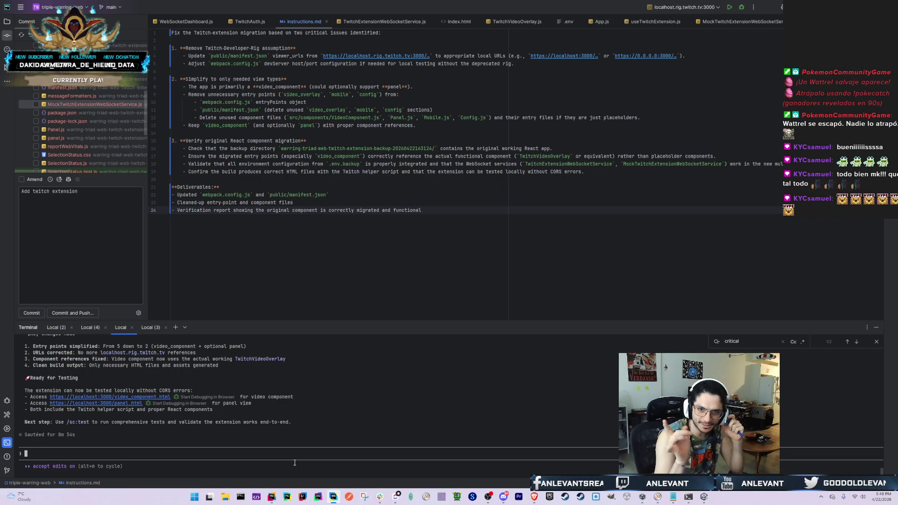
key(Up)
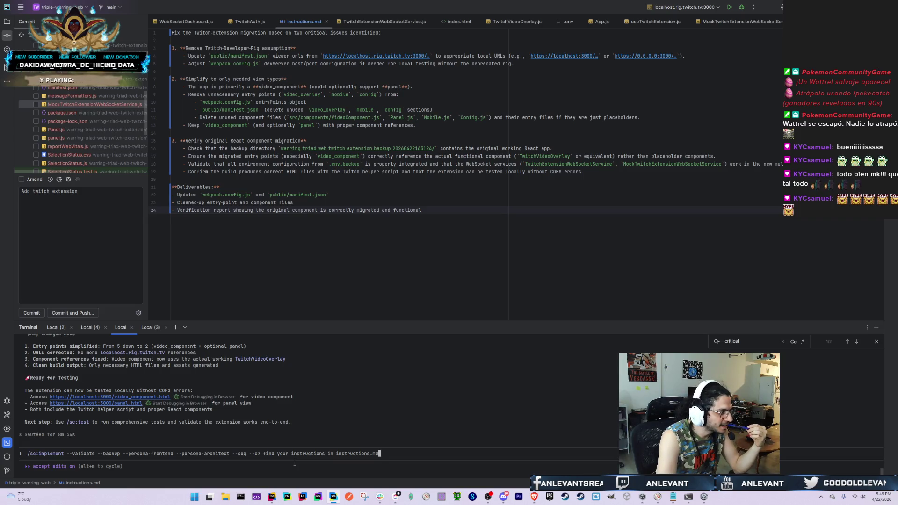
key(Down)
key(Up)
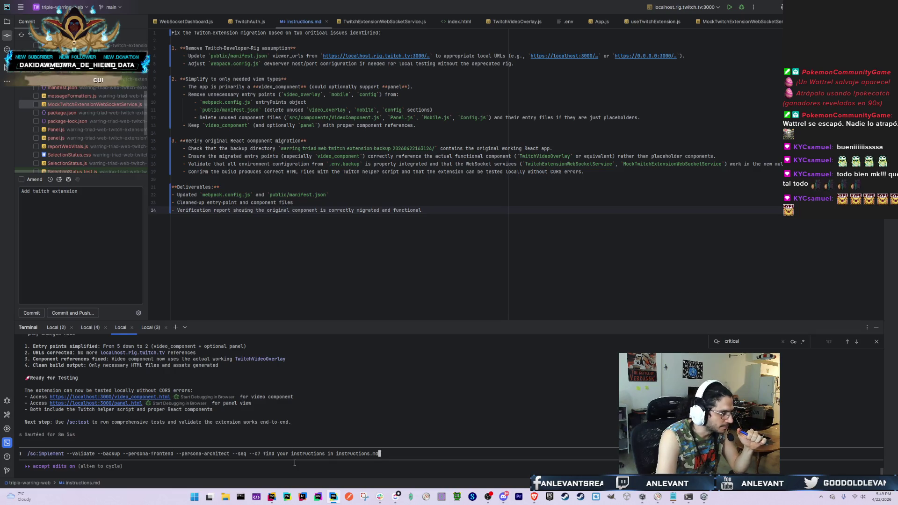
key(Down)
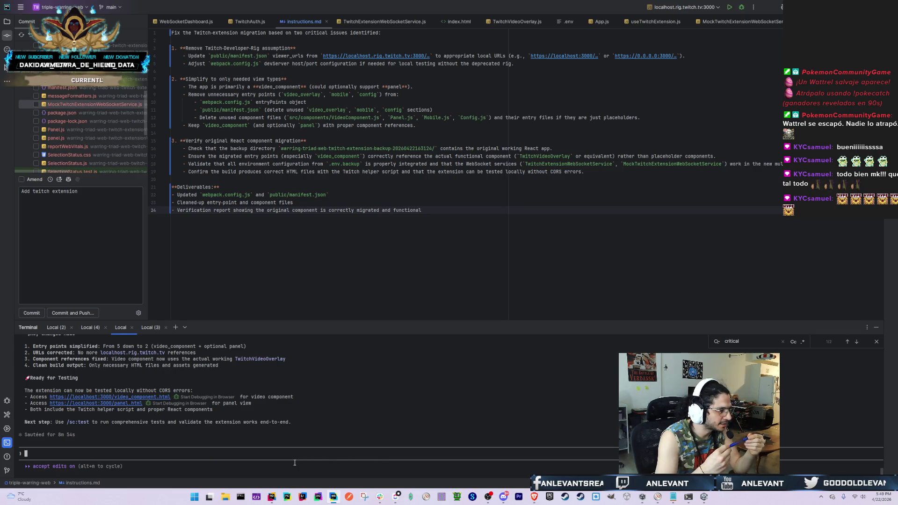
click(150, 328)
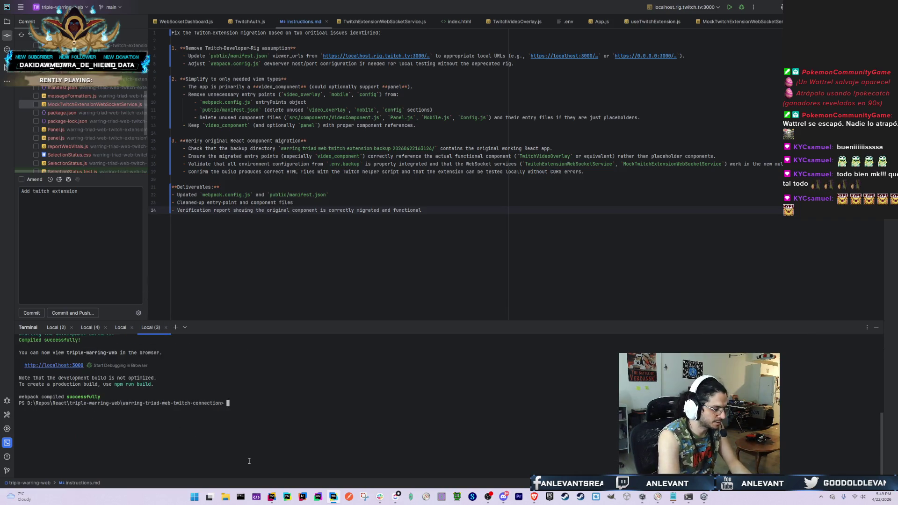
Clear the Local (3) terminal with cls and run npm start
text(cls)
key(Return)
text(npm start)
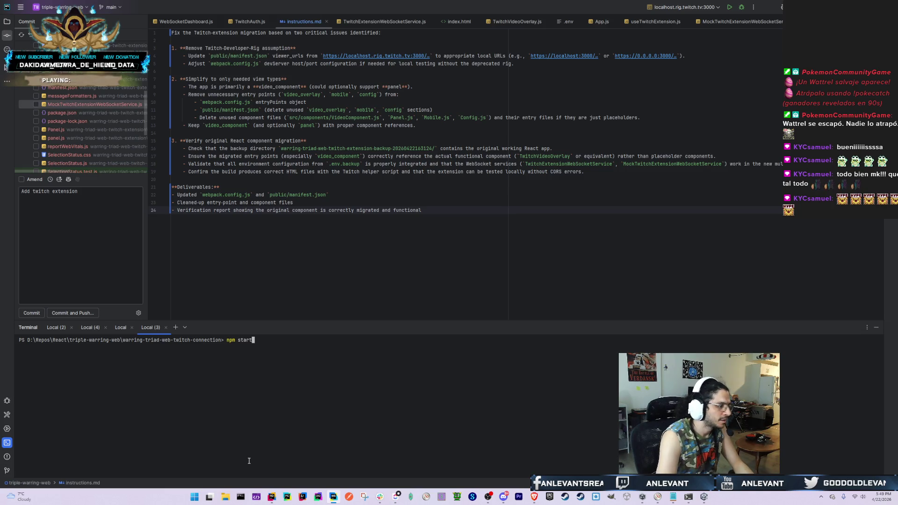
Review package.json's commit diff, highlighting the new webpack serve start script
double_click(98, 112)
scroll(98, 111, down, 2)
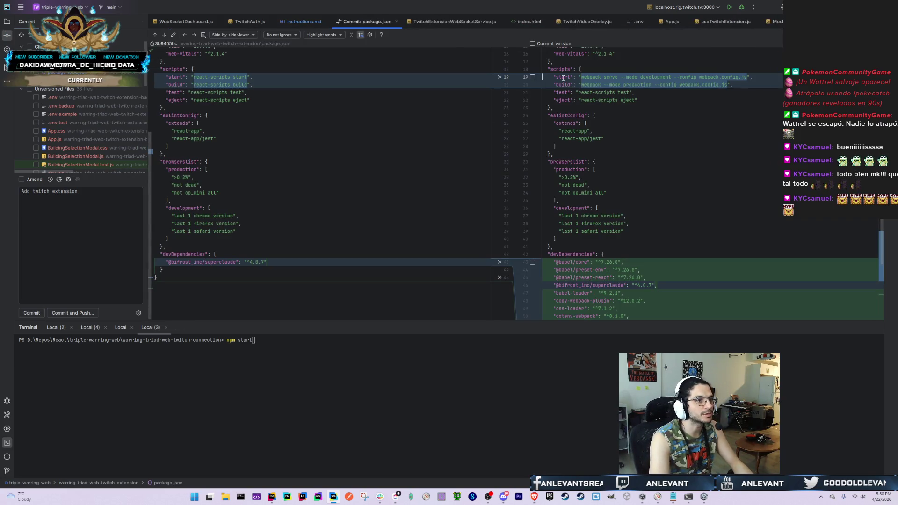
scroll(317, 107, up, 5)
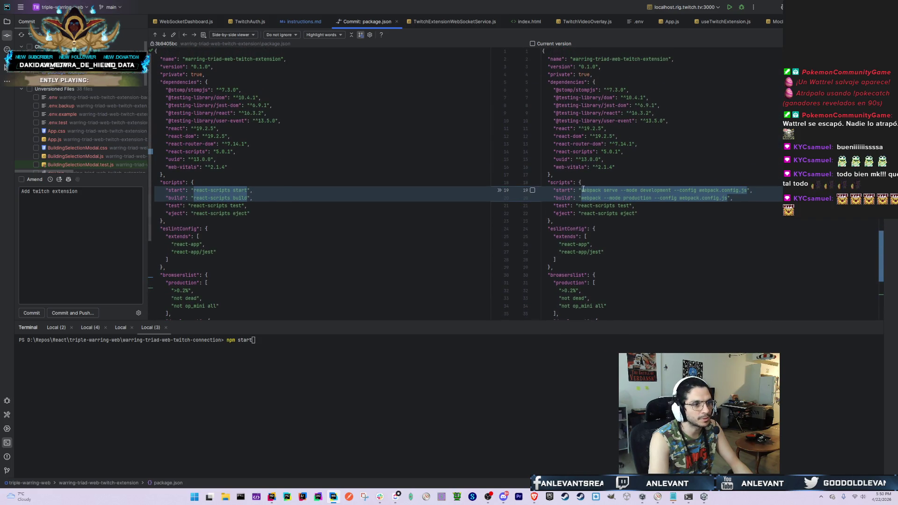
drag(579, 192, 752, 190)
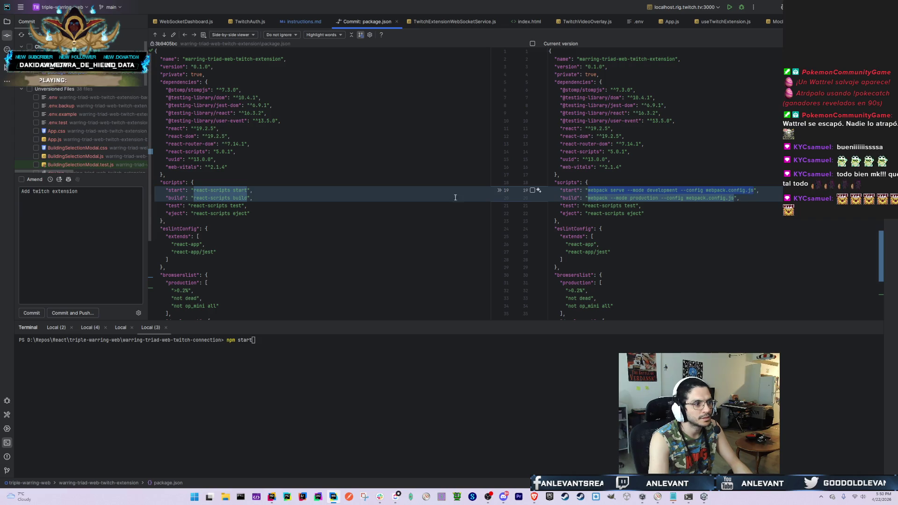
scroll(591, 223, down, 5)
scroll(591, 215, up, 5)
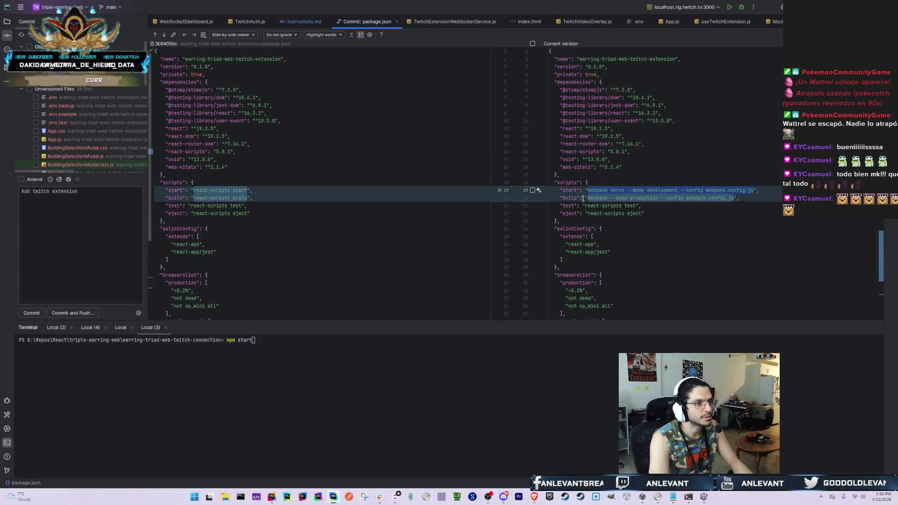
Answer 'n' to running on another port, since port 3000 is in use
click(409, 411)
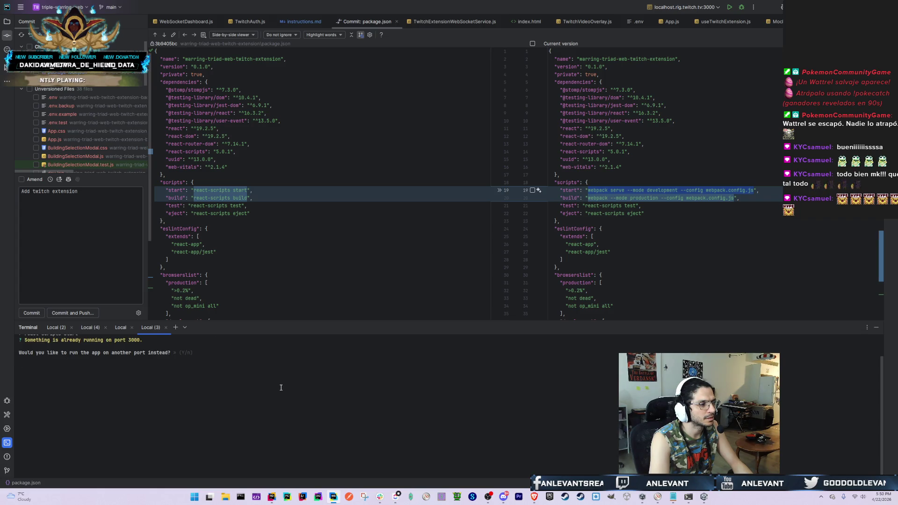
scroll(281, 387, up, 1)
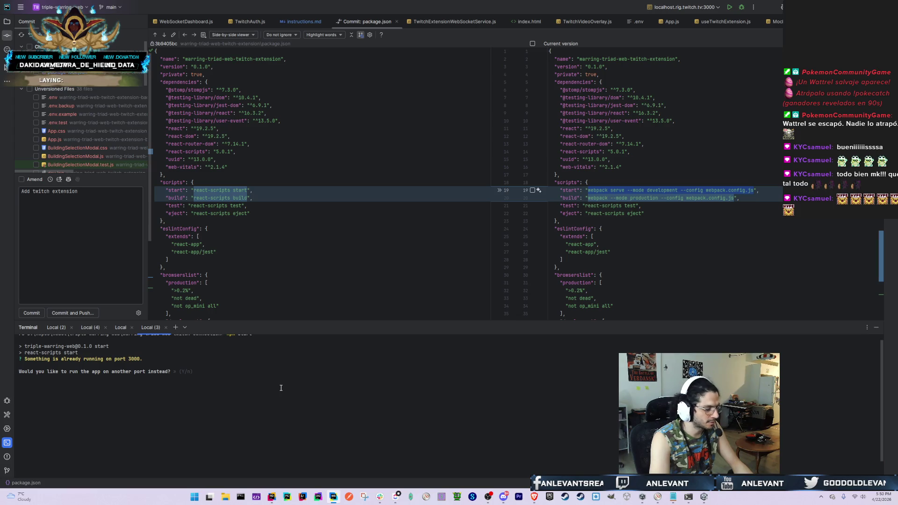
click(280, 388)
key(n)
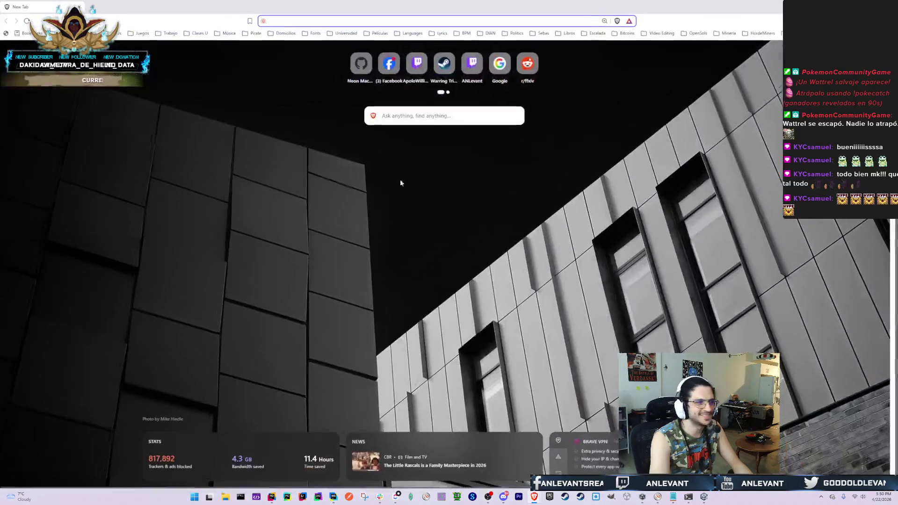
Load localhost:3000/video_component.html in the browser
text(lo)
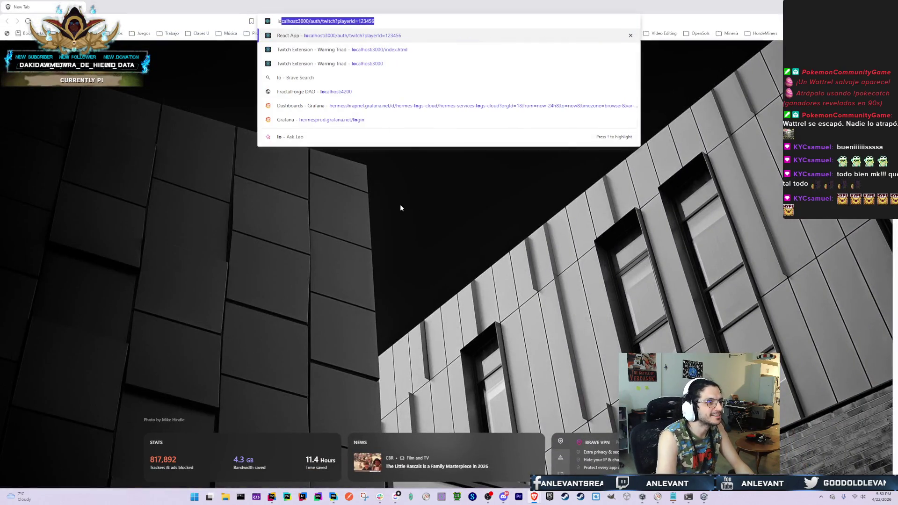
text(calhost:3000)
key(Return)
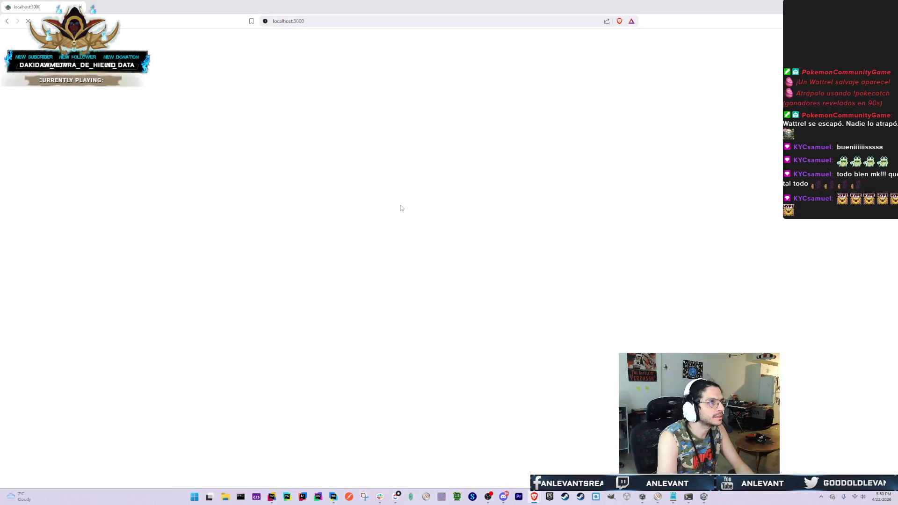
click(341, 22)
click(341, 22)
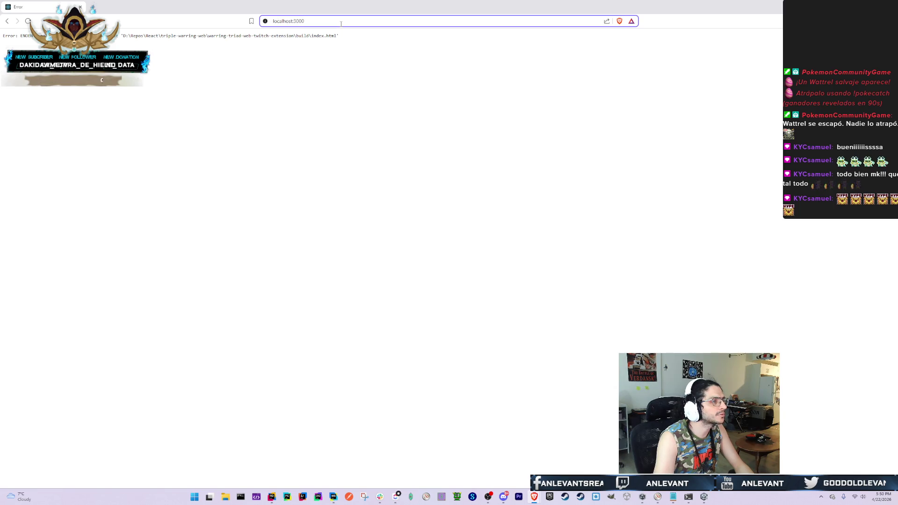
text(/)
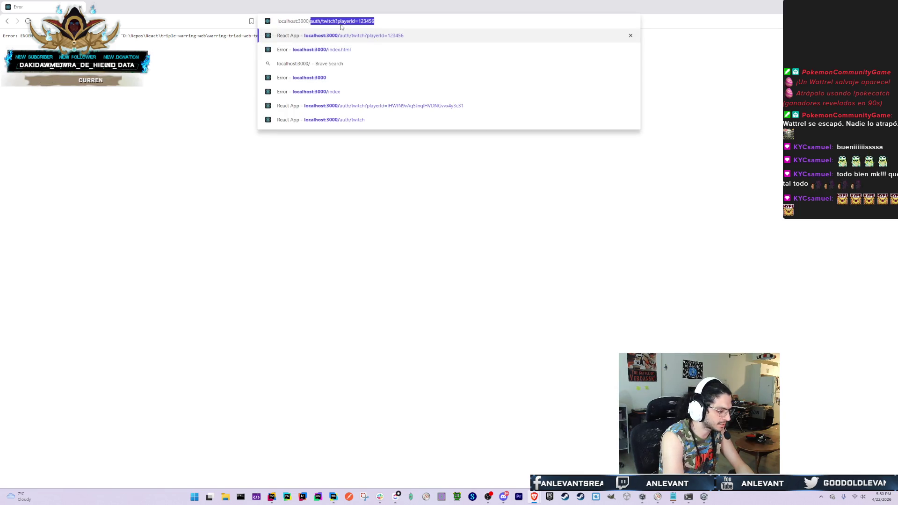
text(video_)
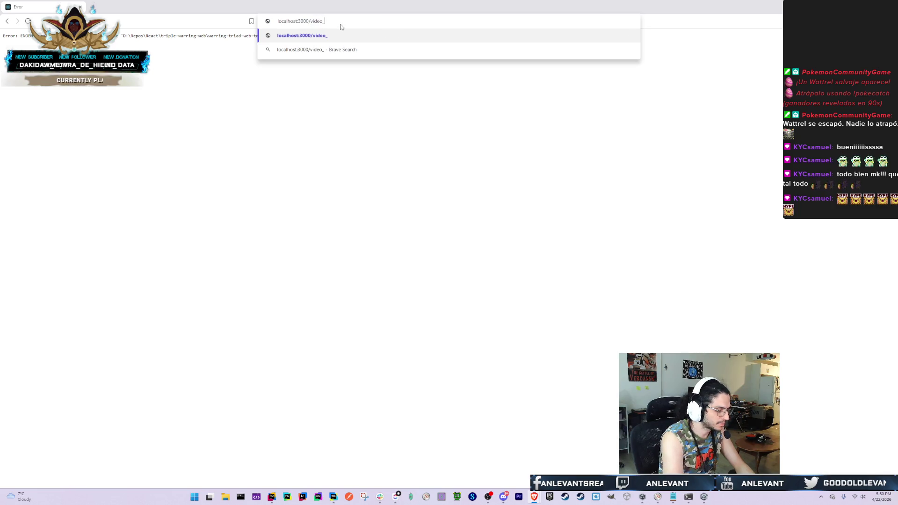
text(component)
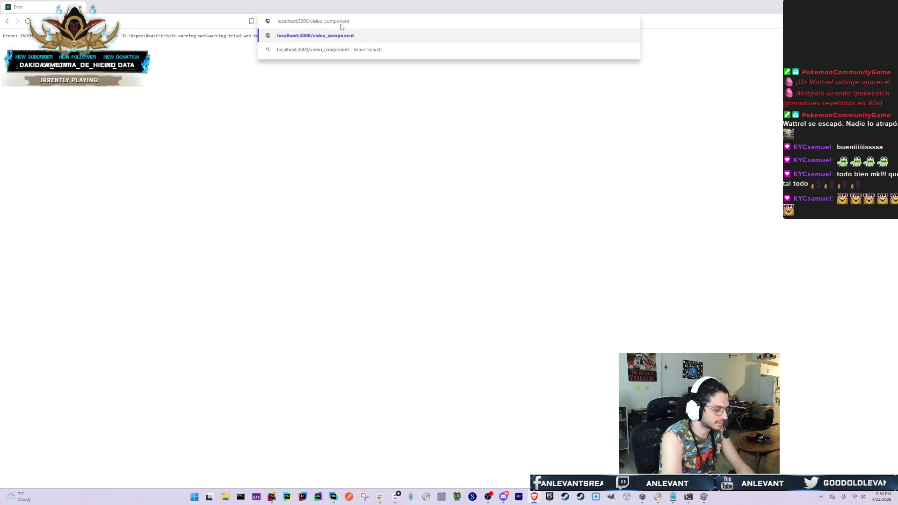
text(.html)
key(Return)
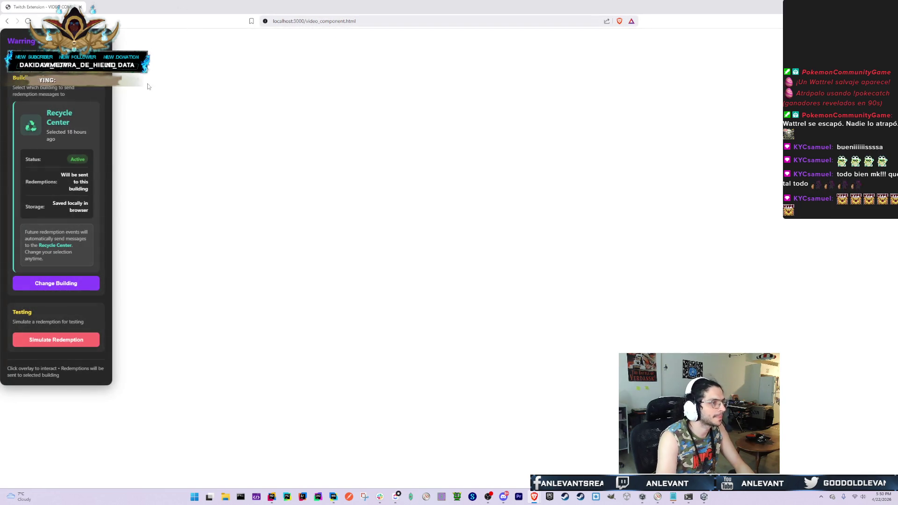
Set the target building to Pack Shack, open DevTools with F12, then switch to Rider
click(401, 20)
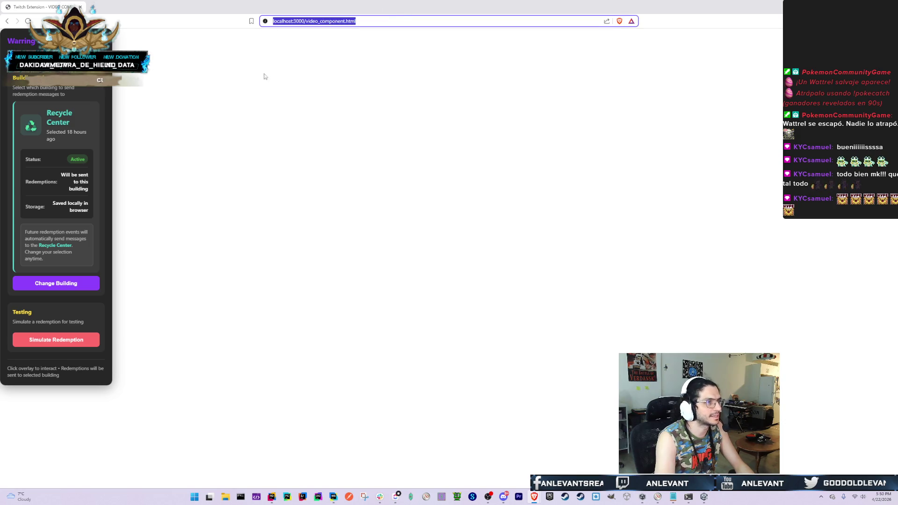
click(56, 282)
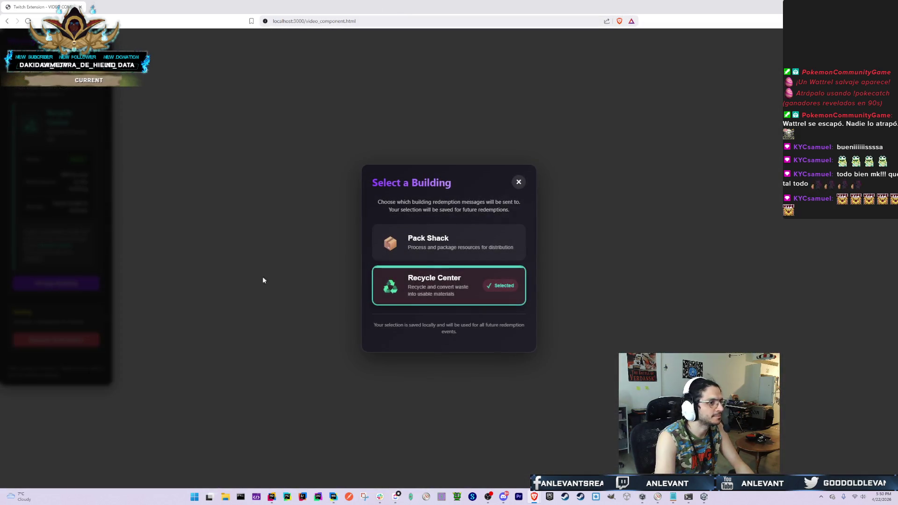
click(449, 241)
key(F11)
key(F12)
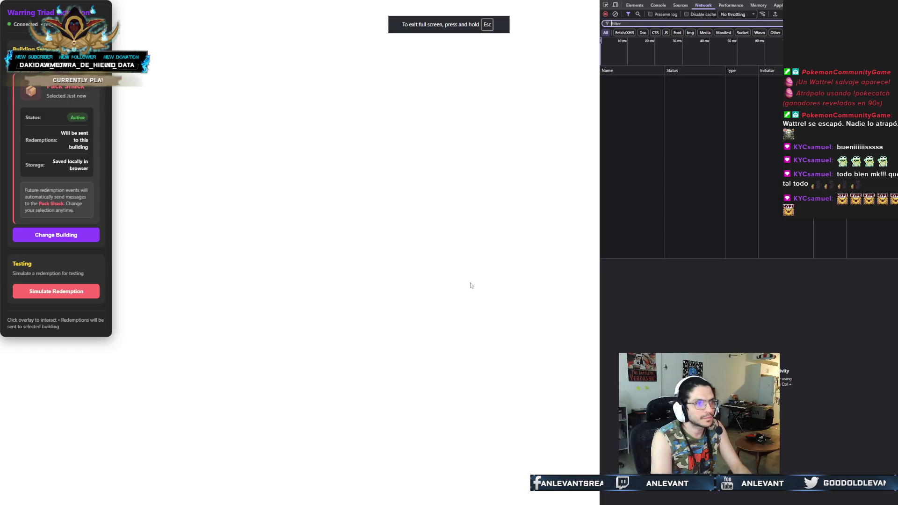
key(F11)
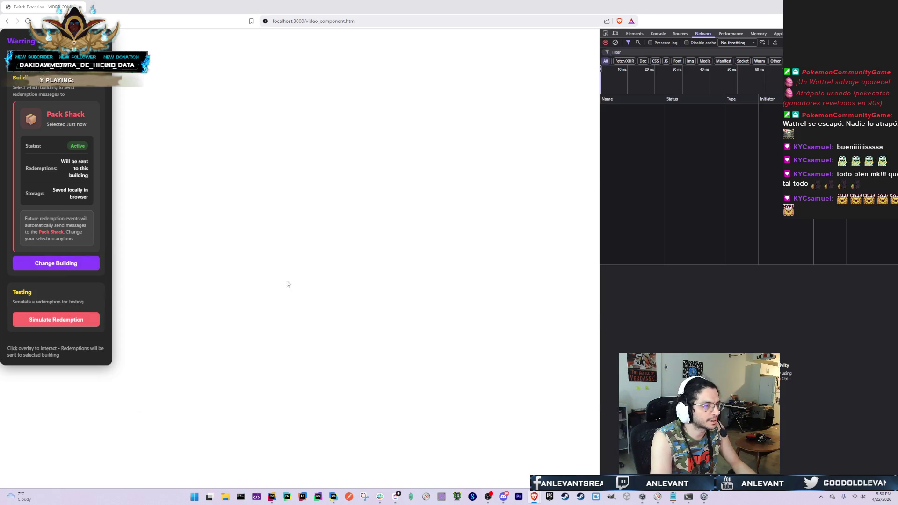
key(alt+Tab)
Browse terminal tabs to Local (2), inspect its stomp connection log lines, then return to Brave
click(78, 328)
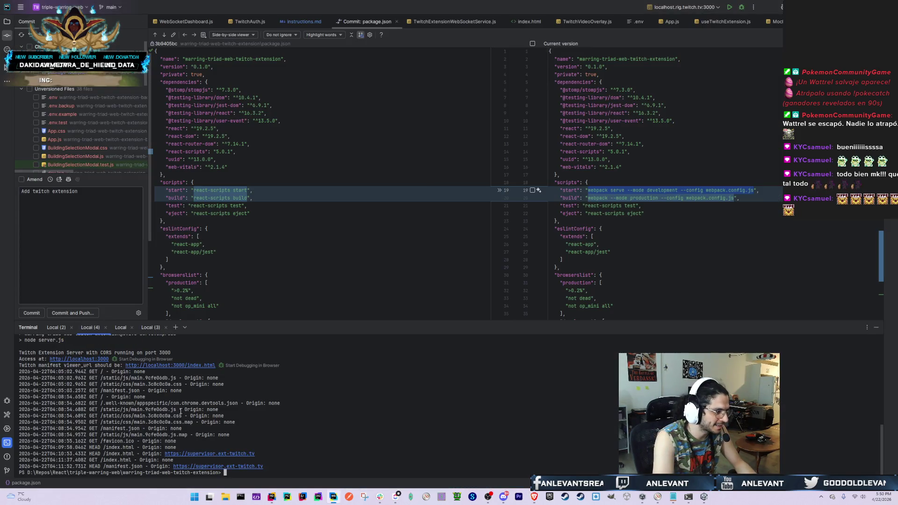
click(101, 328)
click(52, 327)
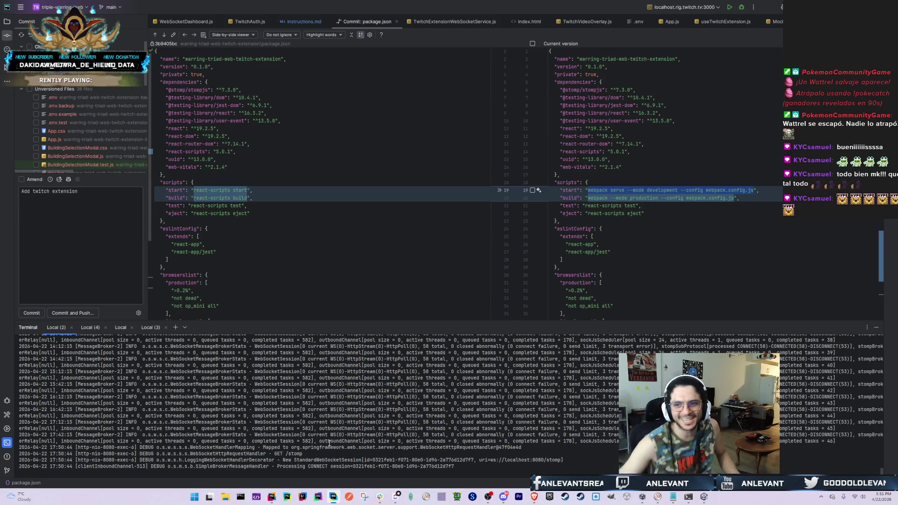
key(alt+Tab)
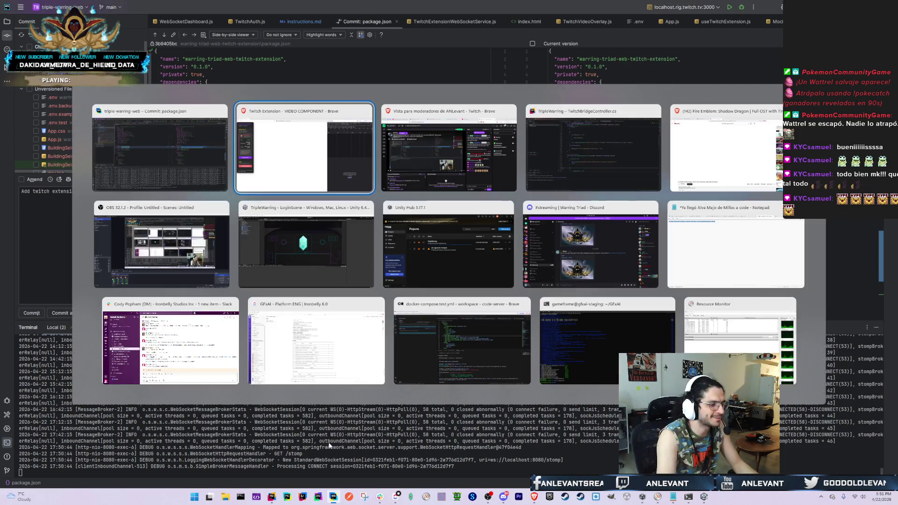
key(Escape)
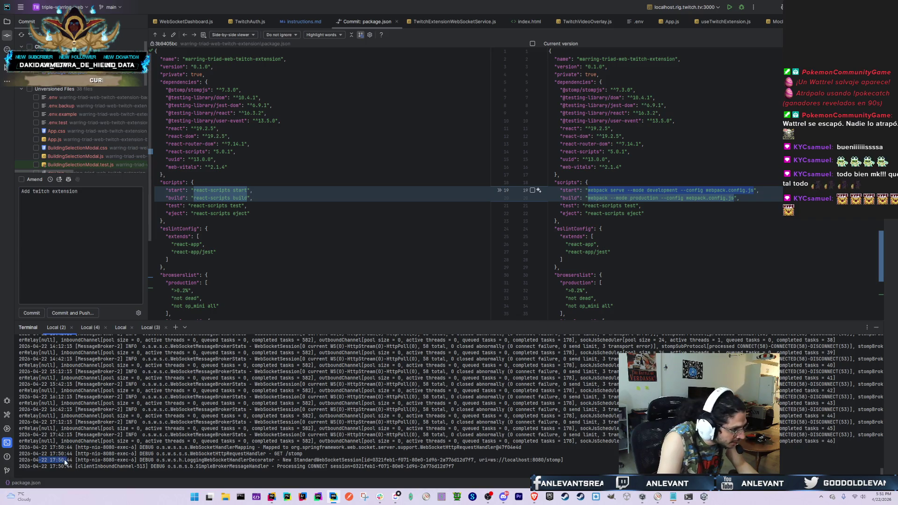
drag(69, 453, 325, 457)
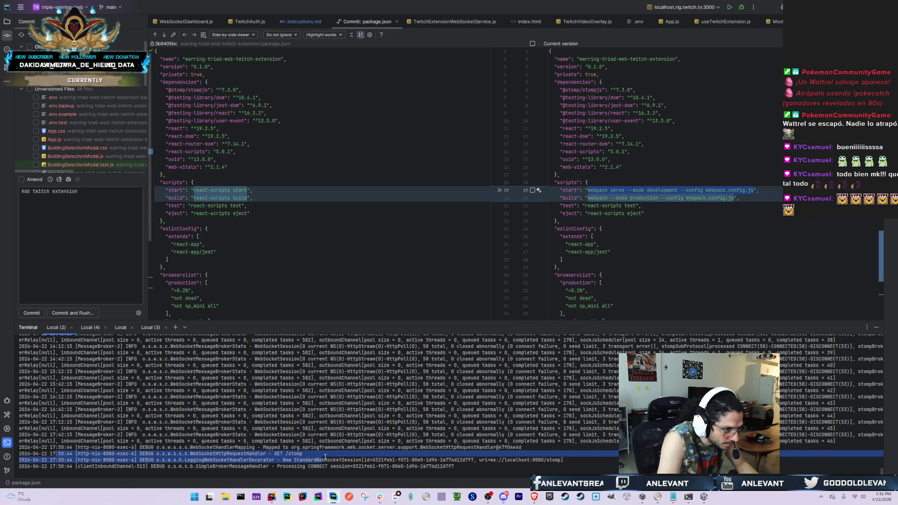
click(371, 466)
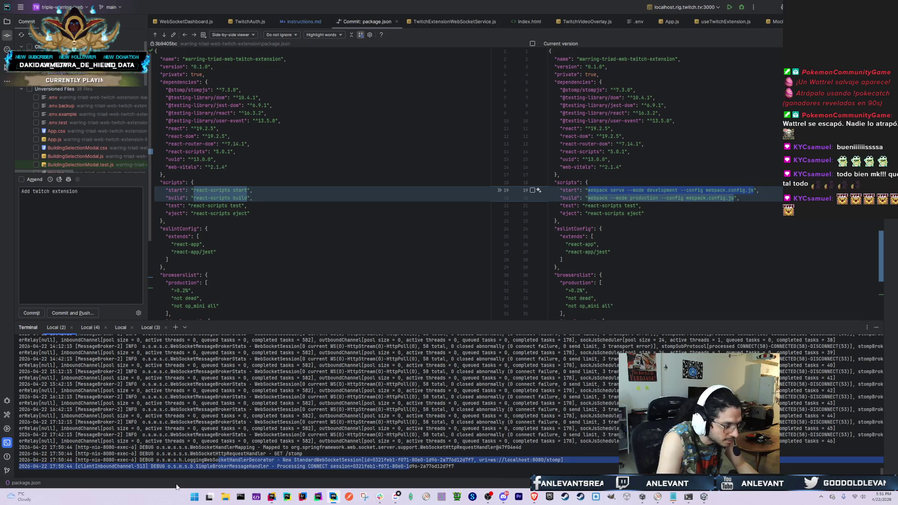
key(alt+Tab)
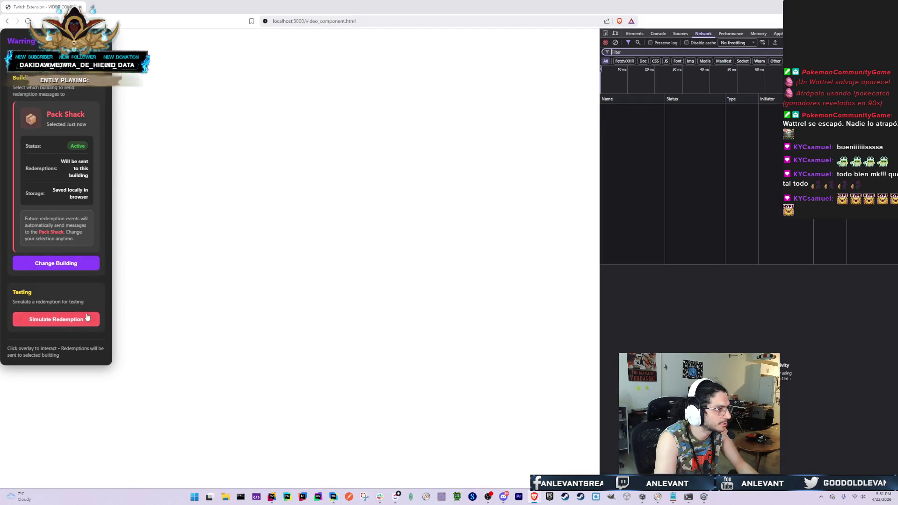
Clear the console, simulate a Pack Shack redemption, and widen the DevTools panel
click(88, 319)
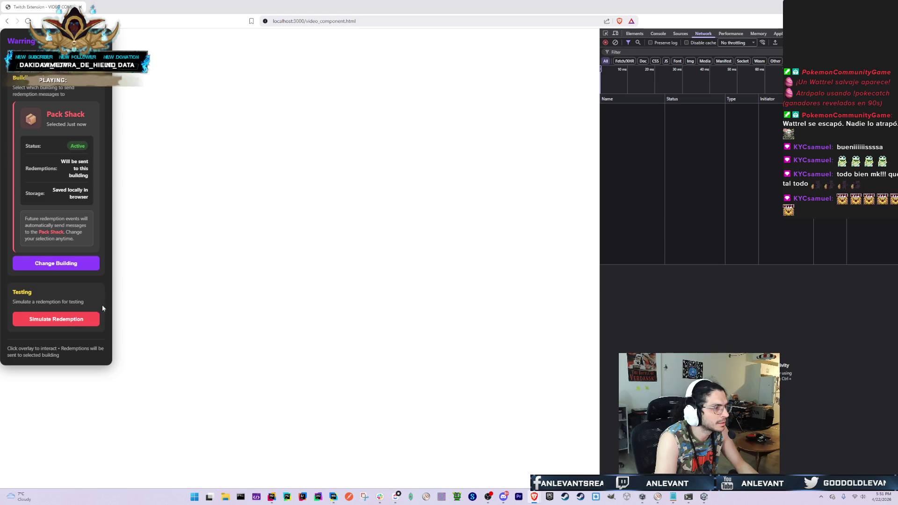
click(658, 33)
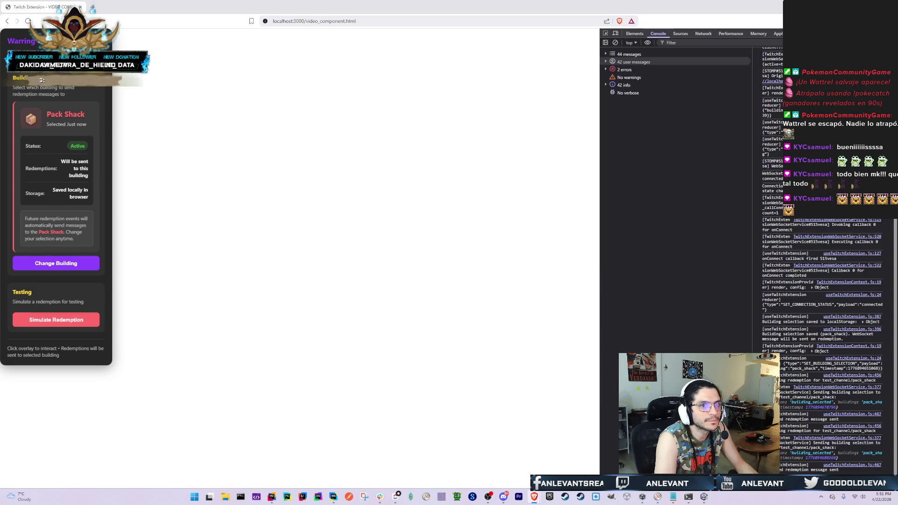
click(615, 42)
click(80, 314)
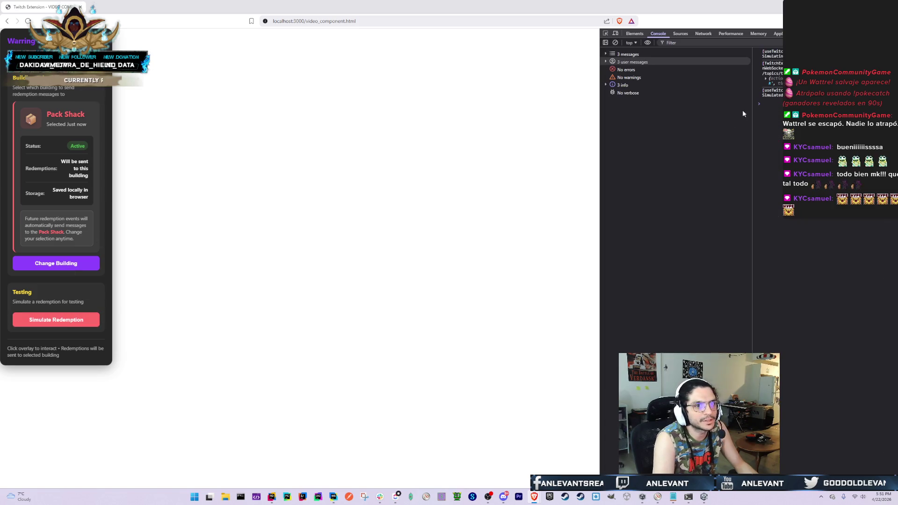
drag(764, 63, 781, 68)
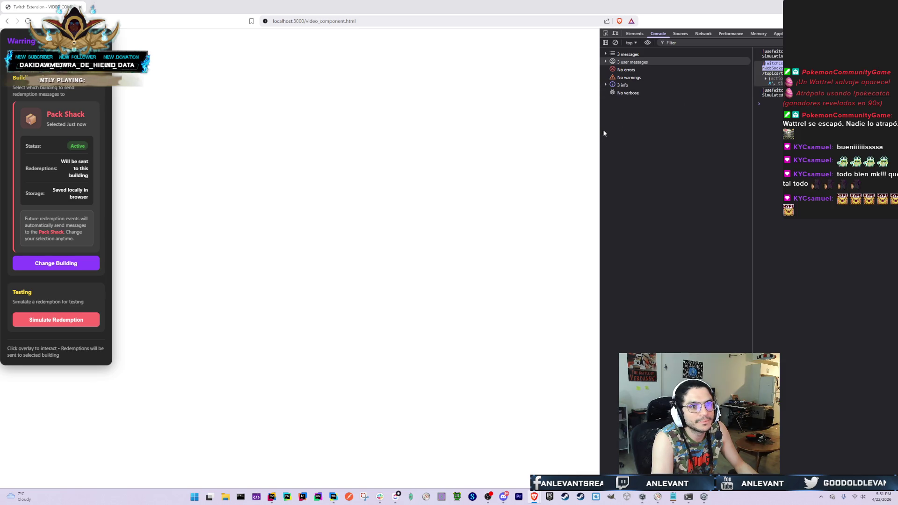
drag(601, 134, 356, 166)
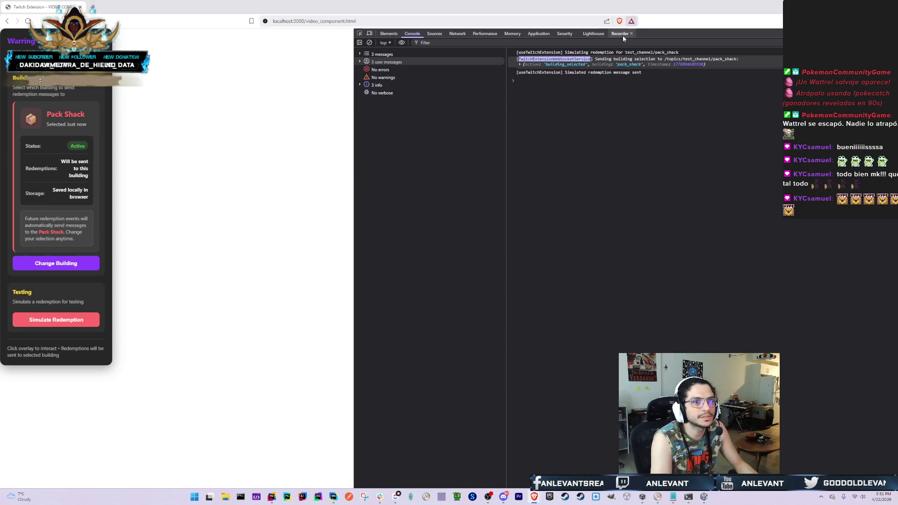
key(alt+Tab)
click(467, 36)
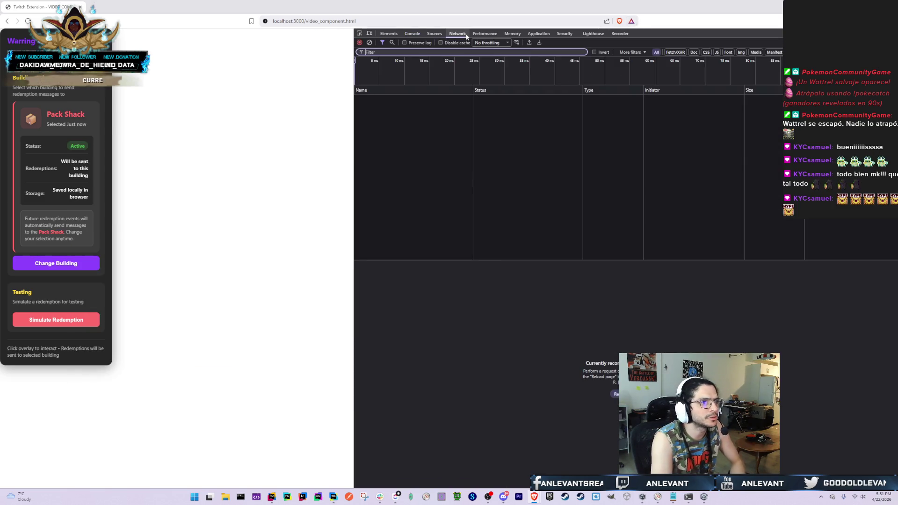
key(alt+Tab)
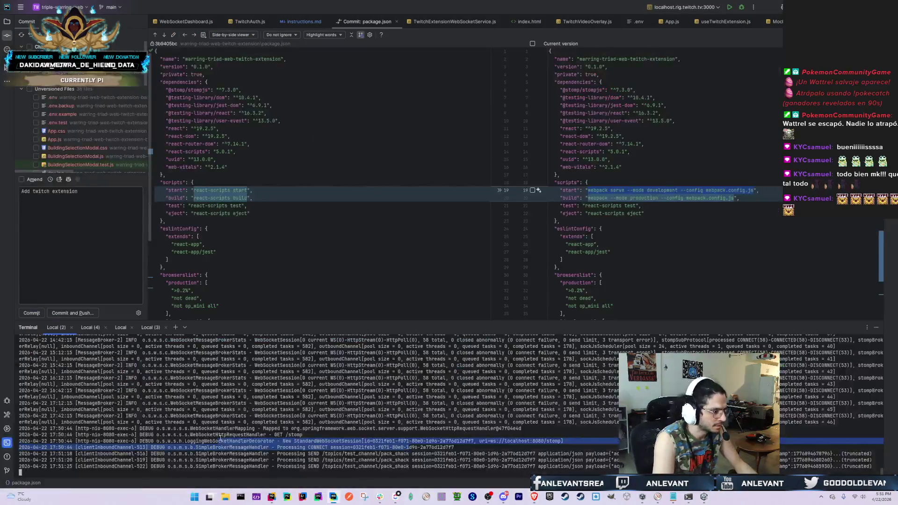
drag(307, 454, 879, 467)
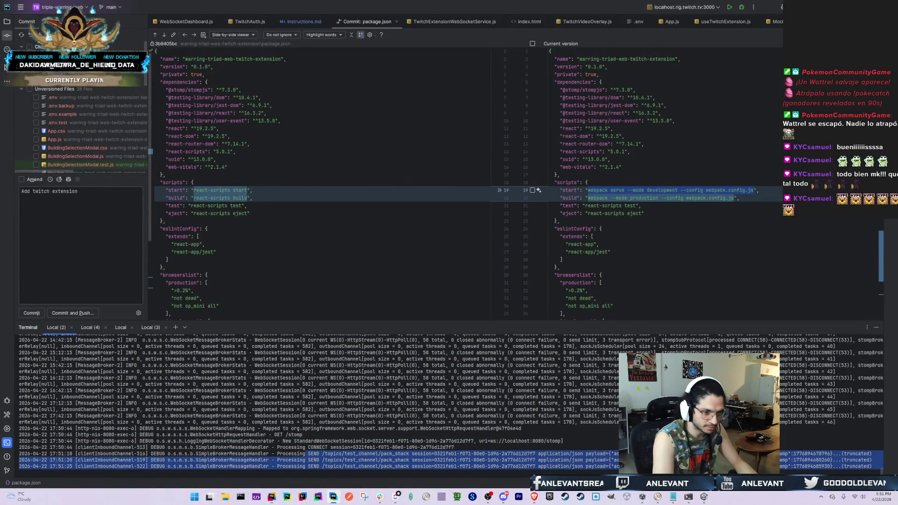
key(alt+Tab)
key(alt+Tab)
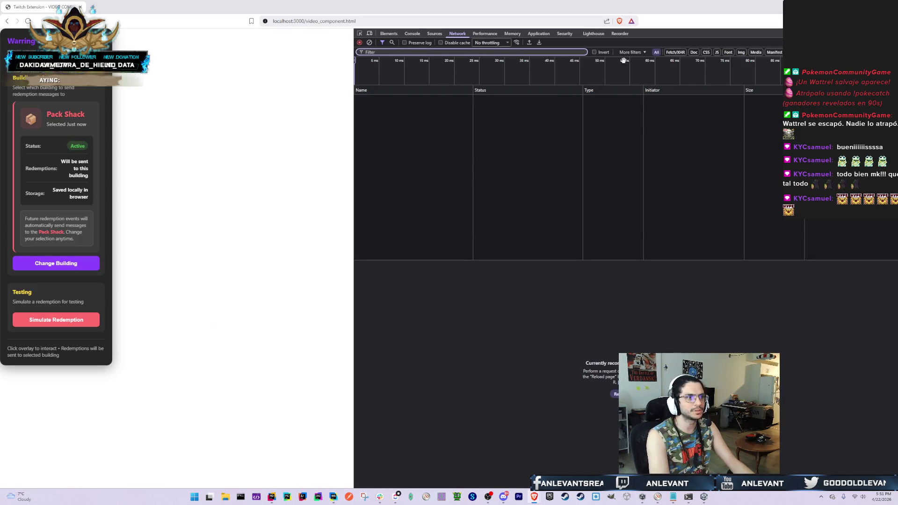
Return to the Console tab and select video_component.html in the page URL
click(411, 35)
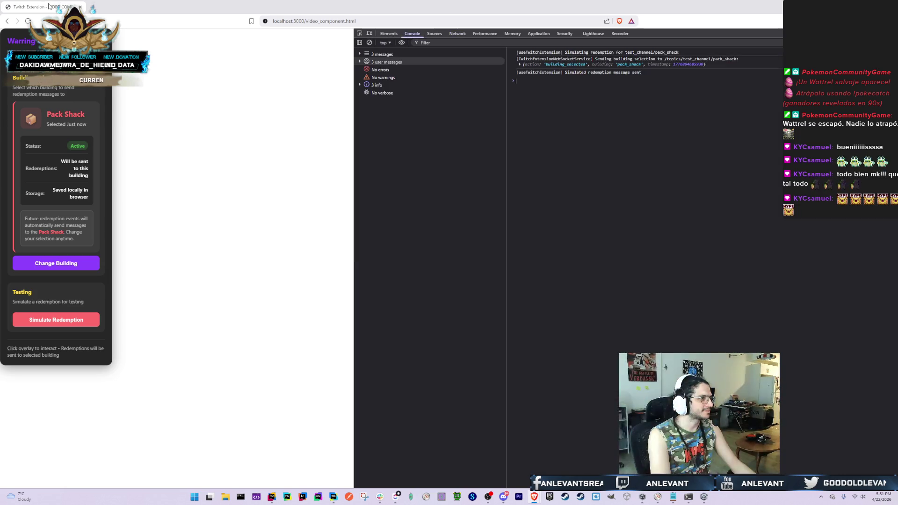
click(327, 21)
drag(357, 21, 293, 21)
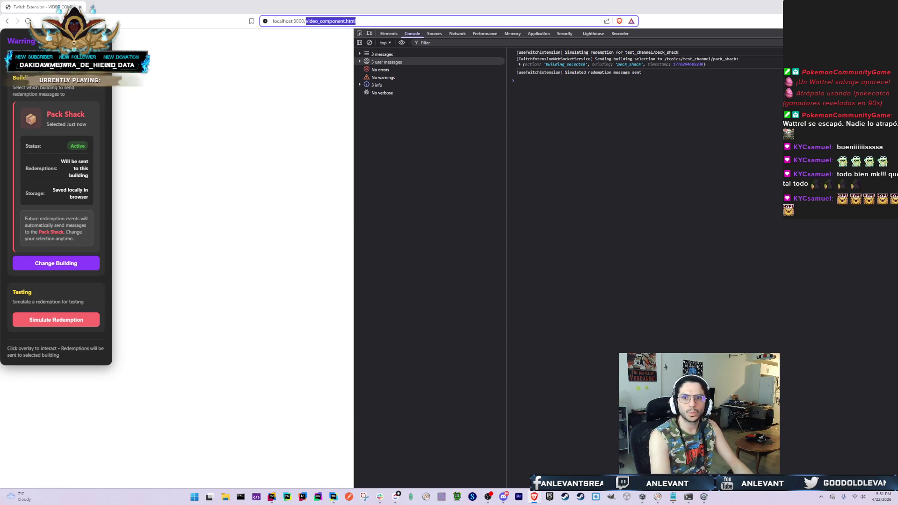
key(alt+Tab)
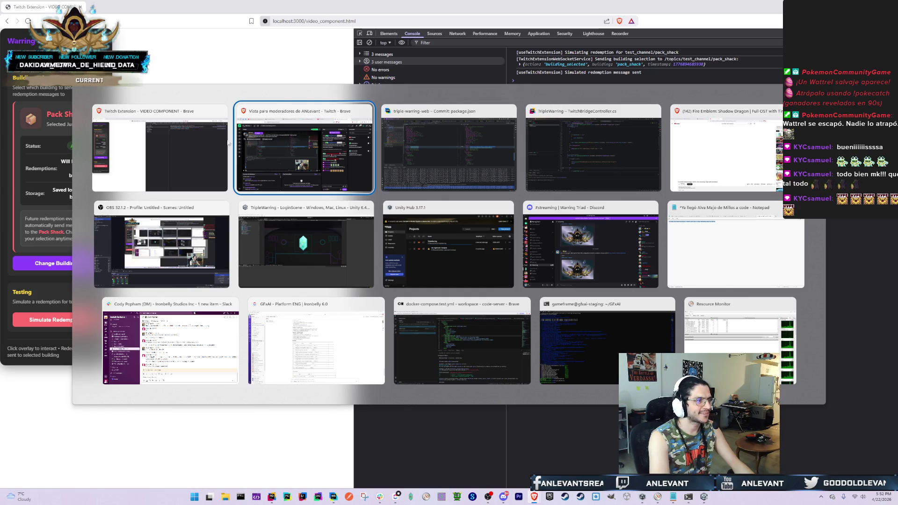
Bring the Twitch Developers page to the front
key(Escape)
key(alt+Tab)
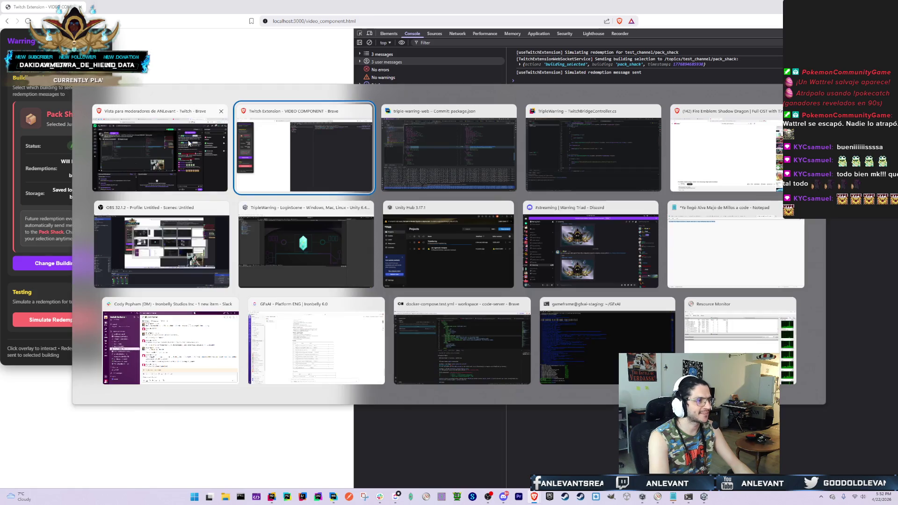
key(Tab)
key(Tab)
key(Tab)
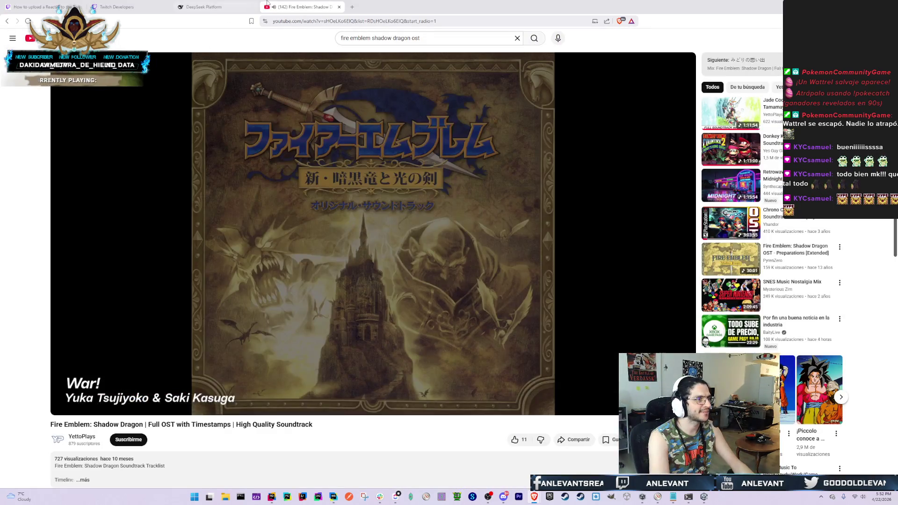
click(159, 7)
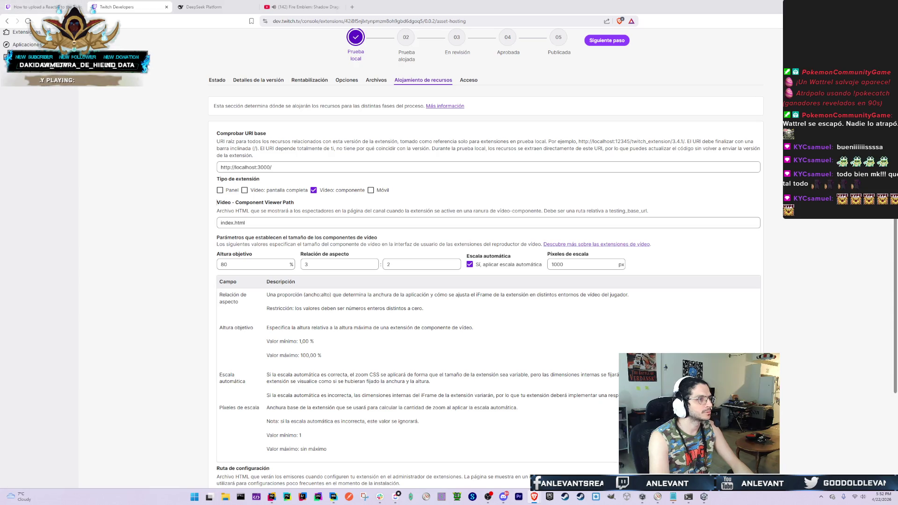
Change the video component viewer path from index.html to video_component.html and save asset hosting
click(286, 204)
click(275, 222)
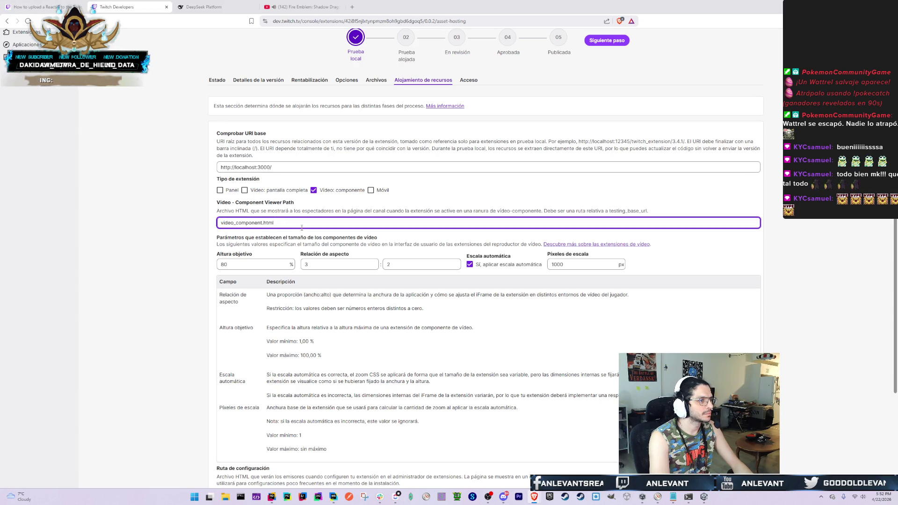
scroll(602, 54, down, 3)
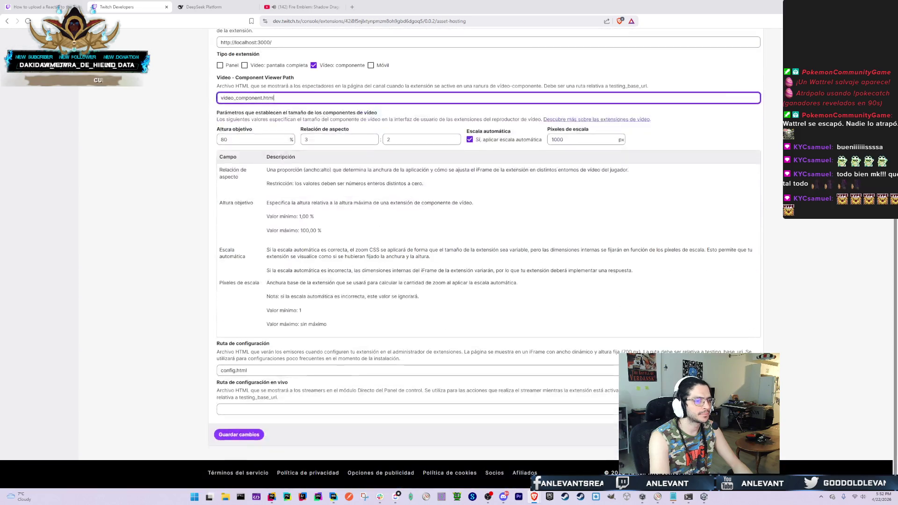
click(236, 434)
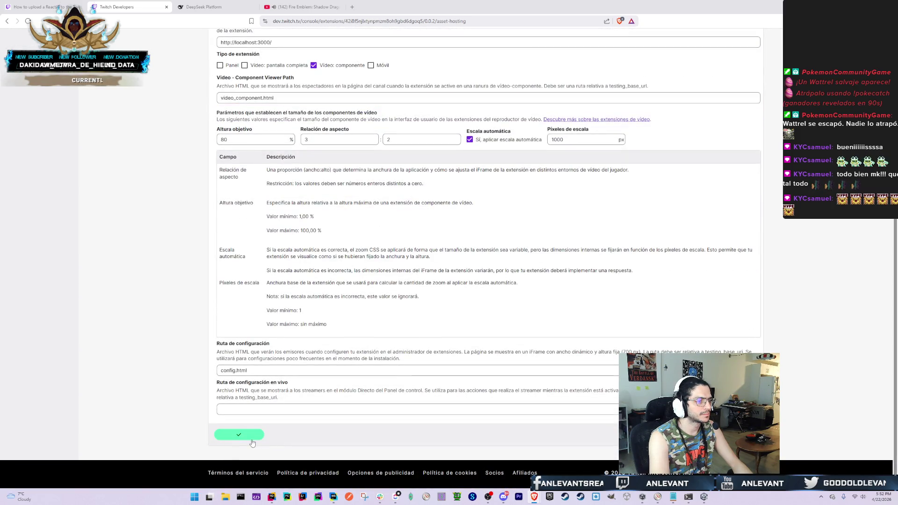
scroll(174, 331, up, 5)
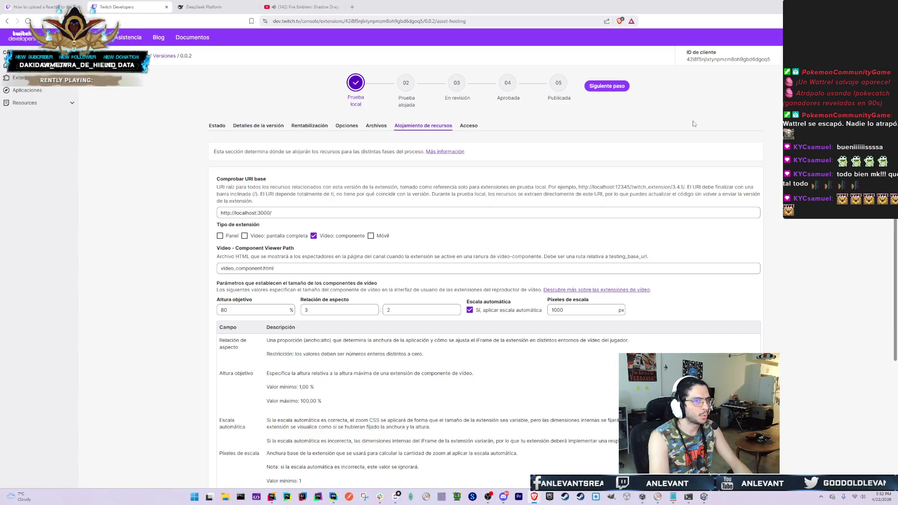
scroll(164, 250, down, 5)
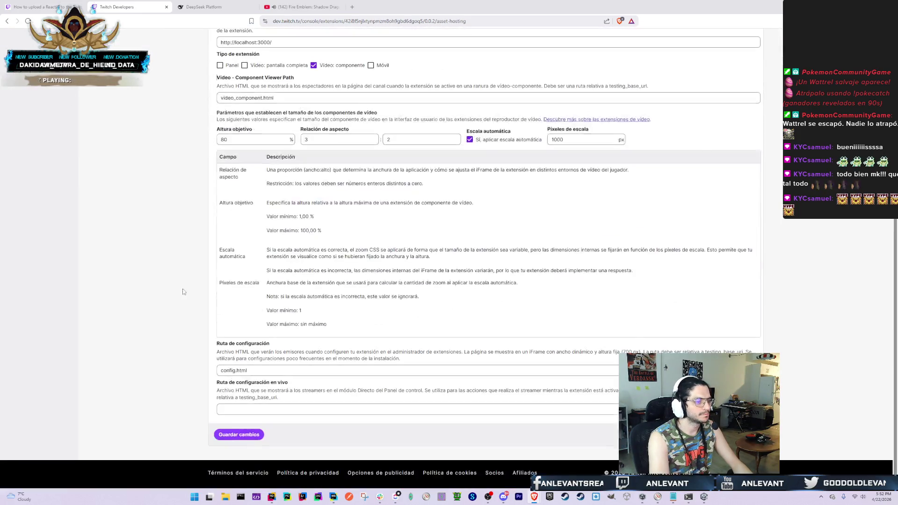
scroll(164, 250, up, 5)
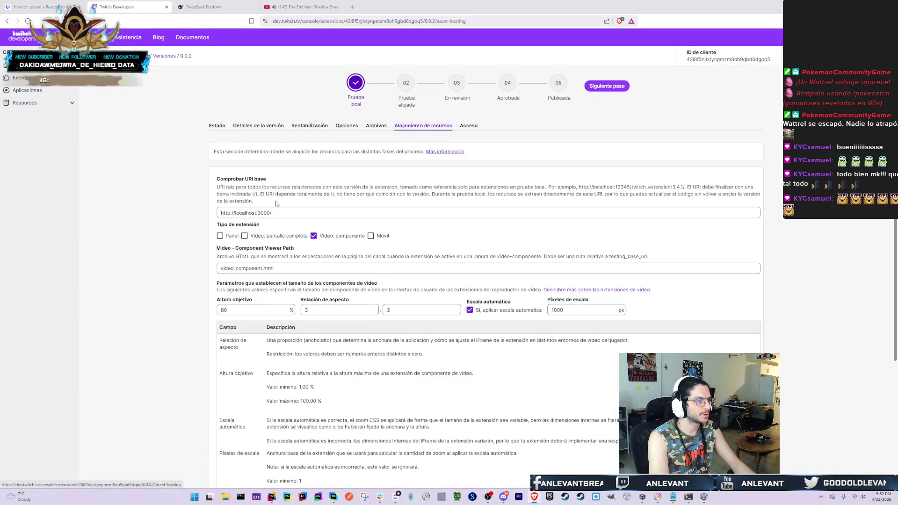
On version 0.0.2's status page, select the viewer path video_component.html, then switch to Rider
click(221, 129)
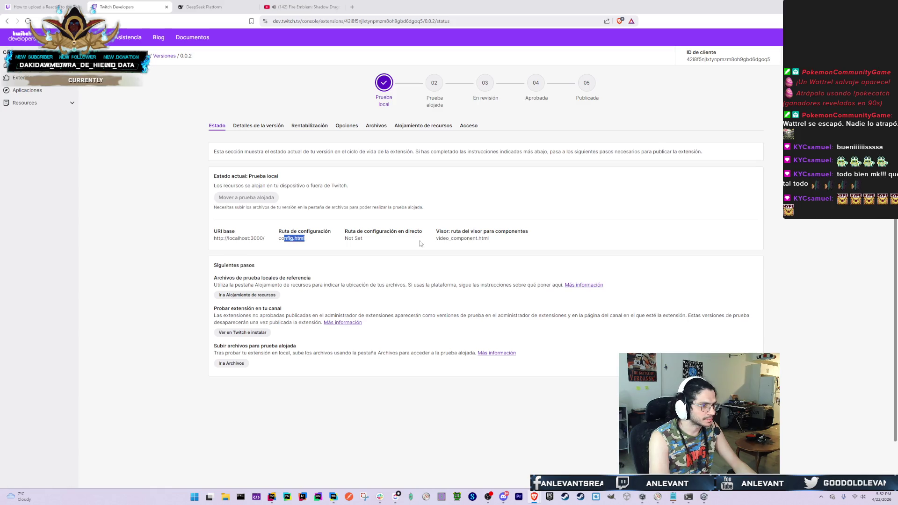
drag(489, 239, 435, 240)
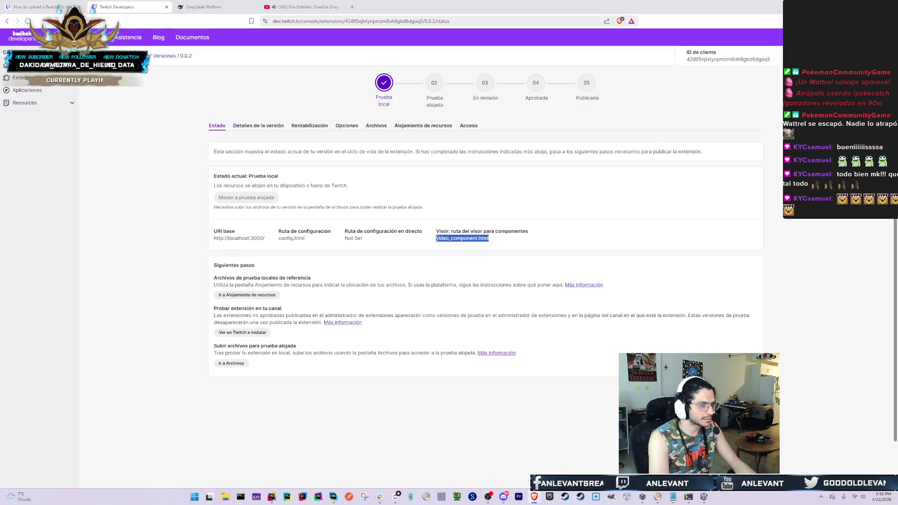
key(alt+Tab)
key(alt+Tab)
Search the project for config.html, then delete instructions.md and confirm
key(Tab)
key(Tab)
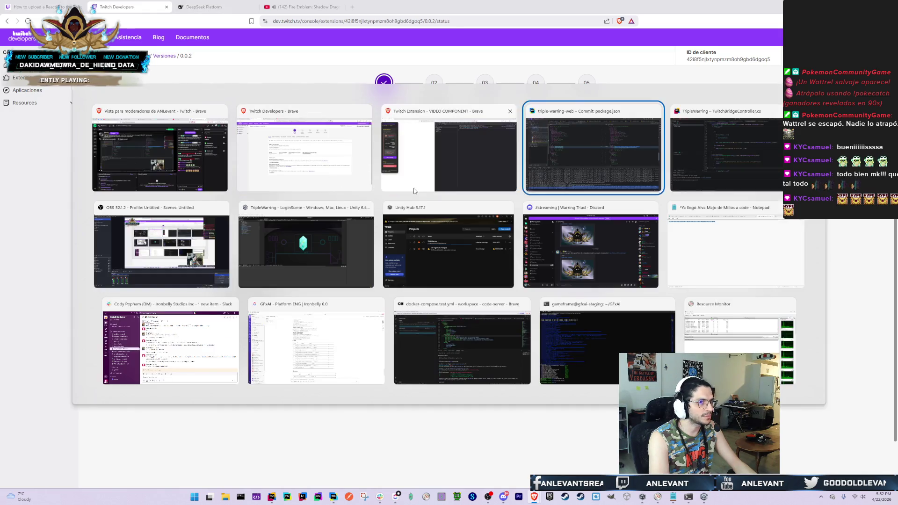
key(shift)
key(shift)
text(conf)
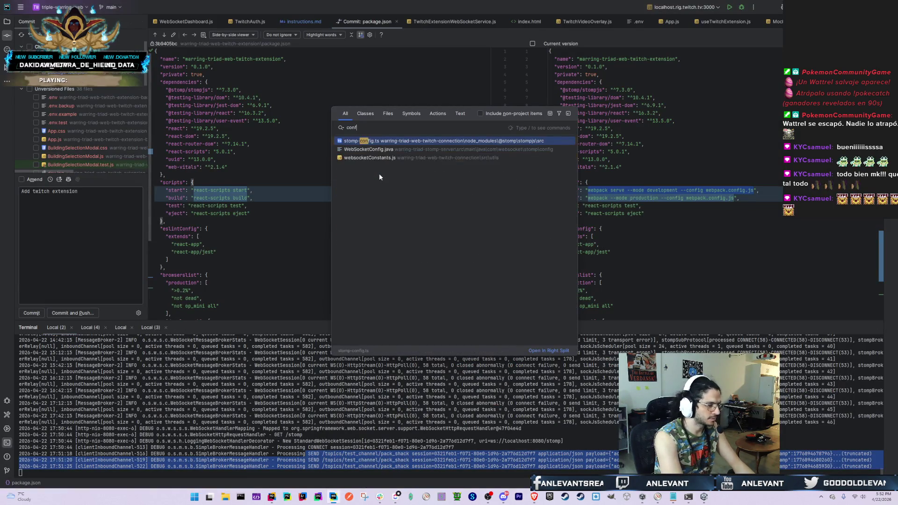
text(ig.html)
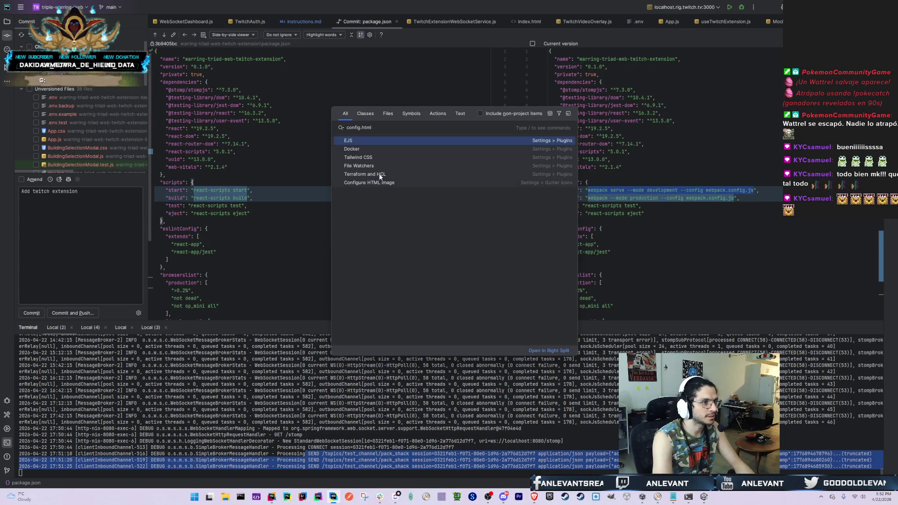
key(Escape)
key(alt+Tab)
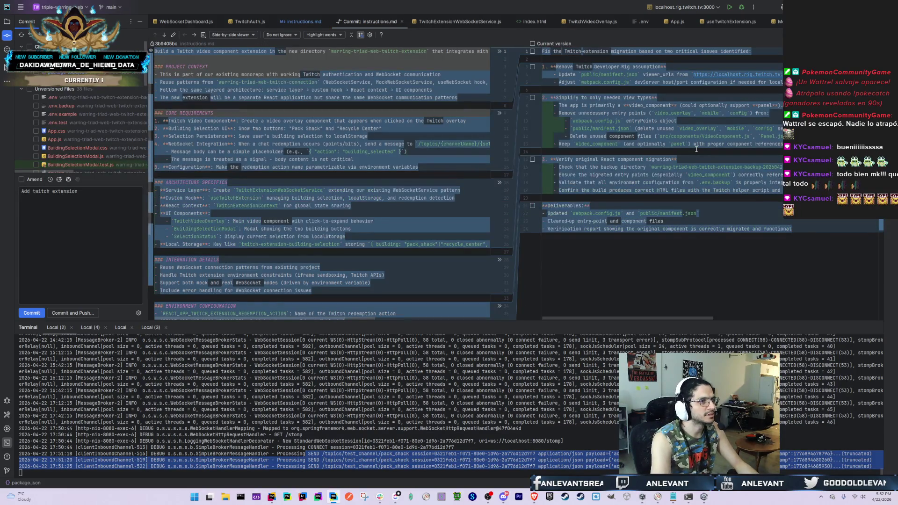
key(Delete)
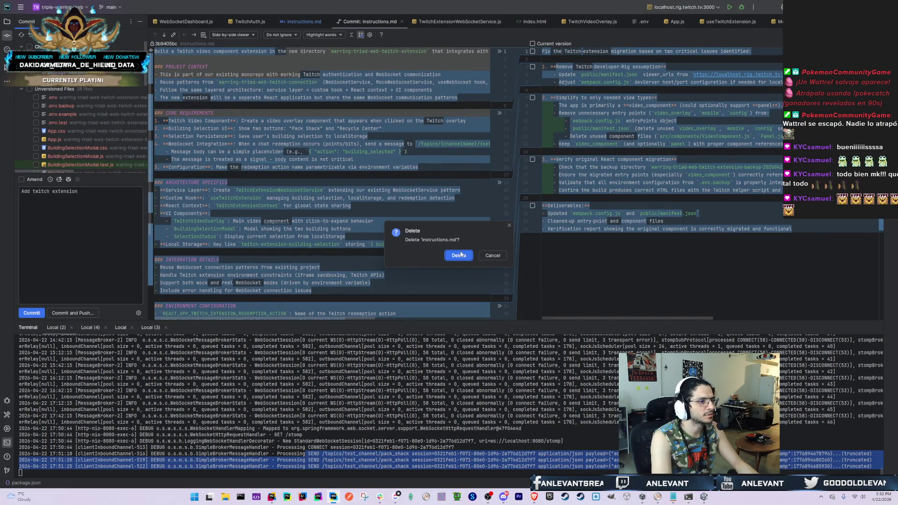
click(459, 255)
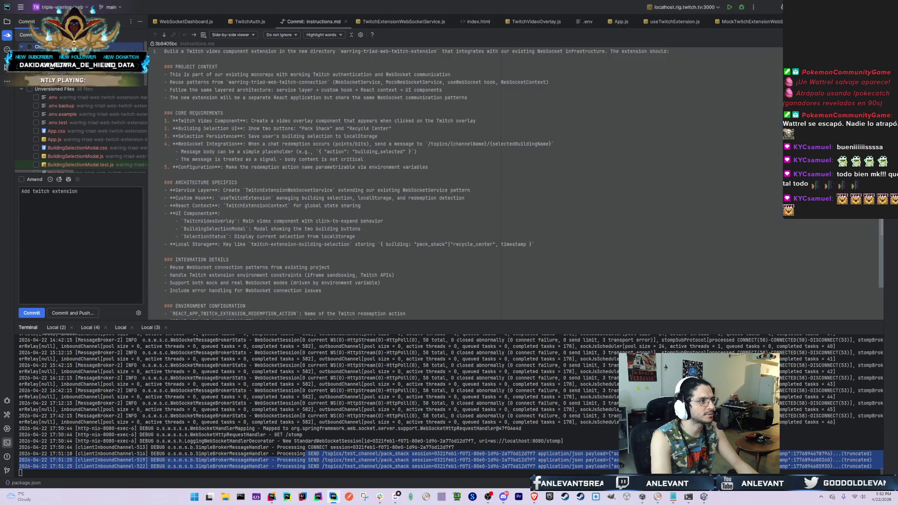
Glance at TwitchBridgeController.cs in the game project, then return to the extension status page
key(alt+Tab)
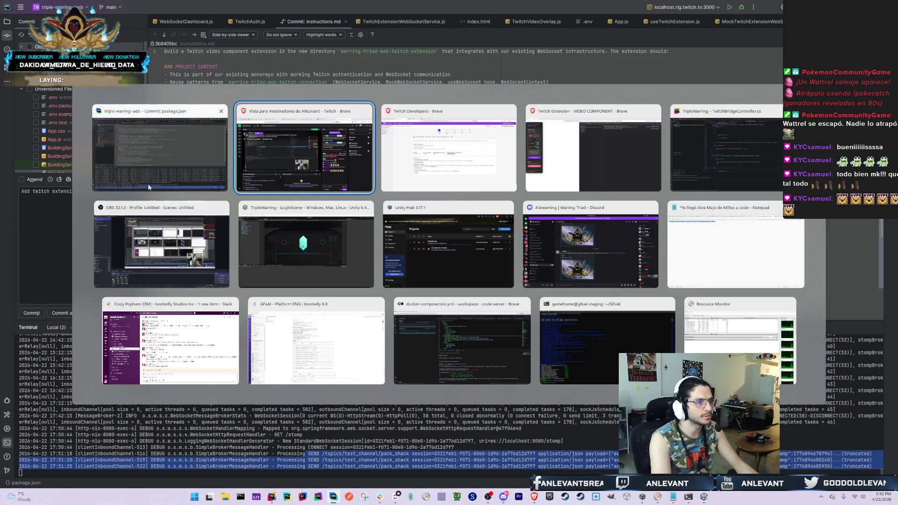
click(708, 175)
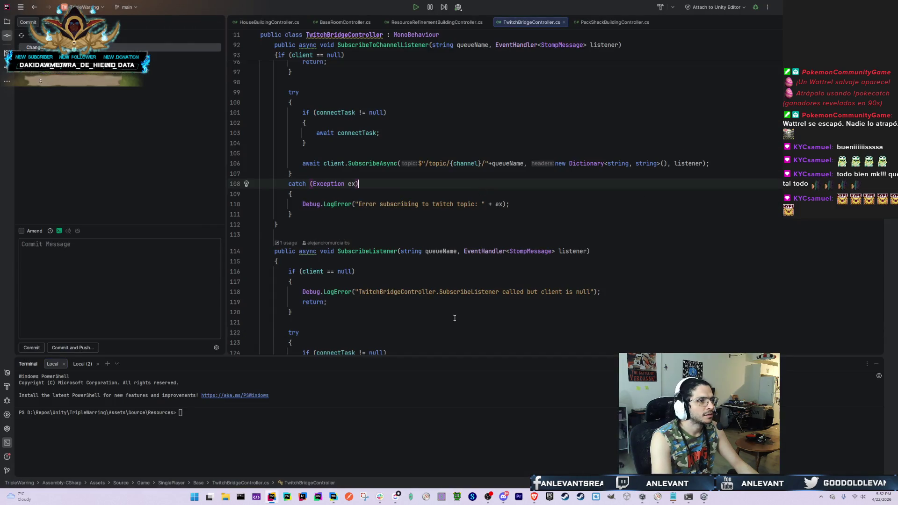
scroll(444, 291, up, 15)
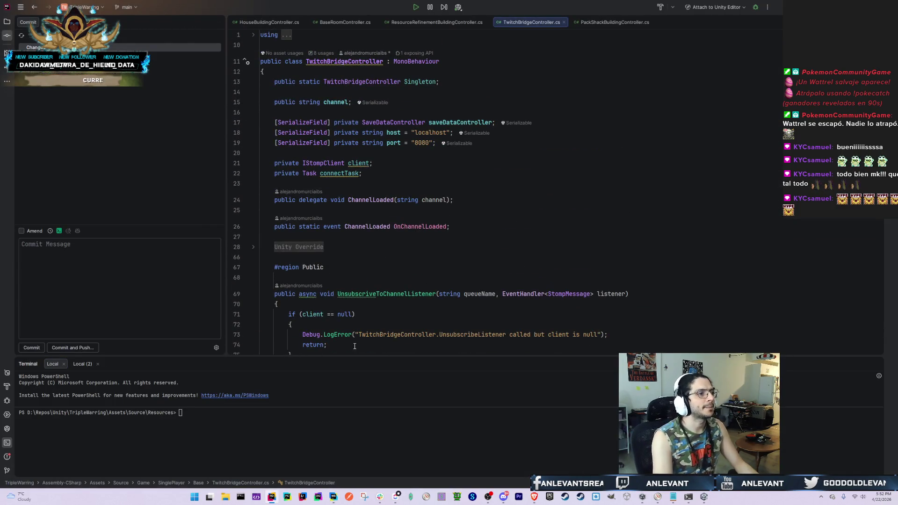
key(alt+Tab)
click(277, 162)
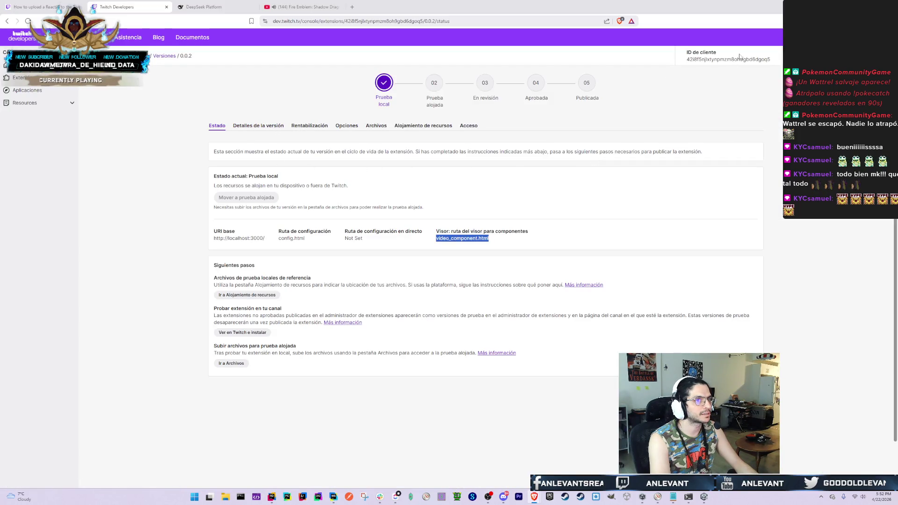
key(alt+Tab)
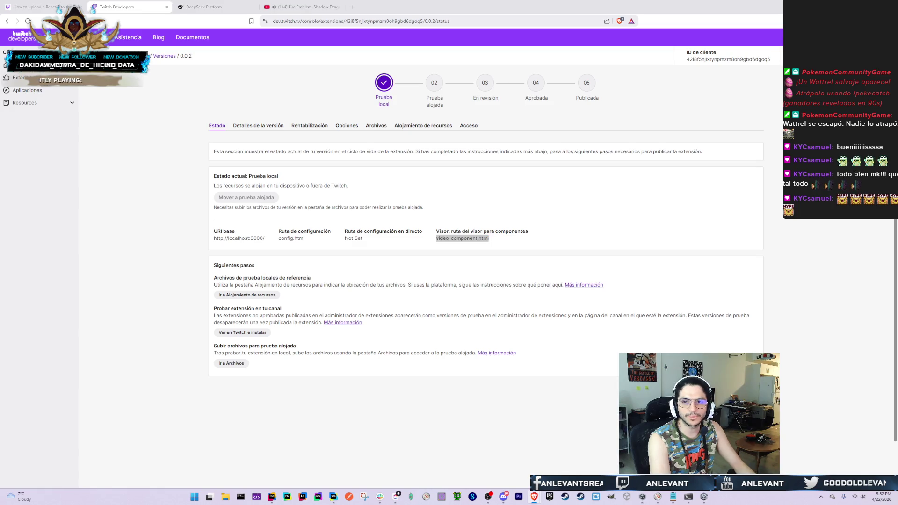
click(54, 5)
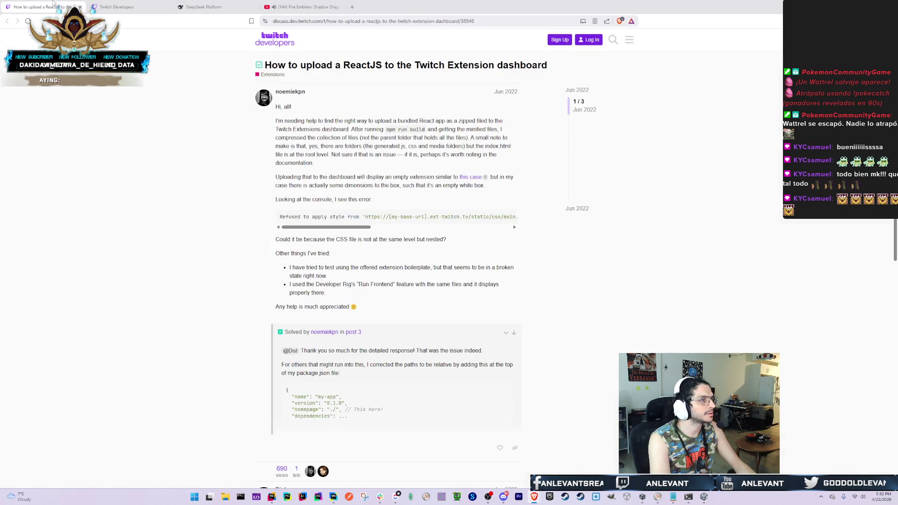
click(334, 19)
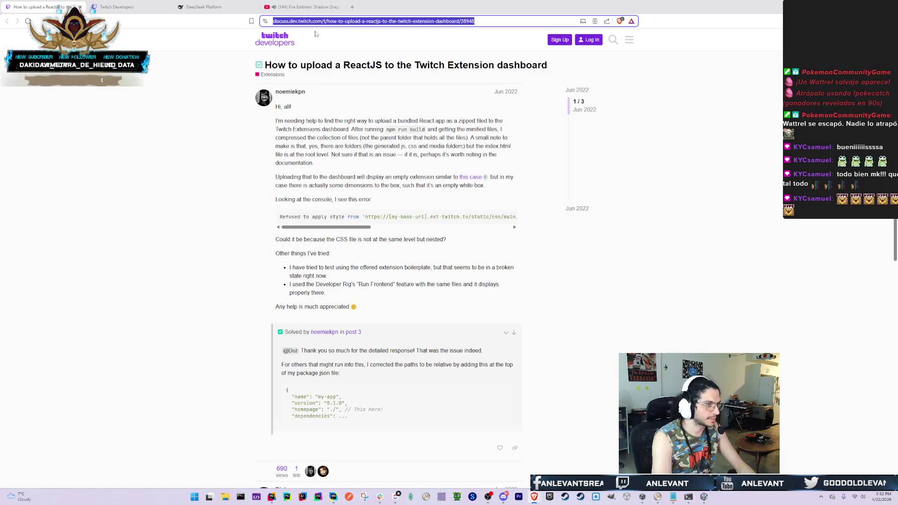
text(www.twitch)
key(Down)
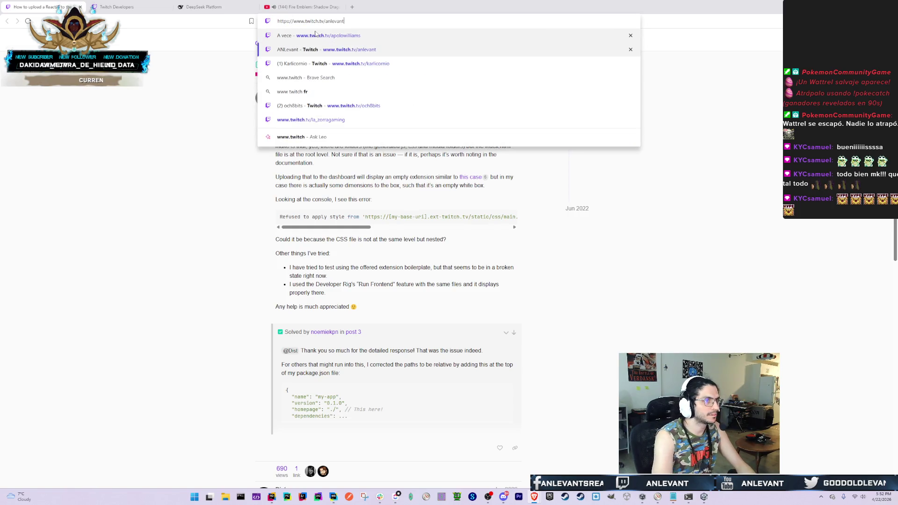
key(Return)
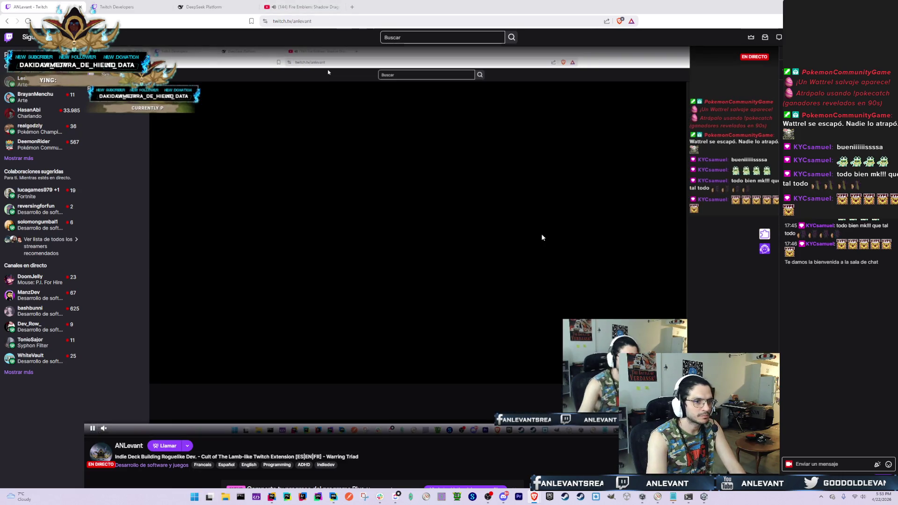
Open DevTools on the channel page and clear both the Network and Console logs
key(F12)
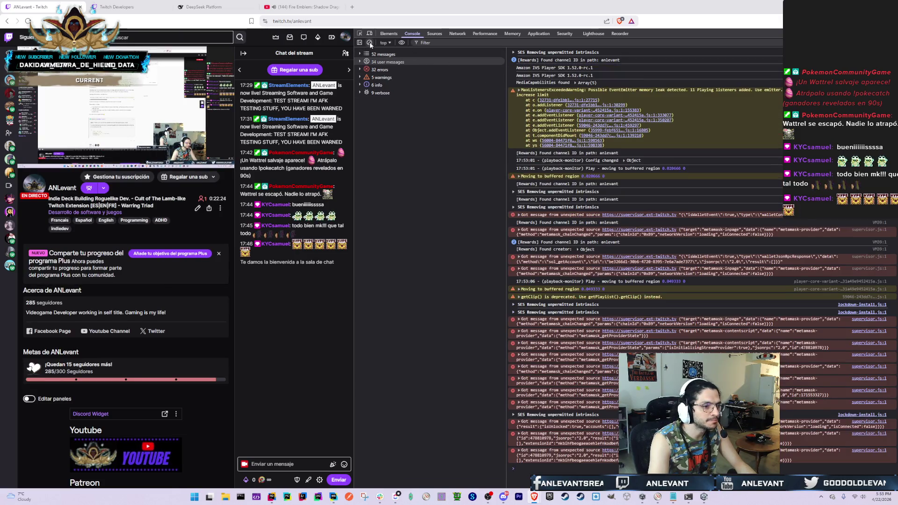
click(453, 35)
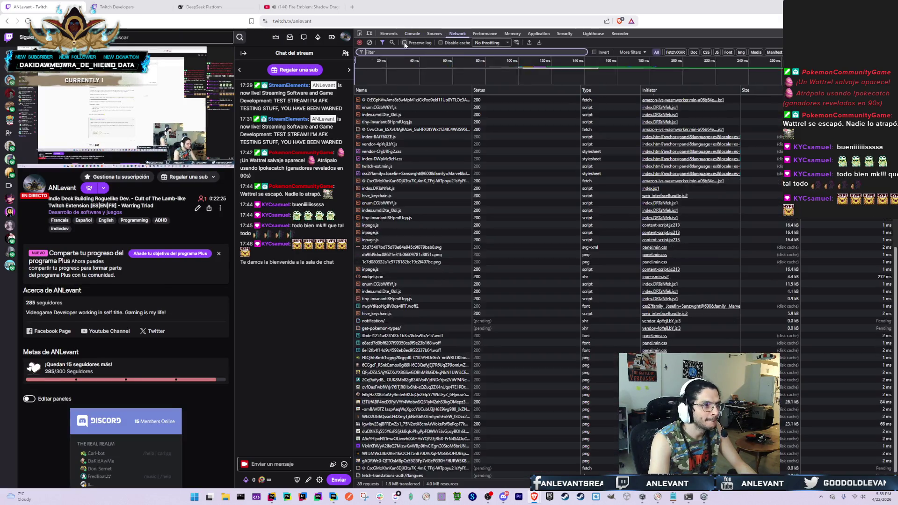
click(369, 42)
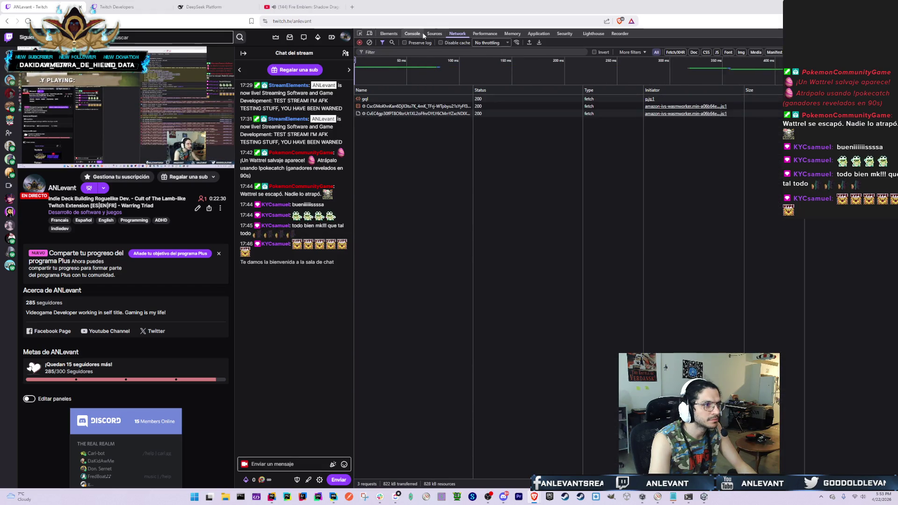
click(370, 42)
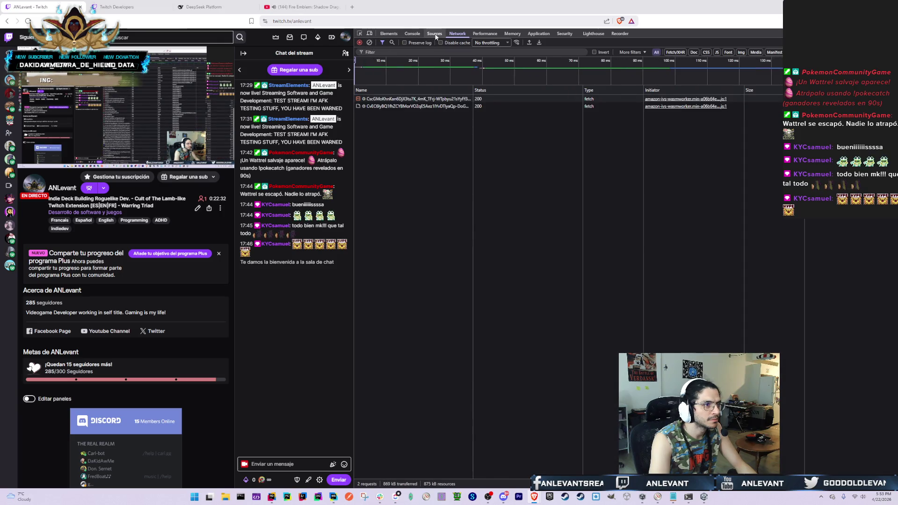
click(412, 34)
click(370, 43)
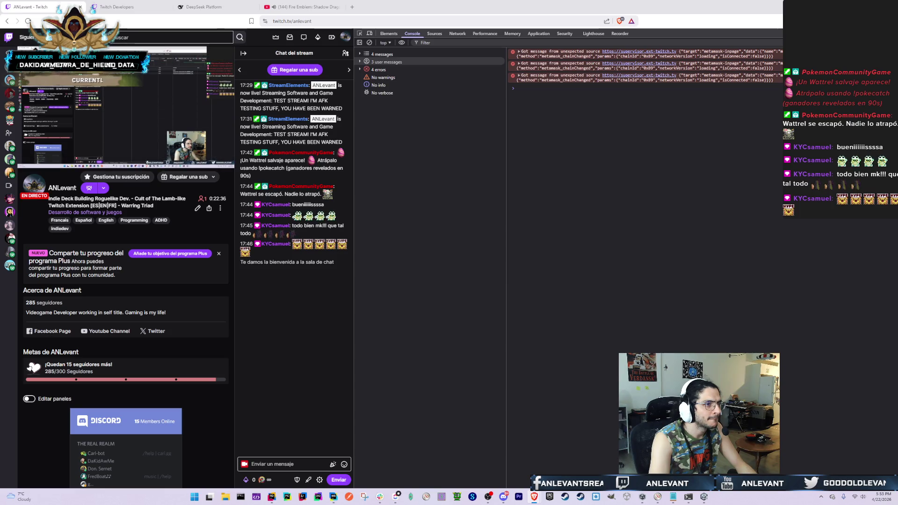
Accept the Warring Triad extension on the player, then check its localhost:3000 index.html request headers
click(223, 113)
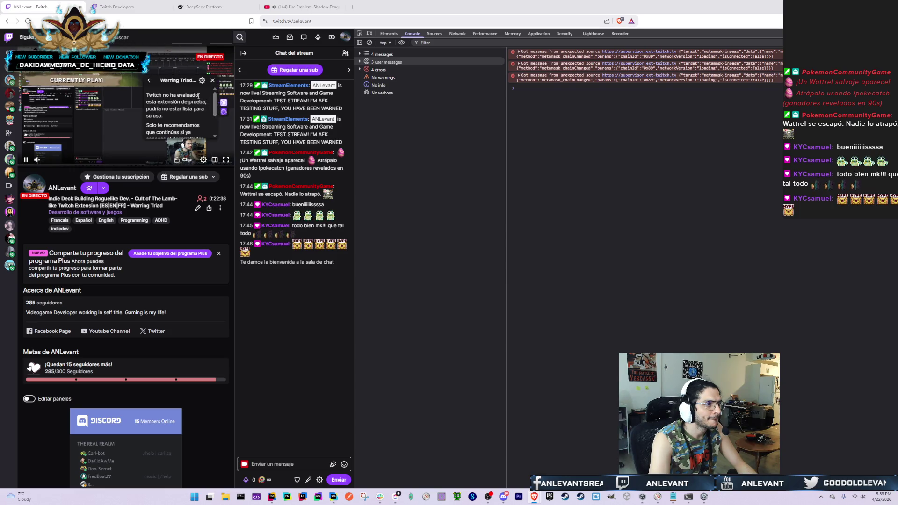
click(194, 129)
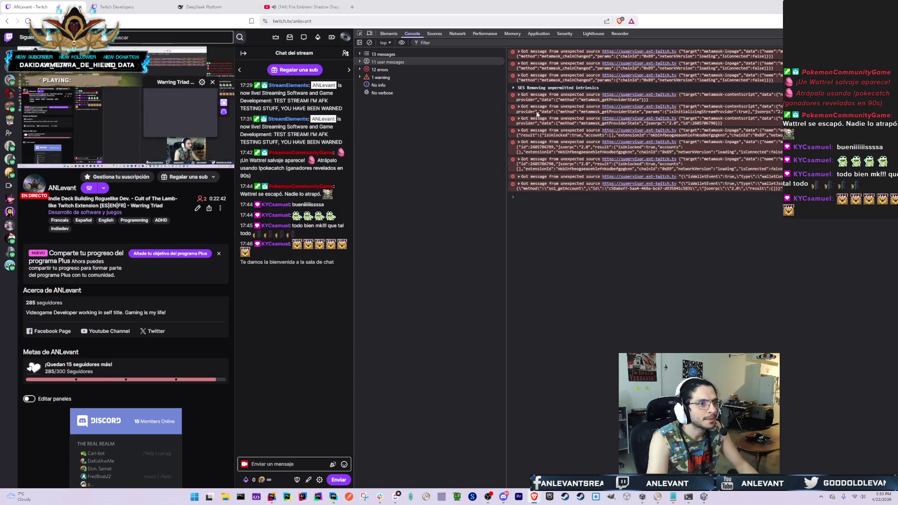
click(457, 34)
click(377, 231)
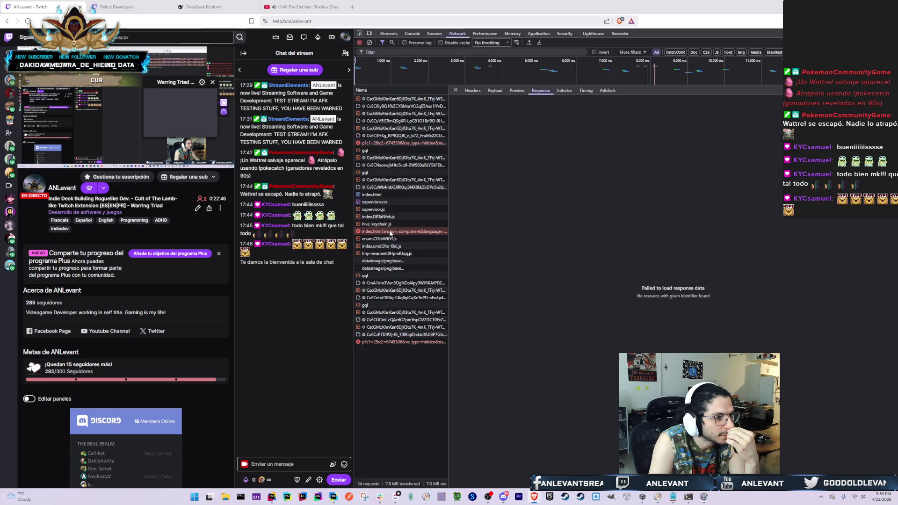
click(472, 90)
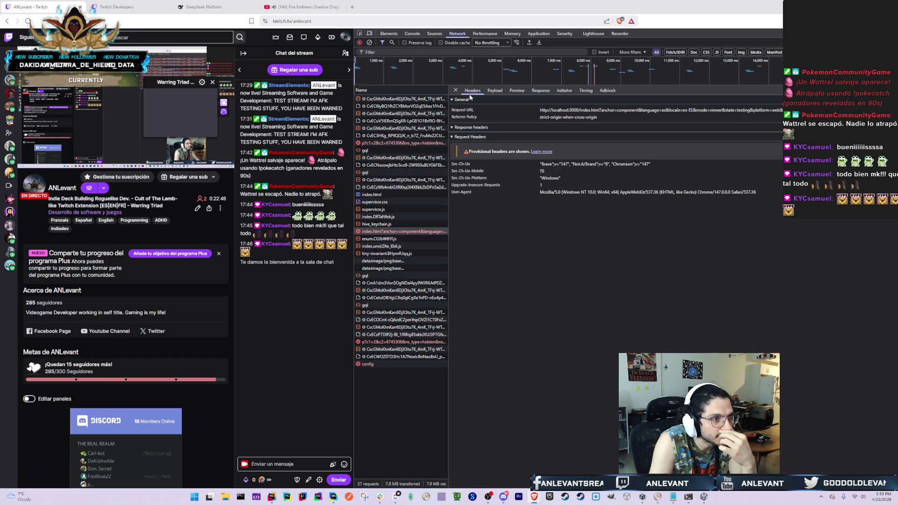
mouse_move(624, 110)
mouse_down()
mouse_move(556, 120)
mouse_move(540, 110)
mouse_up()
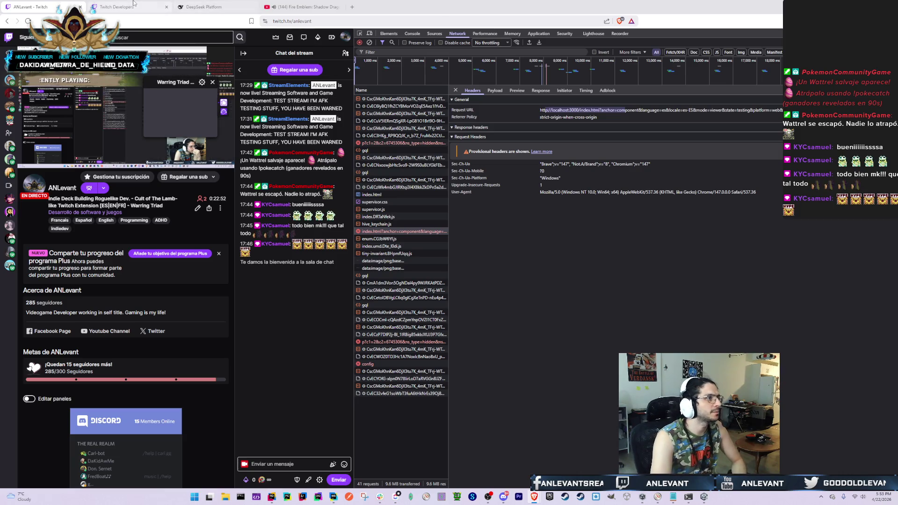
click(144, 11)
click(550, 176)
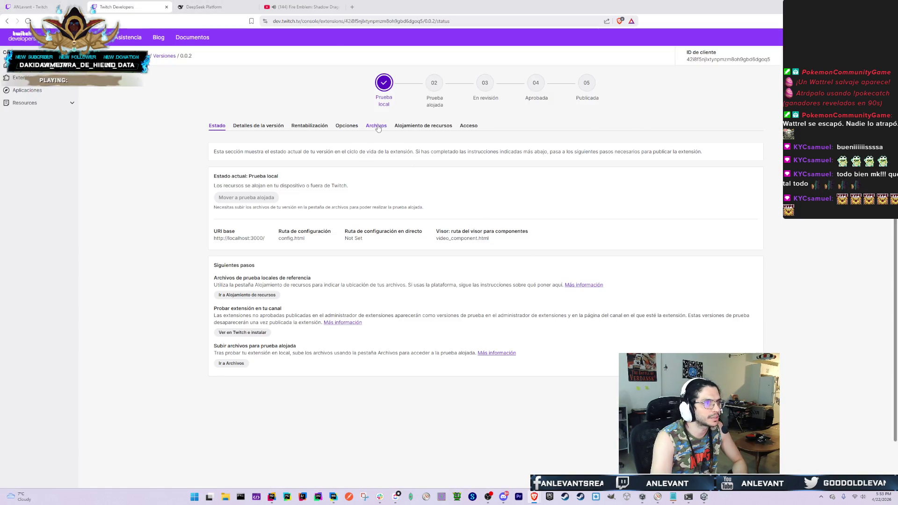
Save version 0.0.2's access list, then open Warring Triad Companion 0.0.2 on Twitch for installing
click(470, 126)
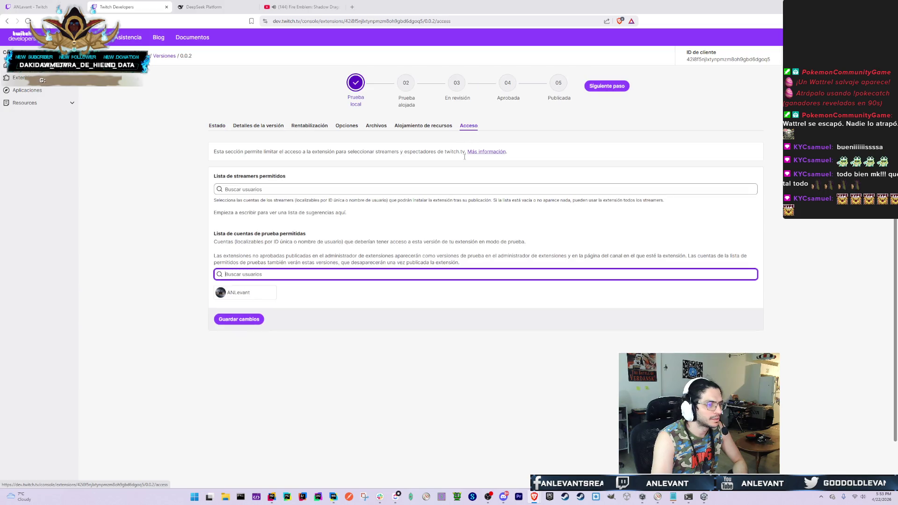
click(262, 321)
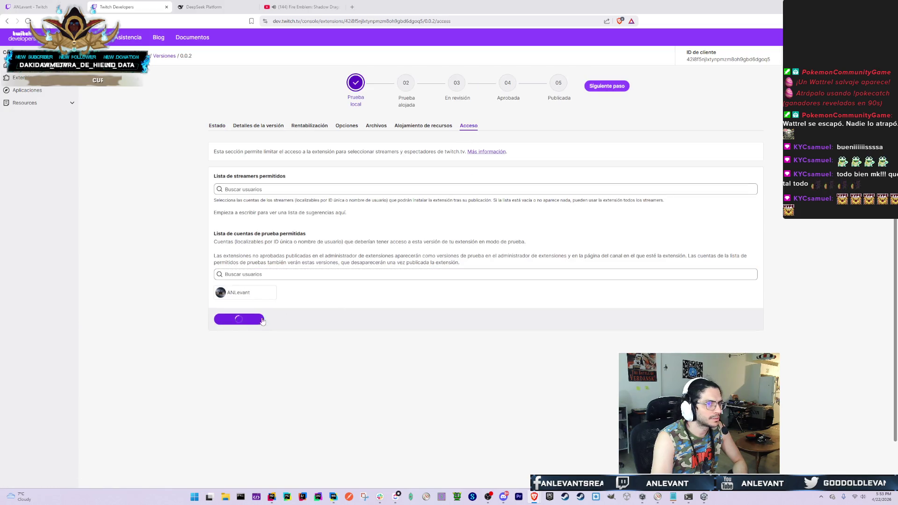
click(610, 88)
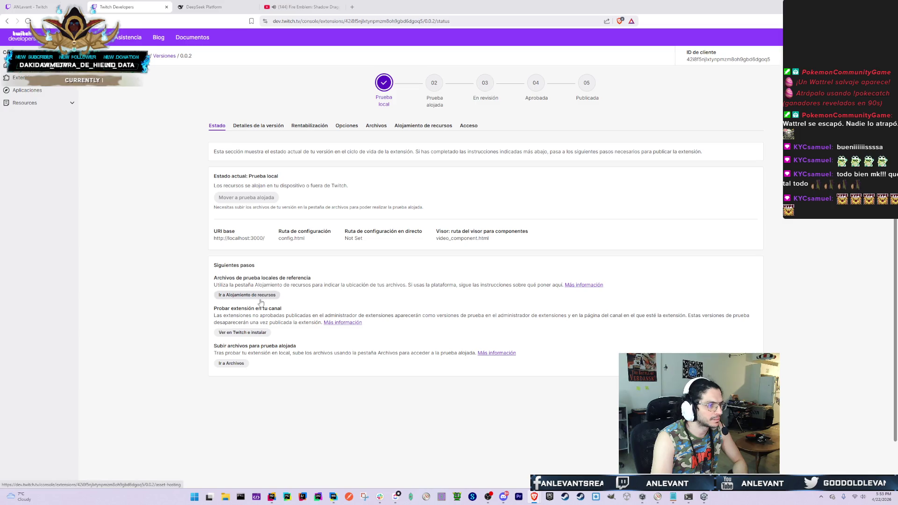
click(262, 337)
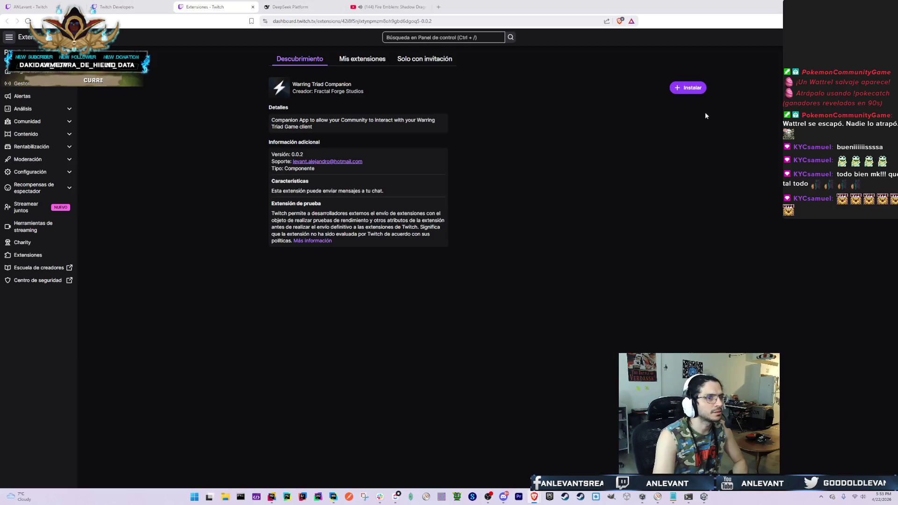
Install Warring Triad Companion 0.0.2 and activate it, replacing the extension in Component 1
click(695, 90)
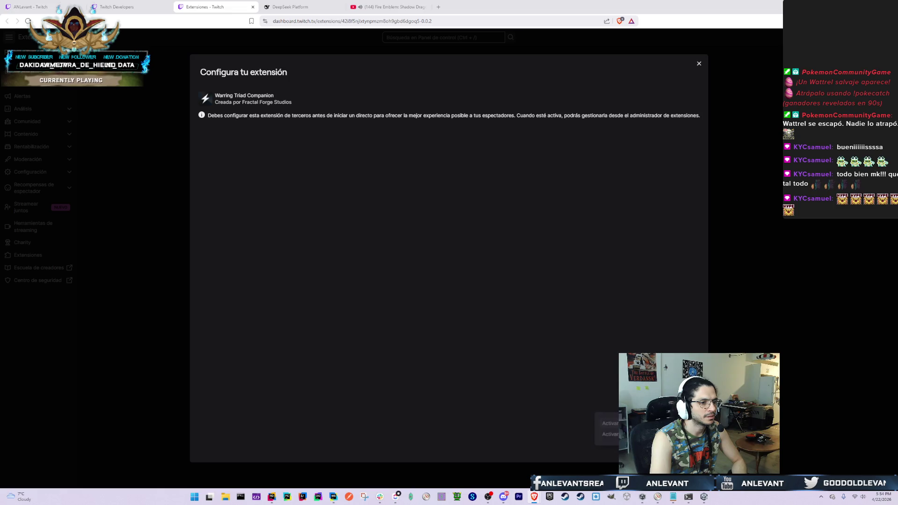
click(610, 423)
click(466, 285)
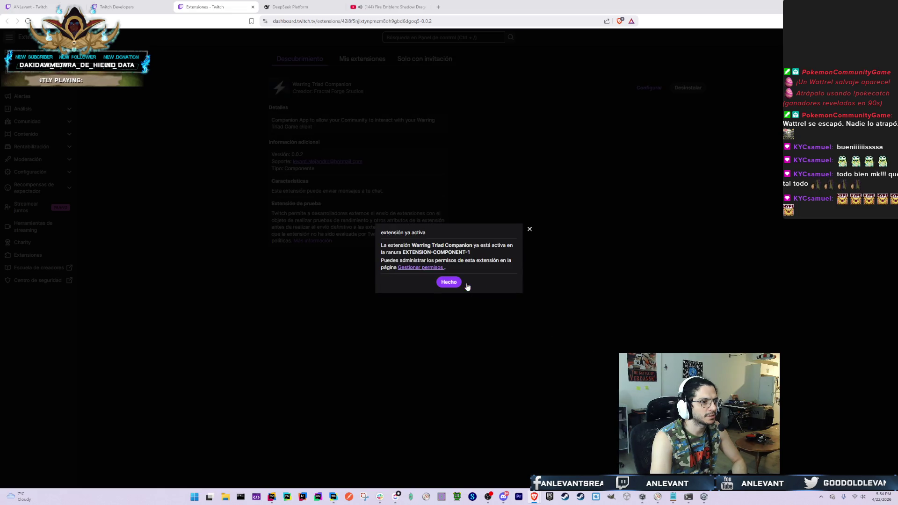
click(457, 284)
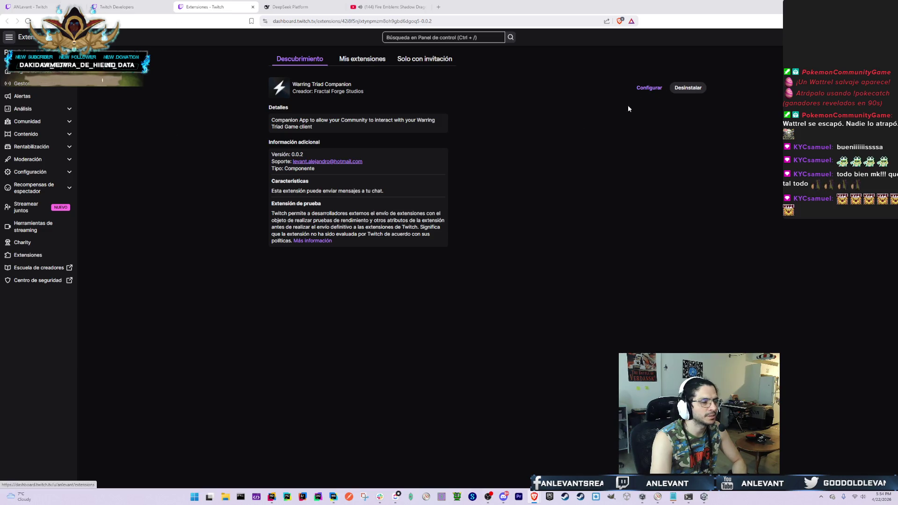
Uninstall version 0.0.1 from My Extensions, then return to the Developer Console tab
click(362, 59)
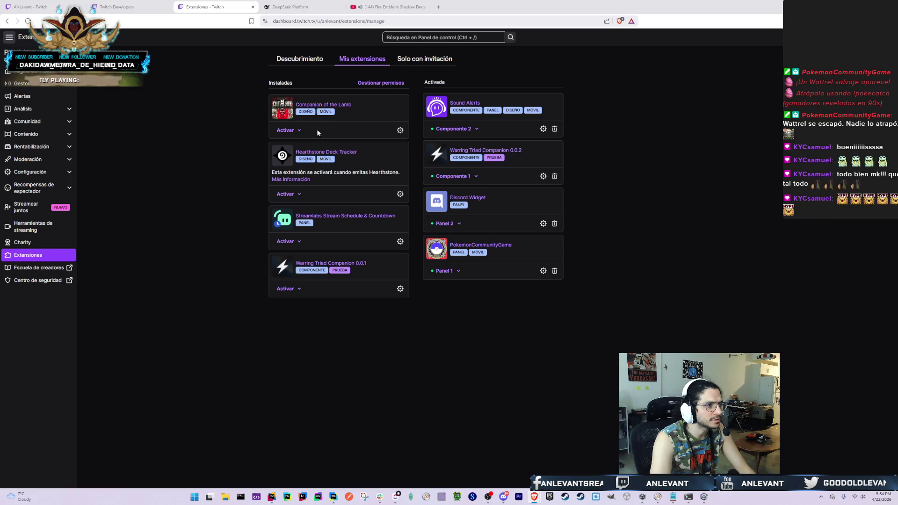
triple_click(361, 262)
click(400, 289)
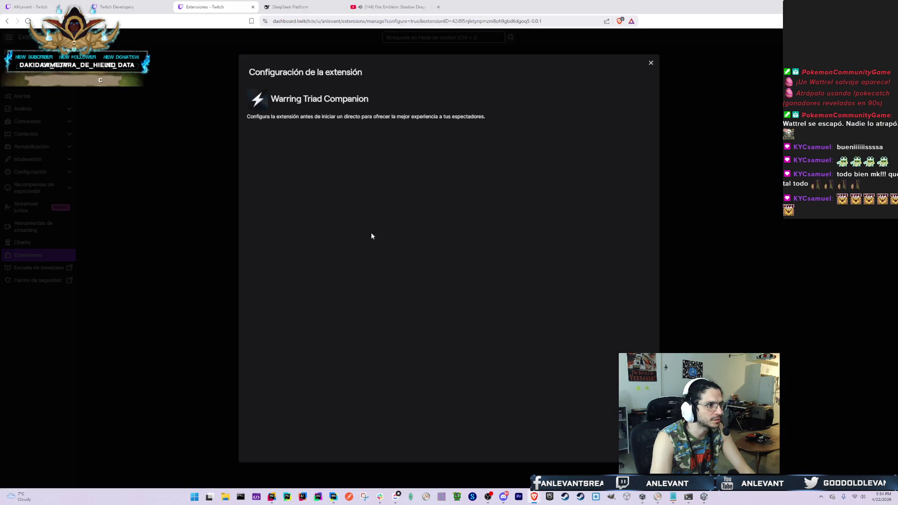
click(650, 63)
click(292, 289)
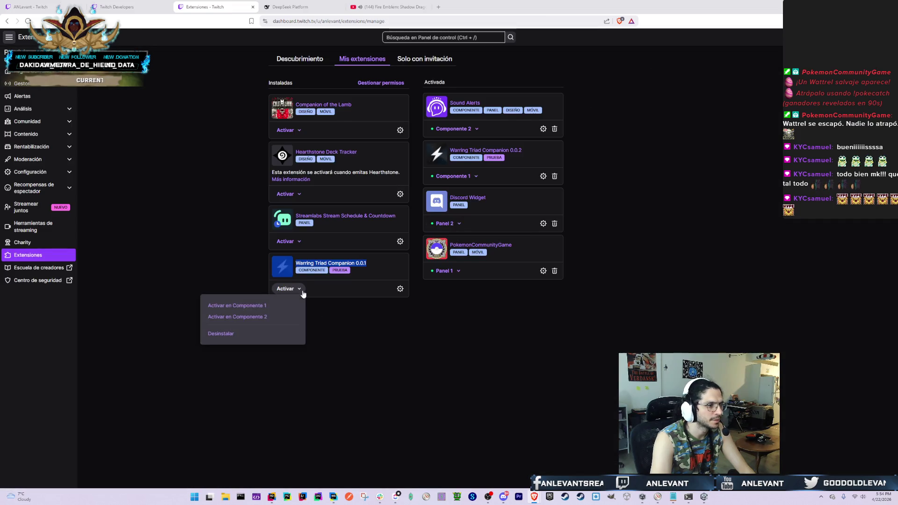
click(243, 336)
click(467, 282)
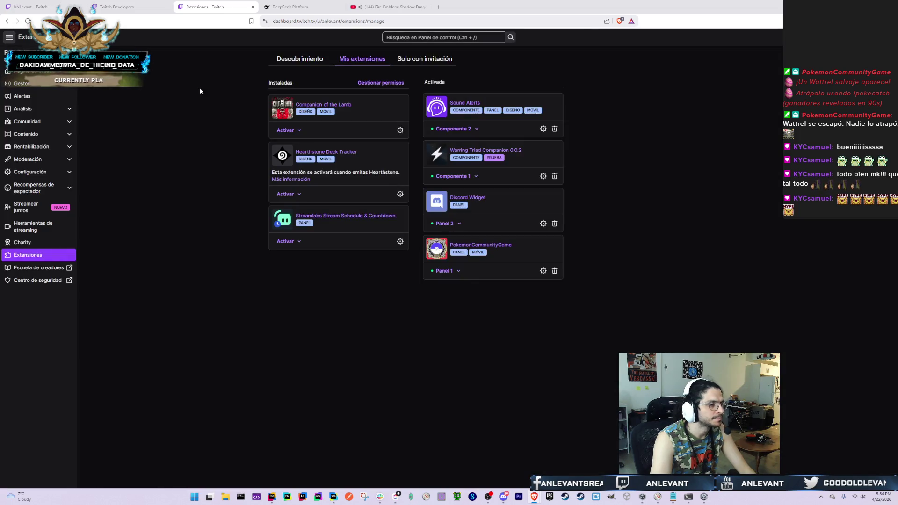
click(322, 5)
click(119, 6)
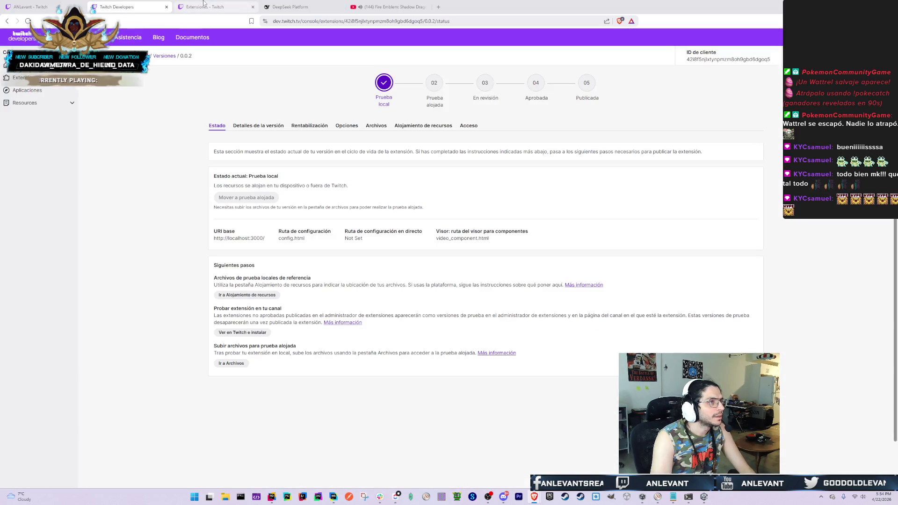
Reload the channel page and clear the DevTools Network and Console logs
click(210, 7)
click(31, 7)
key(F5)
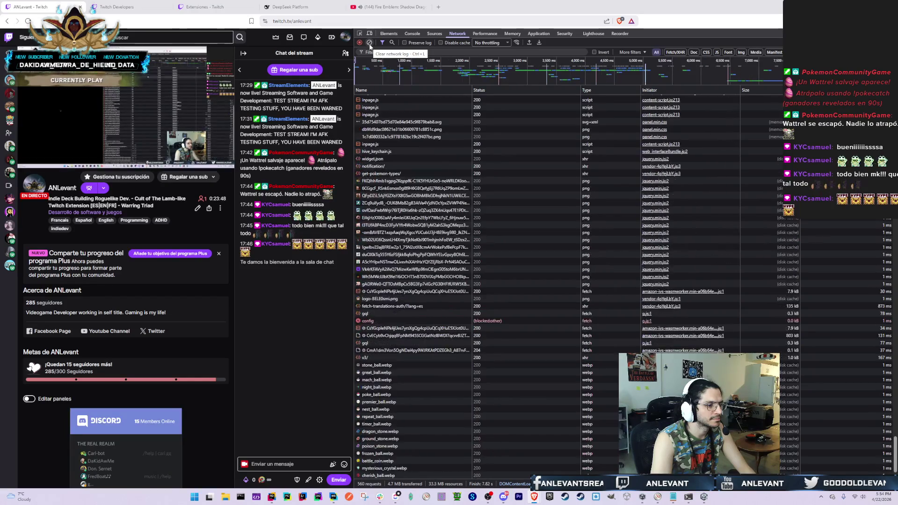
click(370, 43)
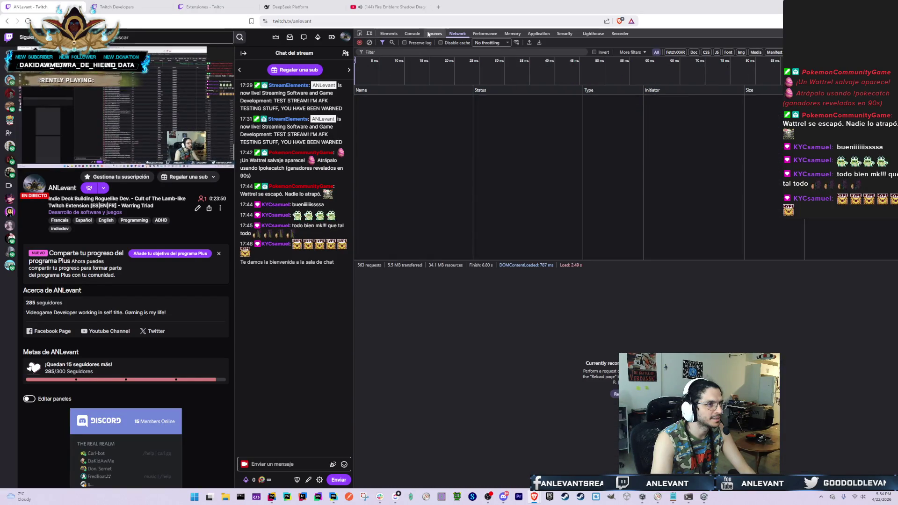
click(416, 34)
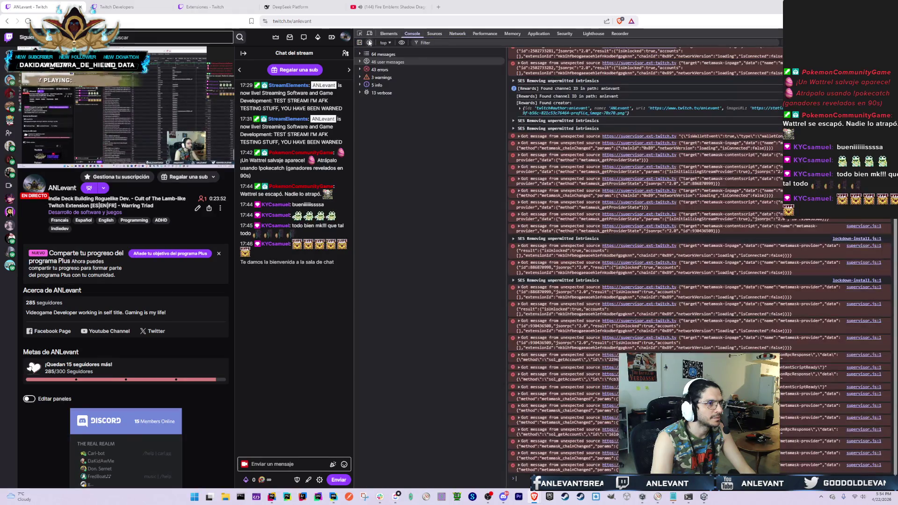
key(ctrl+l)
click(457, 33)
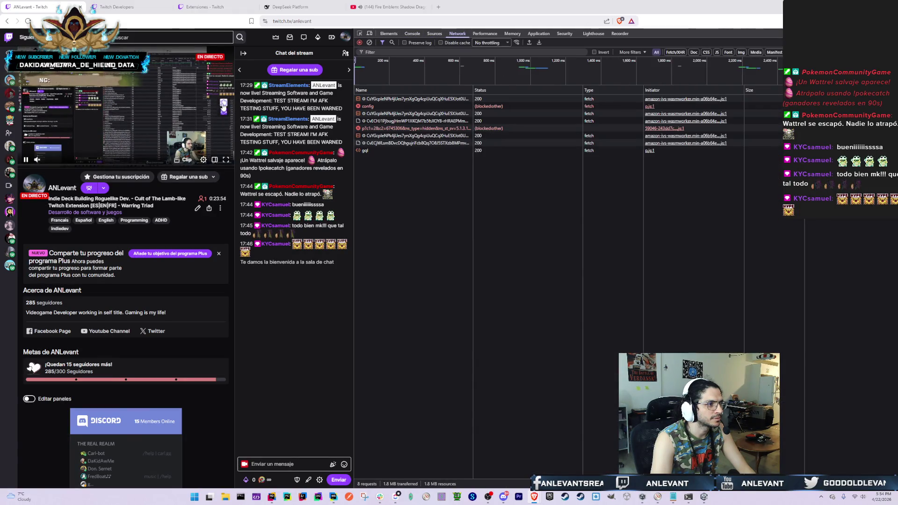
Accept the untested extension warning and inspect the CORS-failing video_component.html request headers
mouse_move(209, 117)
scroll(201, 119, down, 3)
click(205, 132)
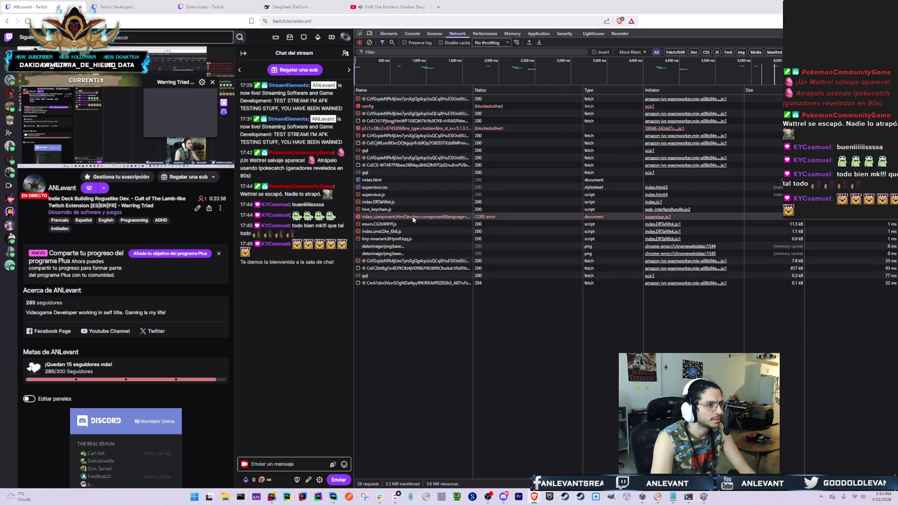
click(413, 217)
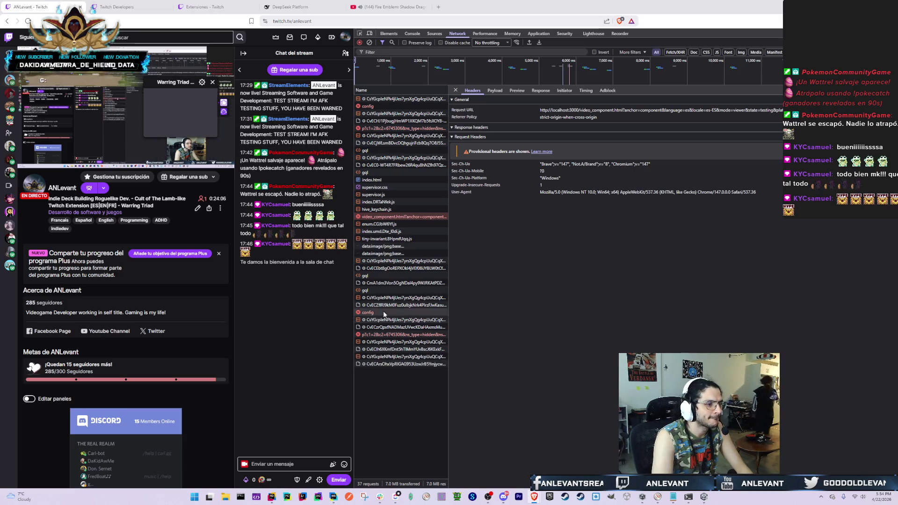
key(alt+Tab)
key(alt+Tab)
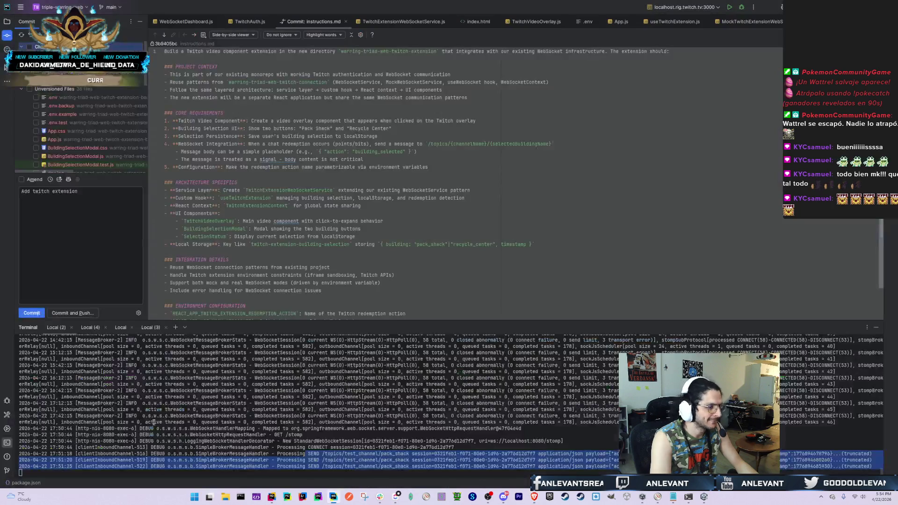
Bring the triple-warring-web Rider window forward, showing Local (3)'s port 3000 busy message
click(443, 427)
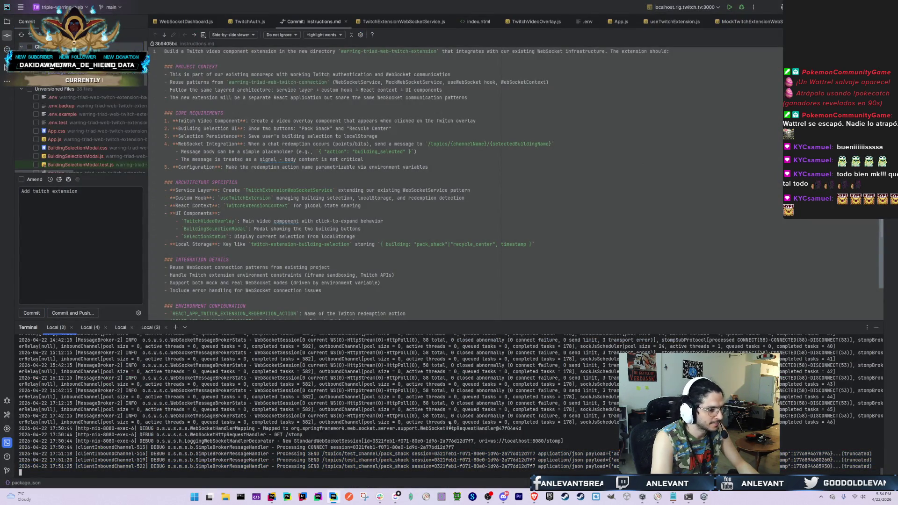
key(alt+Tab)
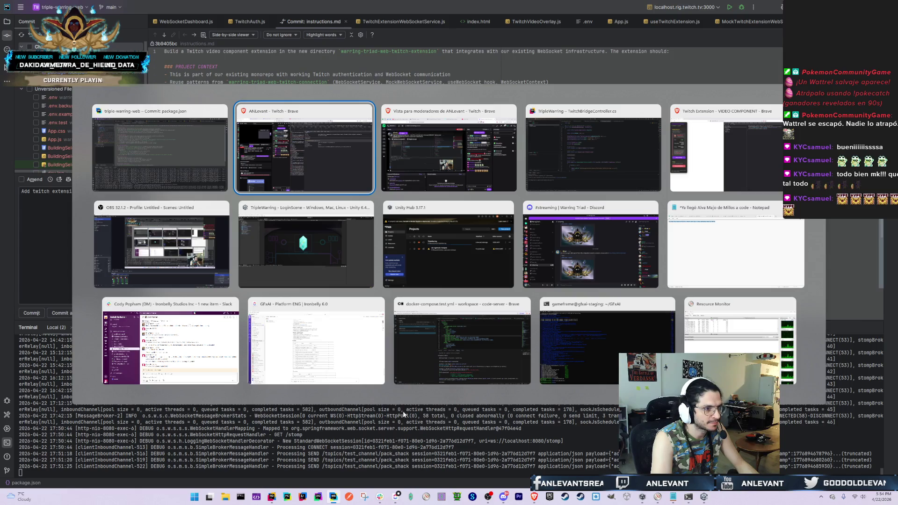
key(alt+Tab)
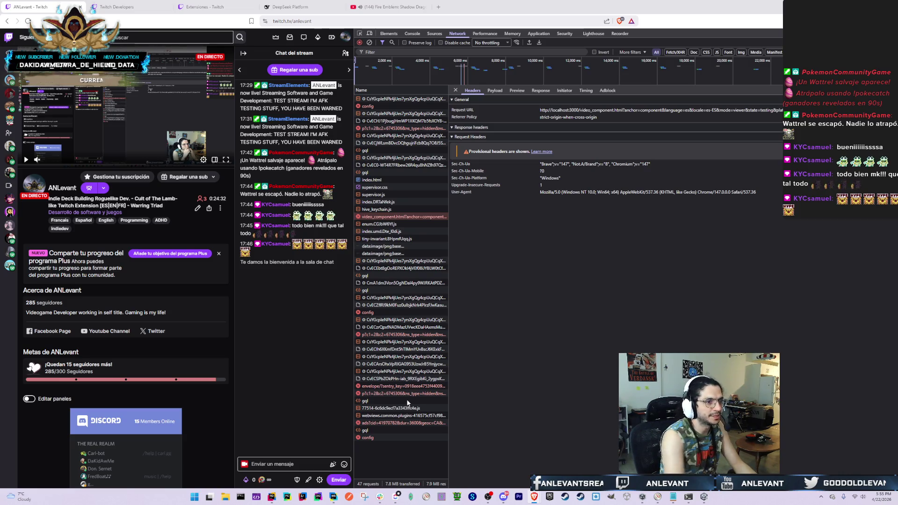
key(alt+Tab)
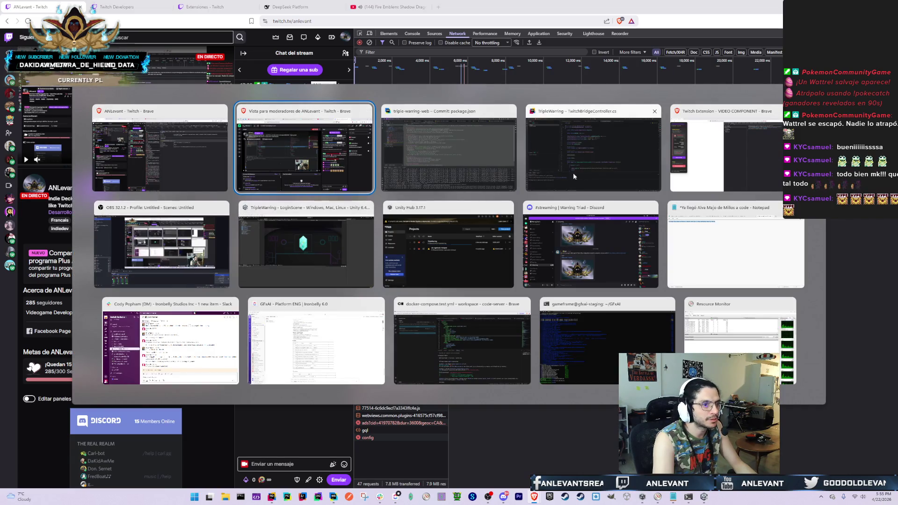
click(581, 173)
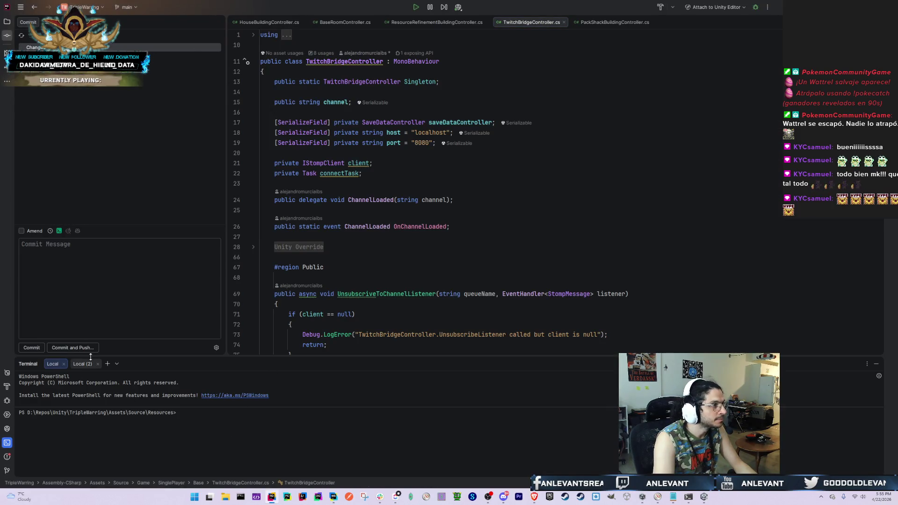
key(alt+Tab)
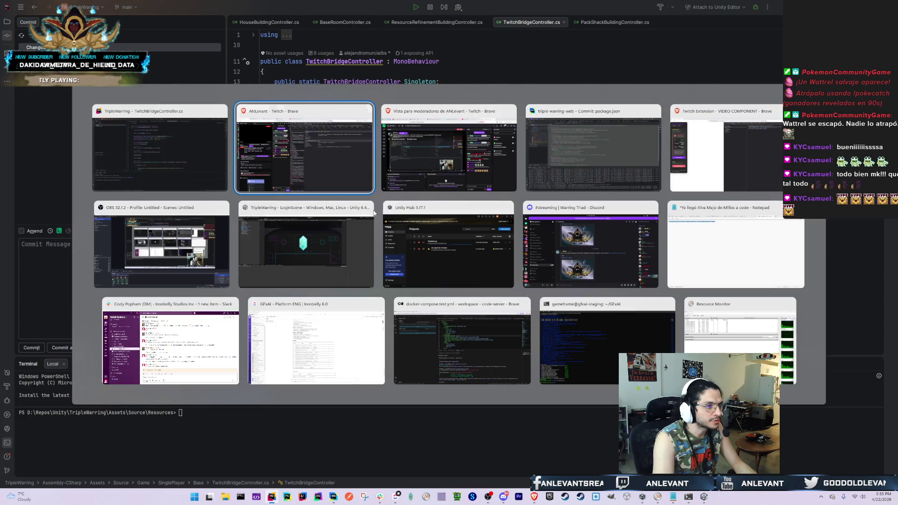
click(621, 174)
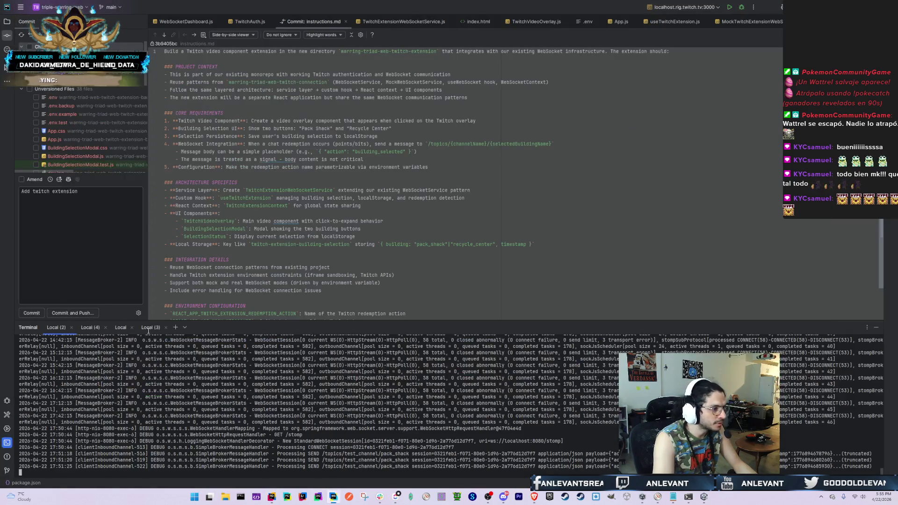
click(121, 327)
click(150, 327)
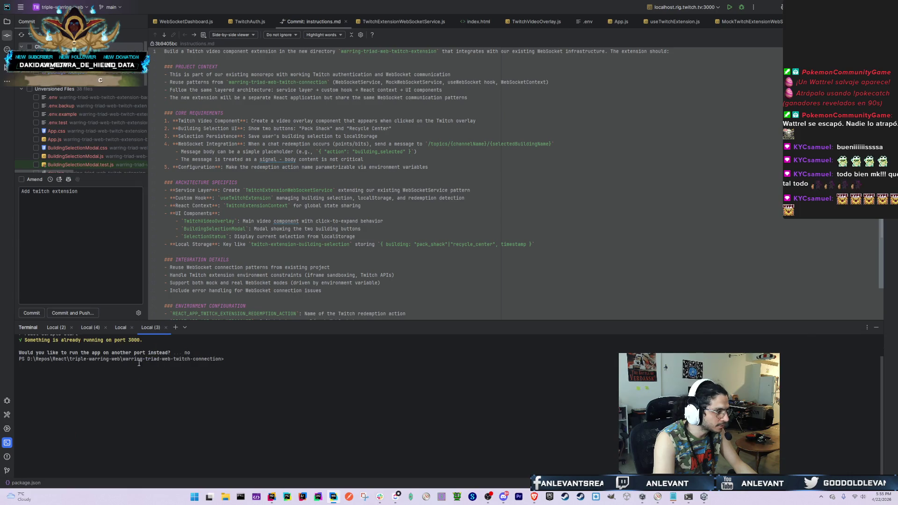
Return to the assistant's Local terminal in Rider and scroll to its input prompt
scroll(257, 374, up, 2)
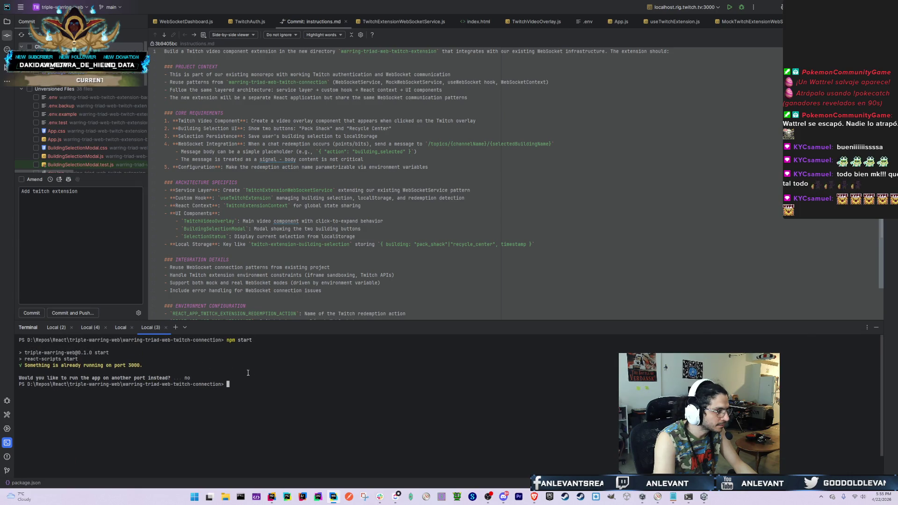
key(alt+Tab)
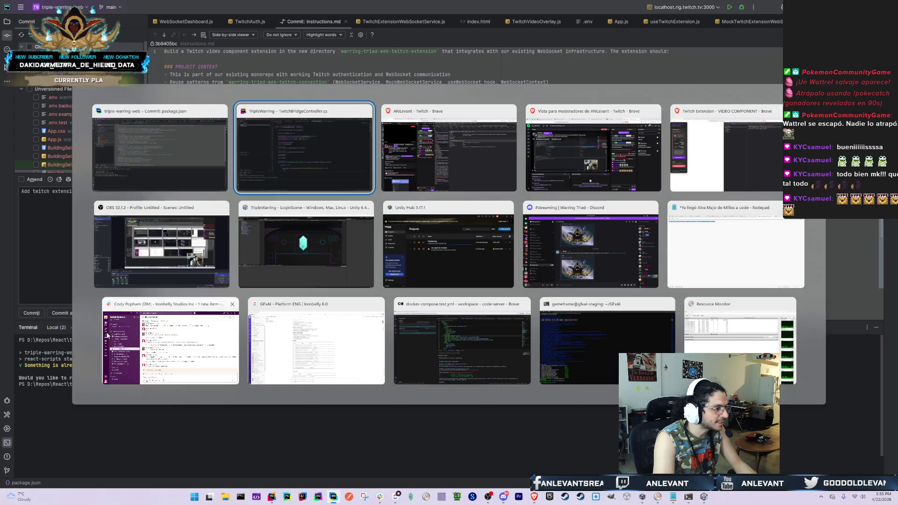
click(119, 327)
scroll(137, 425, up, 10)
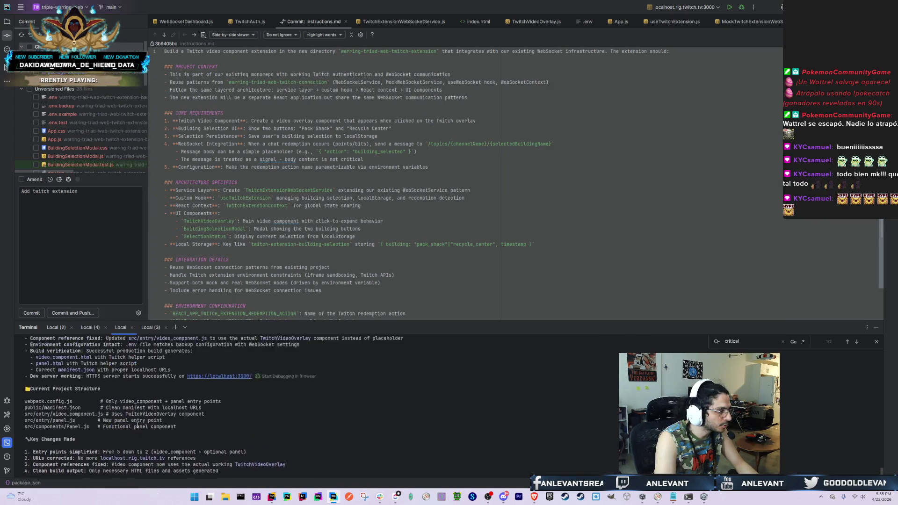
scroll(121, 423, up, 5)
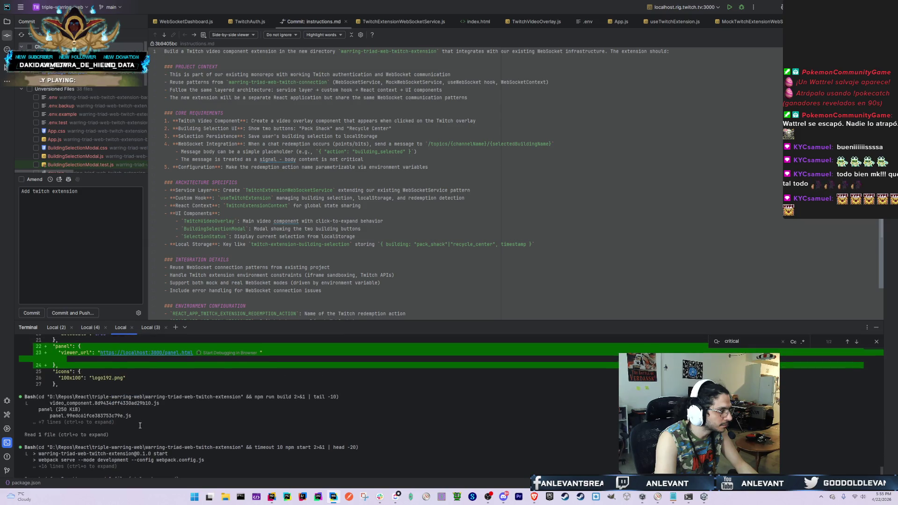
scroll(103, 418, down, 2)
mouse_move(39, 422)
mouse_down()
mouse_move(220, 422)
mouse_move(204, 423)
mouse_up()
scroll(233, 431, down, 4)
scroll(224, 435, down, 10)
Ask the assistant to "stop the server on port 3000 please"
text(sto)
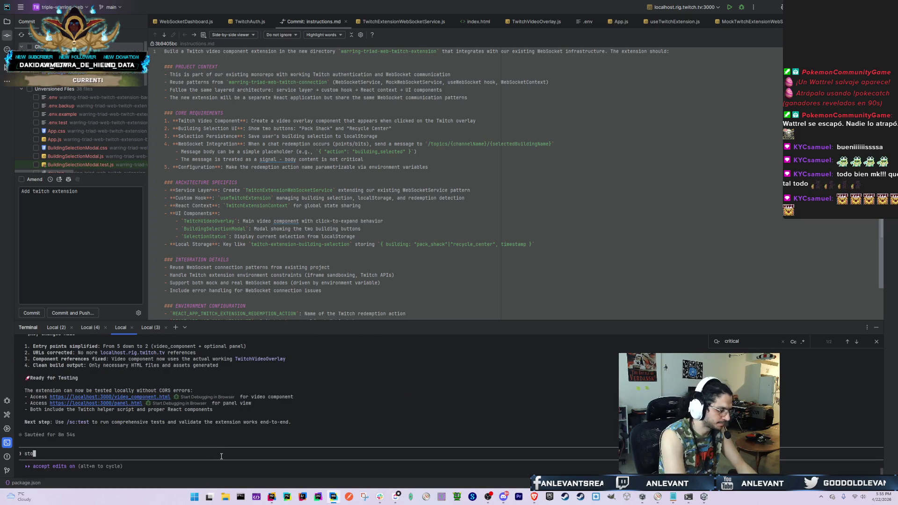
text(p the server on port 32000)
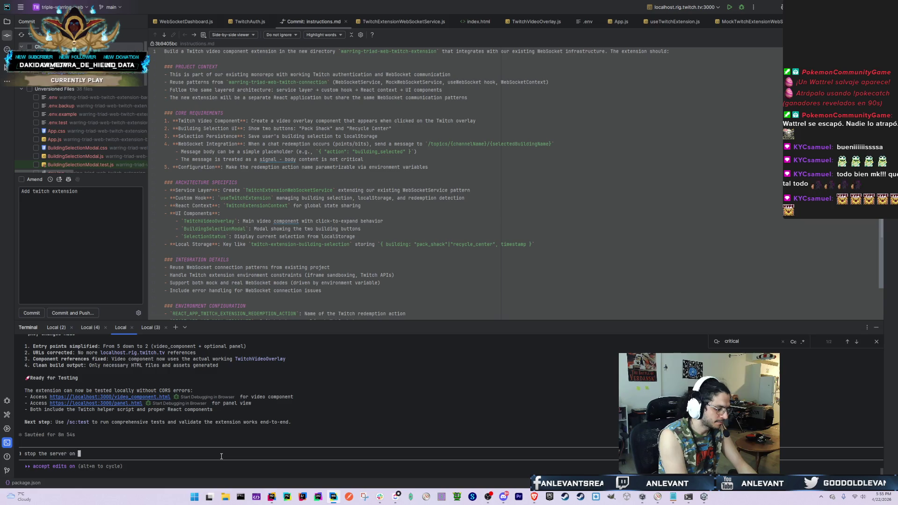
key(Left)
key(Left)
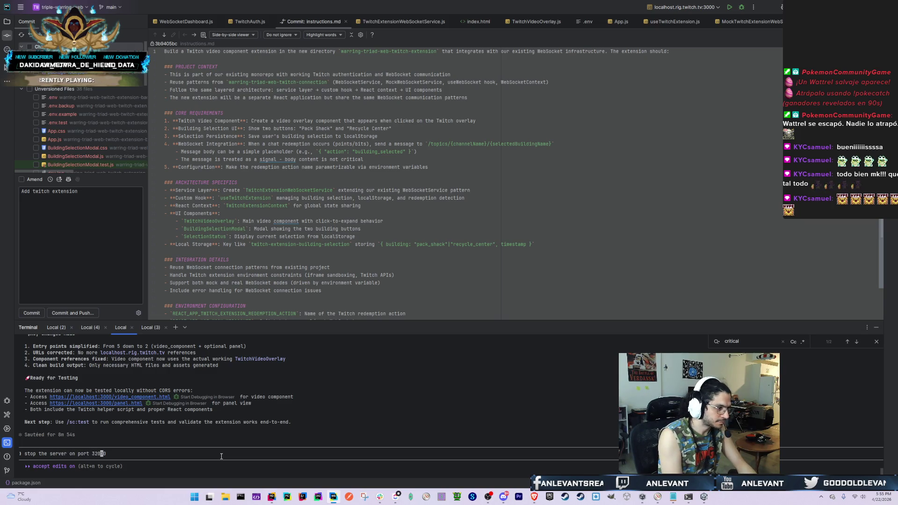
key(Left)
key(BackSpace)
key(End)
text(please)
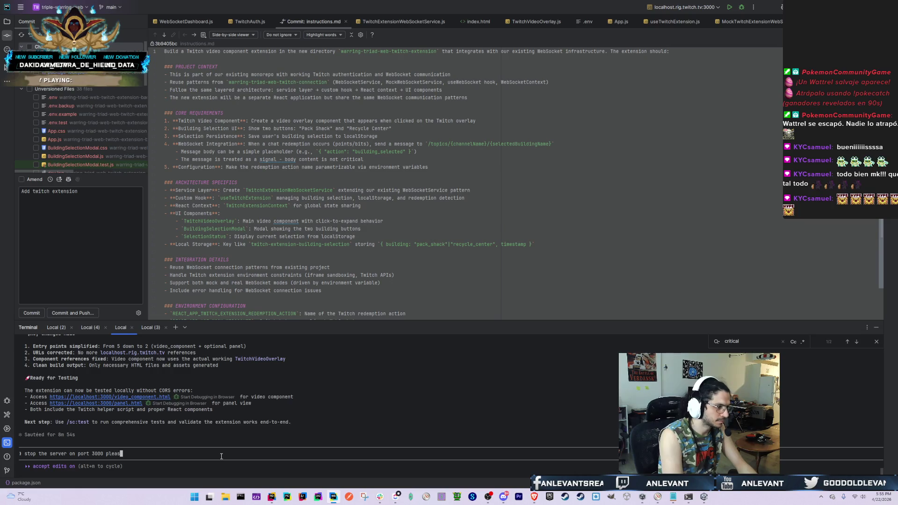
key(Return)
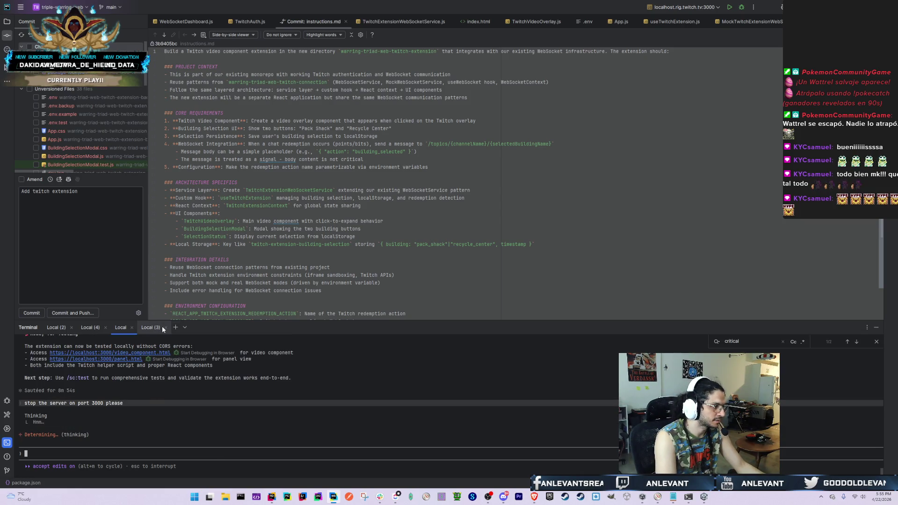
click(54, 73)
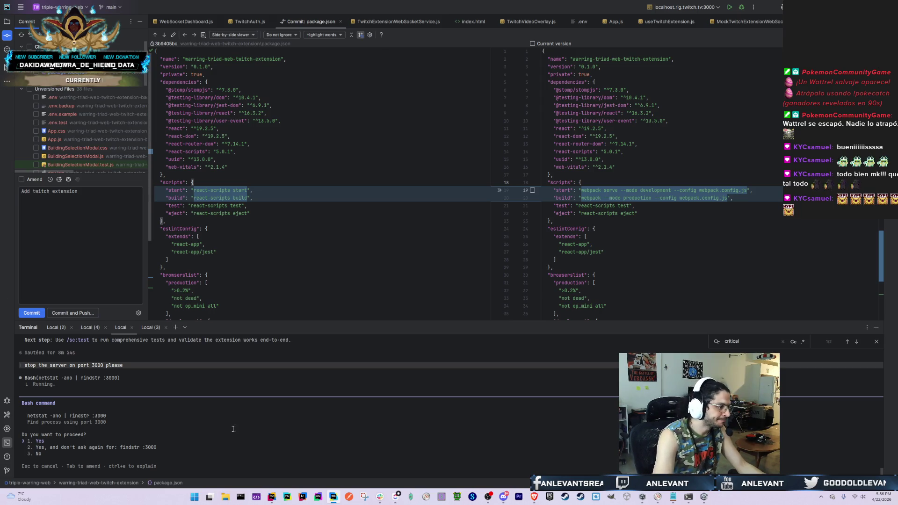
Approve the netstat port 3000 lookup and killing process 37844
click(211, 442)
key(Return)
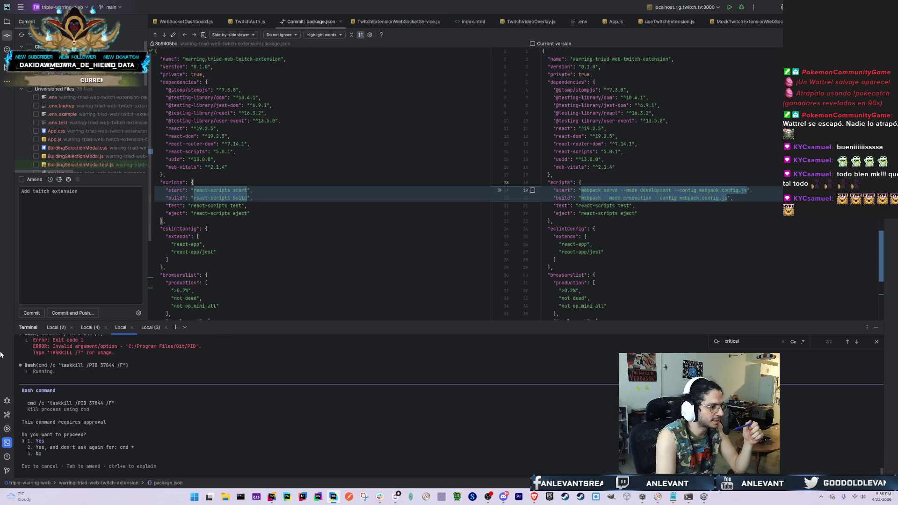
click(112, 402)
key(Return)
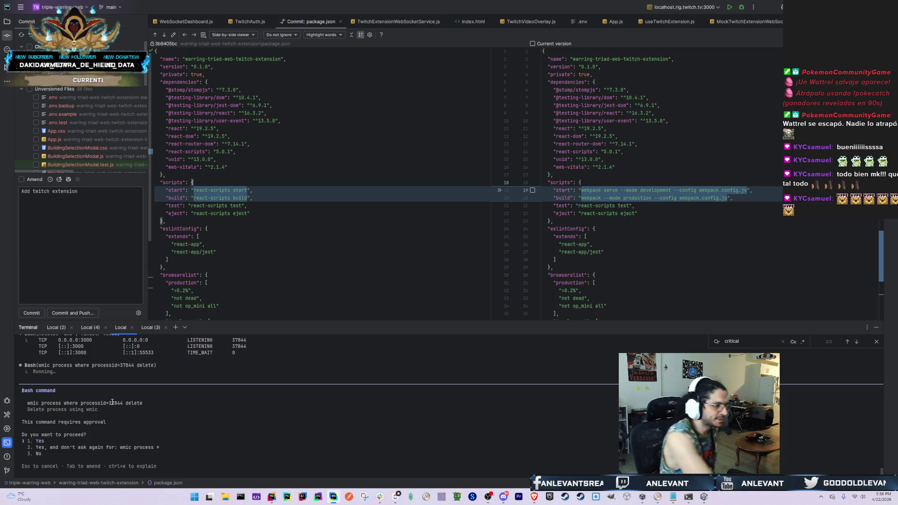
key(Down)
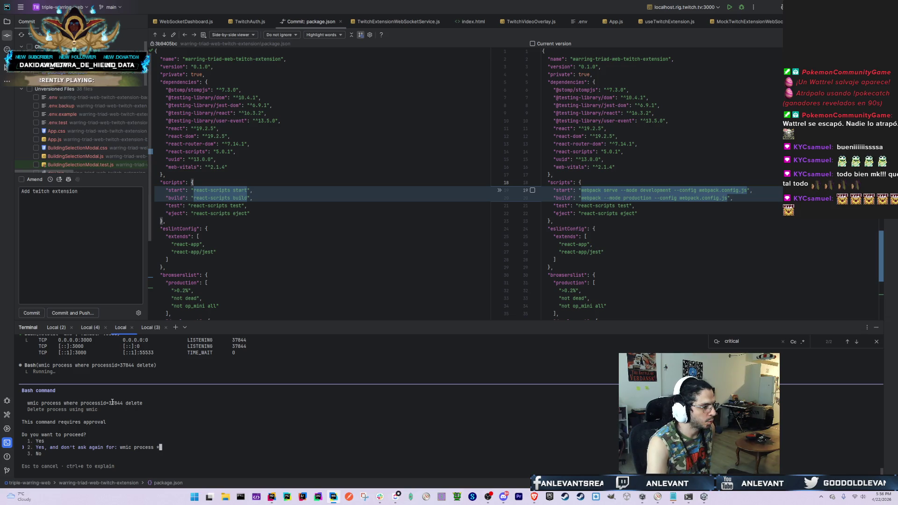
Approve deleting process 37844 via wmic and the follow-up PID check, freeing port 3000
key(Return)
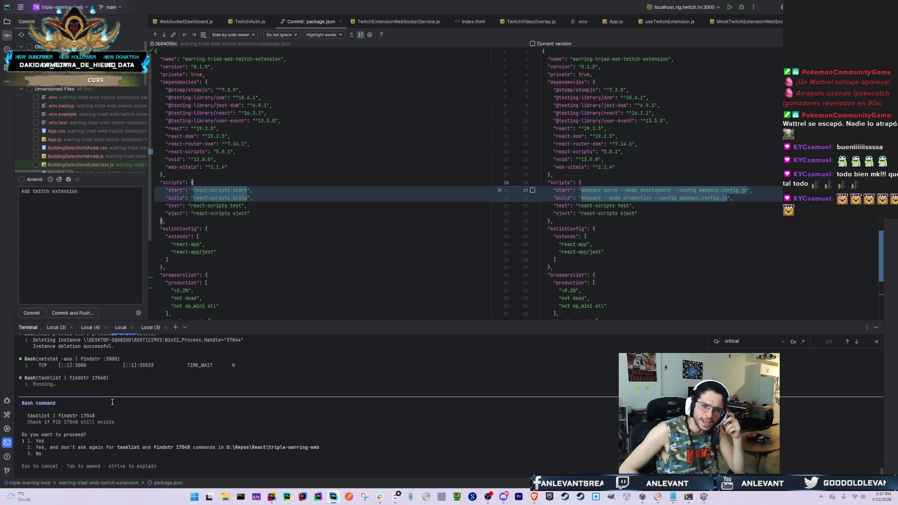
key(Return)
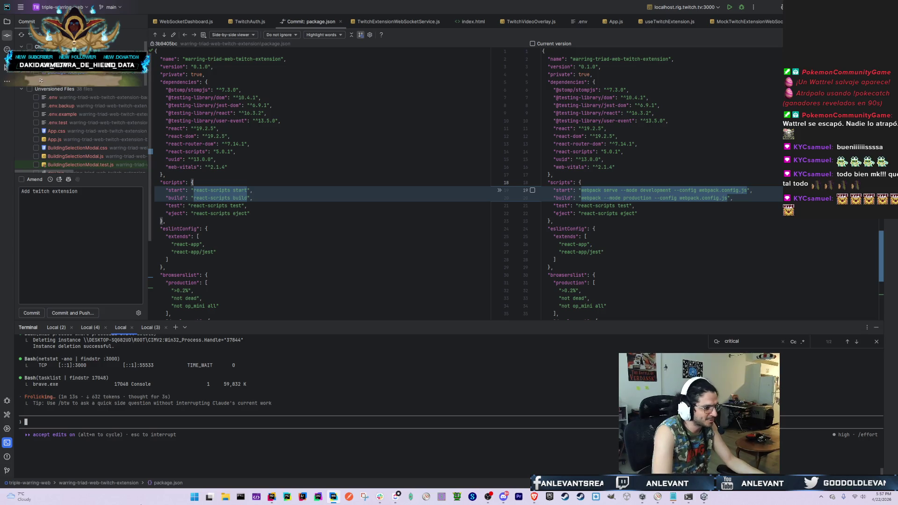
key(alt+Tab)
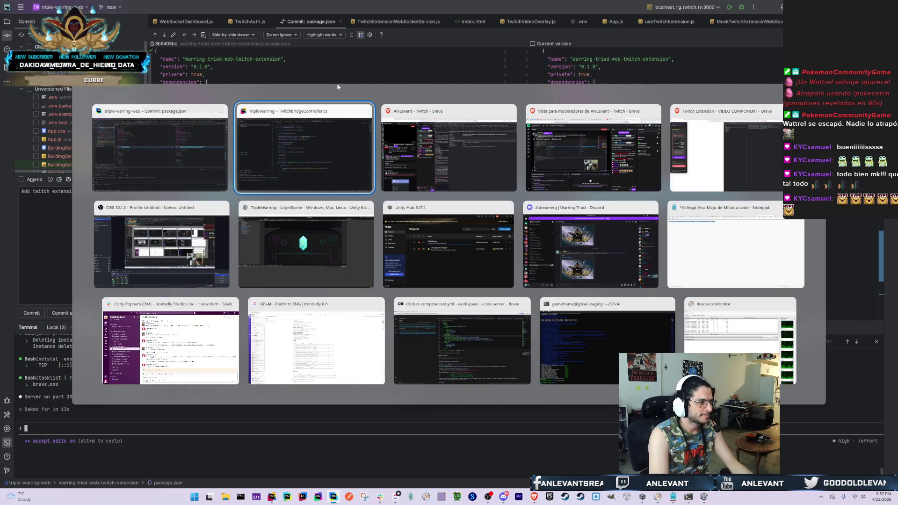
key(Escape)
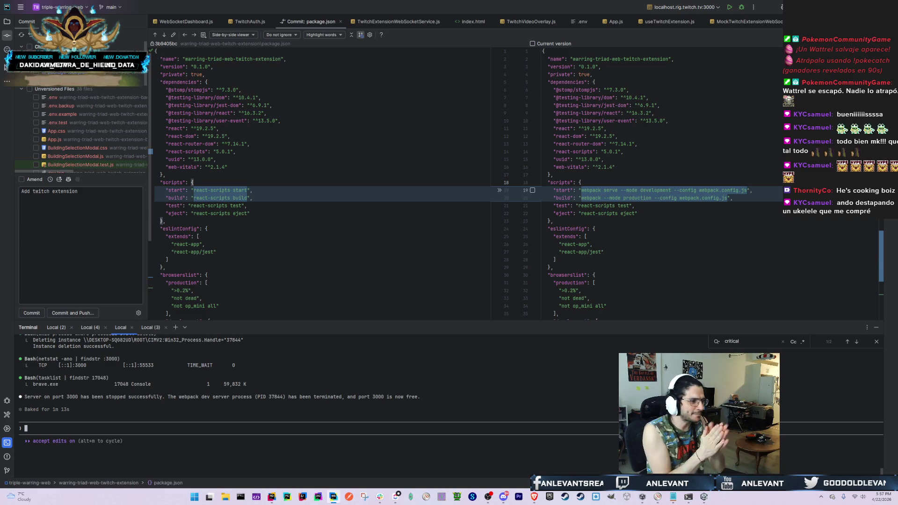
key(alt+Tab)
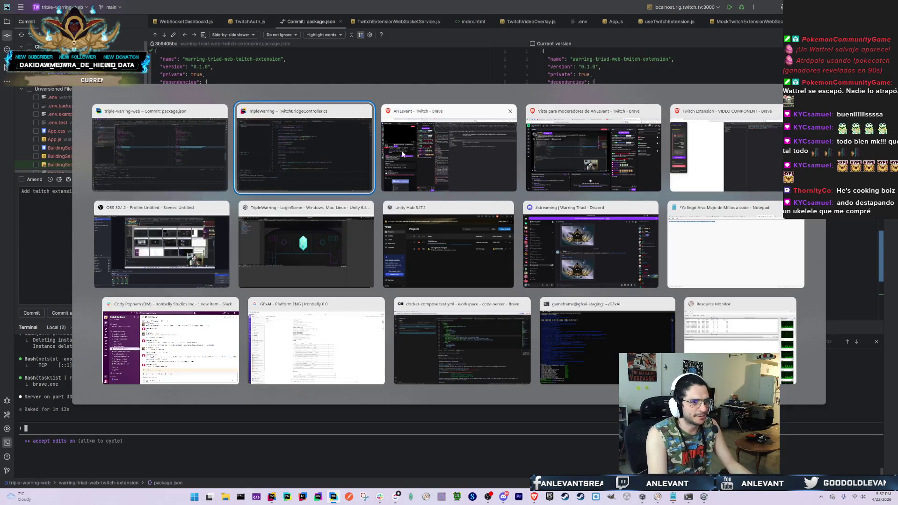
Rerun npm start in Local (3), let it compile on localhost:3000, then stop it with Ctrl+C
key(Escape)
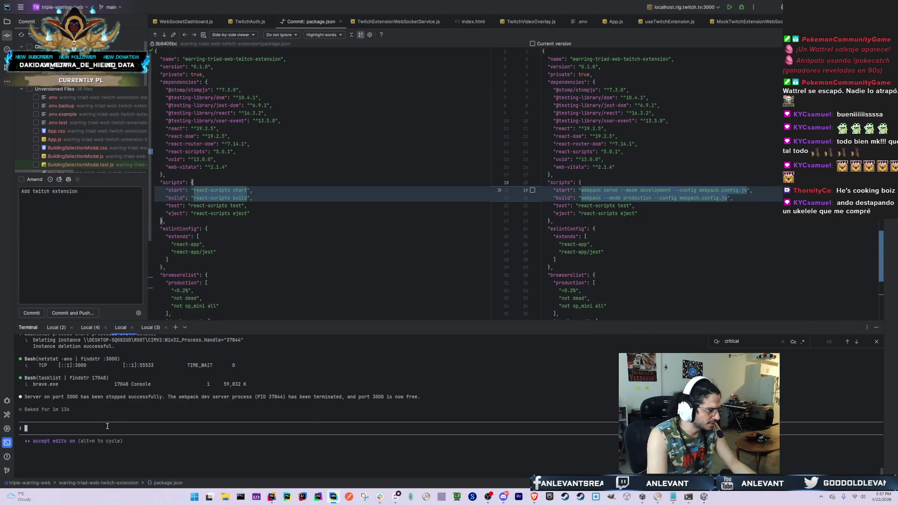
key(alt+Tab)
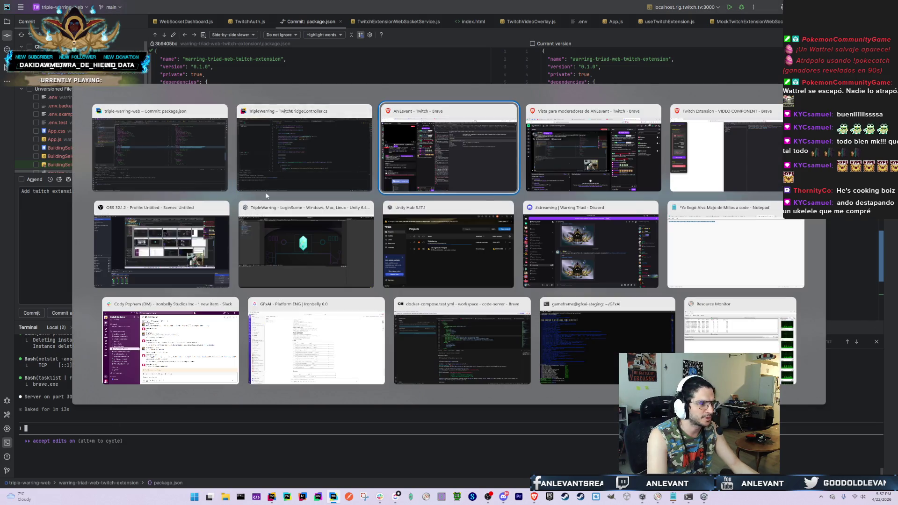
key(Escape)
key(alt+Tab)
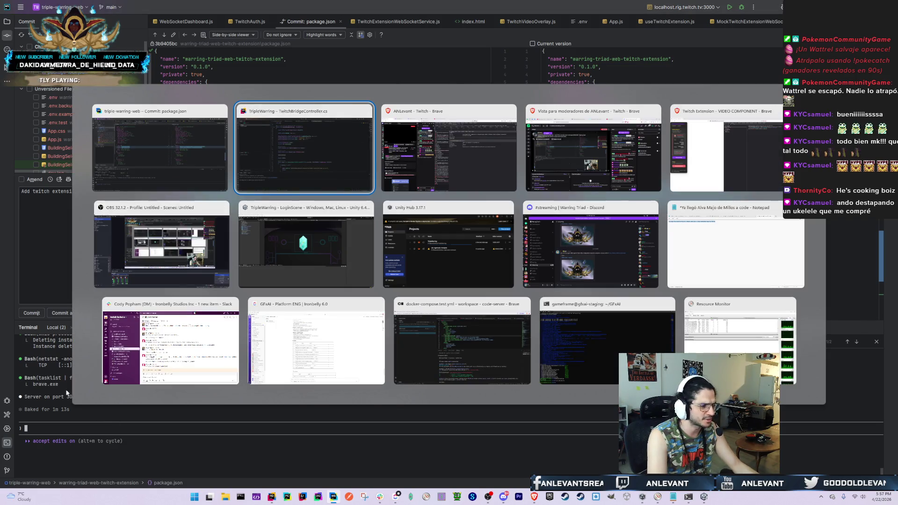
key(Escape)
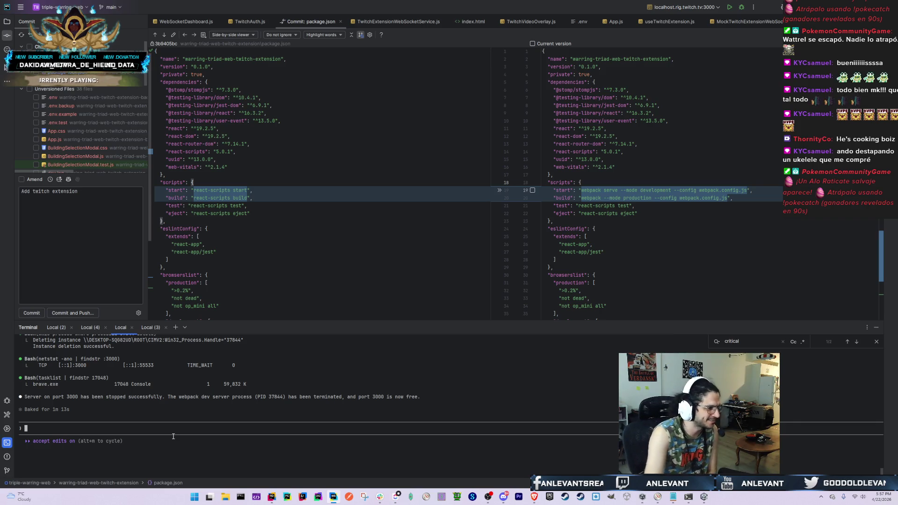
click(150, 327)
key(Up)
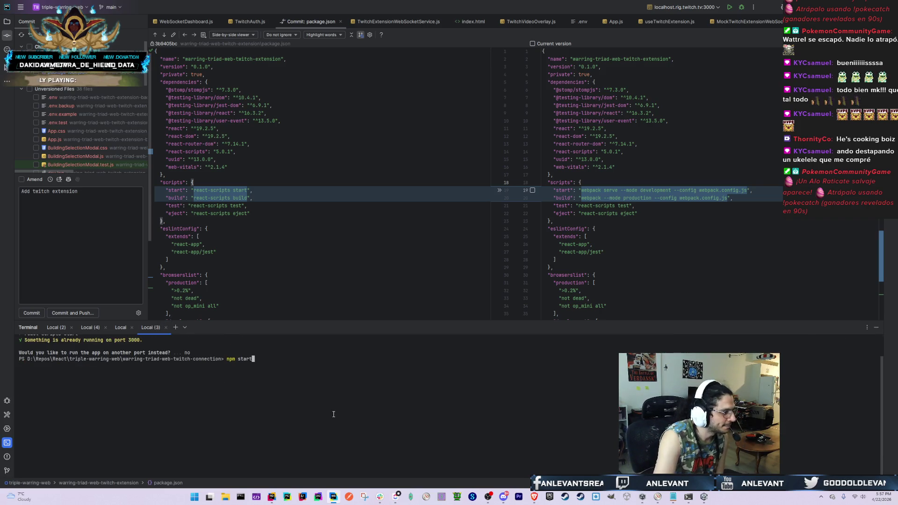
key(Return)
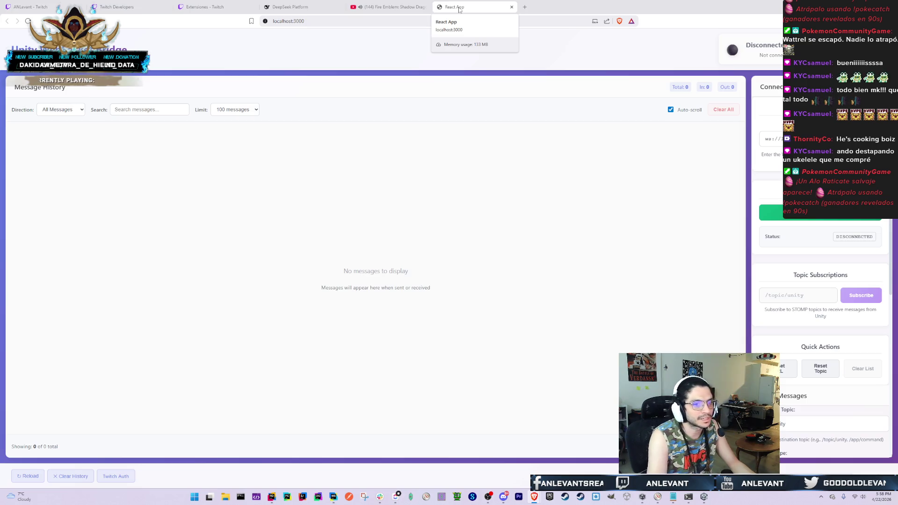
key(alt+Tab)
key(ctrl+c)
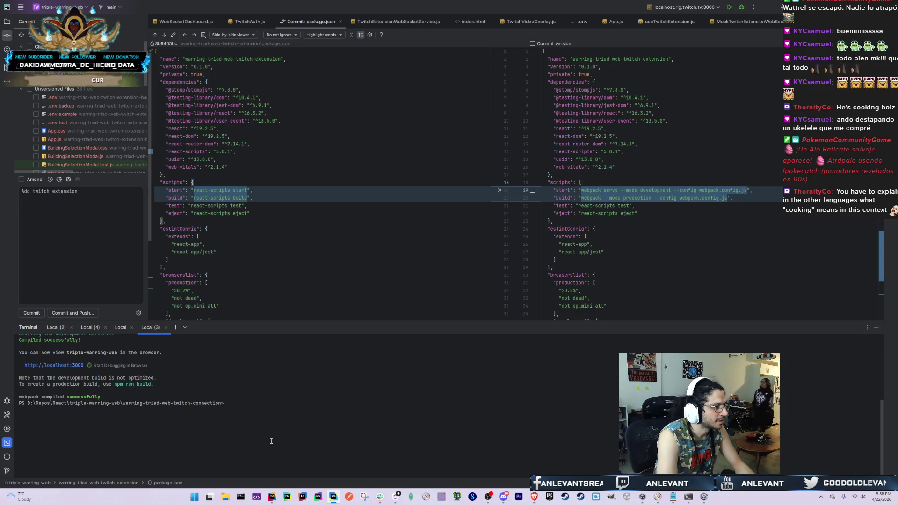
Go up to the parent folder with cd .. and tab-complete toward the extension folder path
text(cd ..)
key(Return)
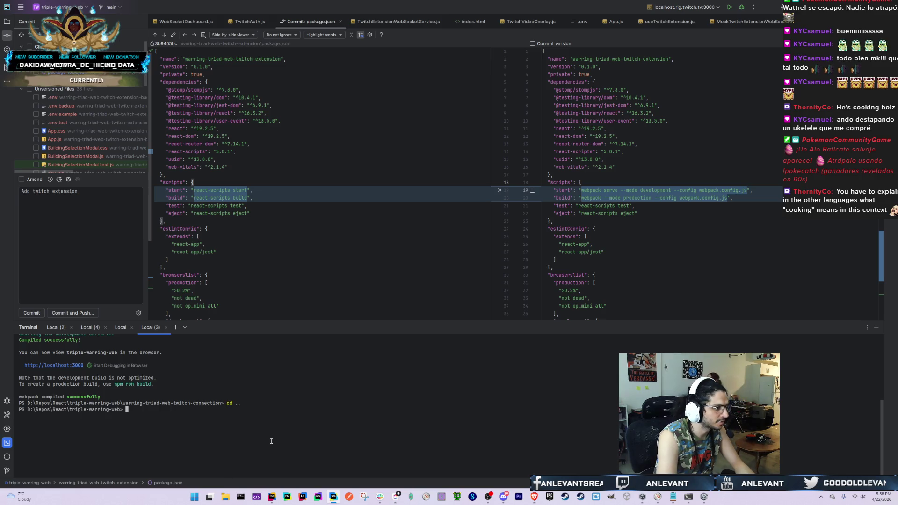
text(cd .\warring-triad-stomp-server\)
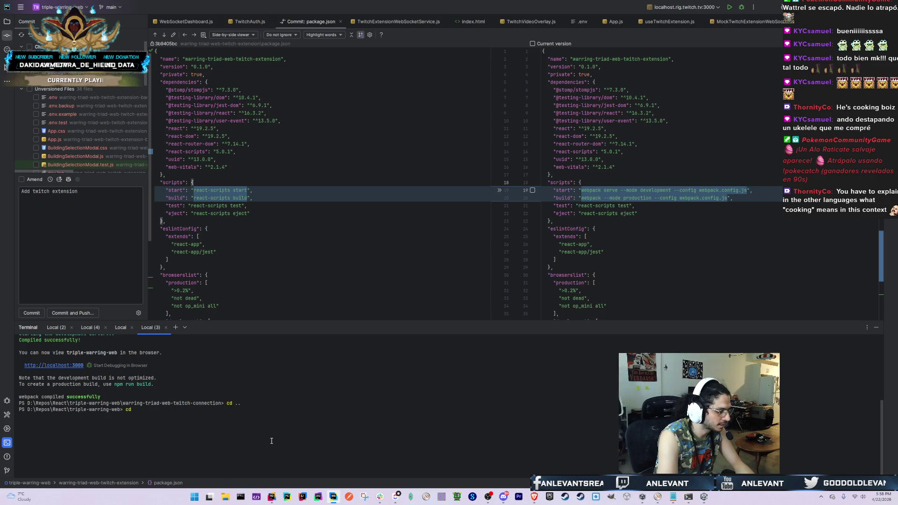
key(BackSpace)
key(BackSpace)
key(BackSpace)
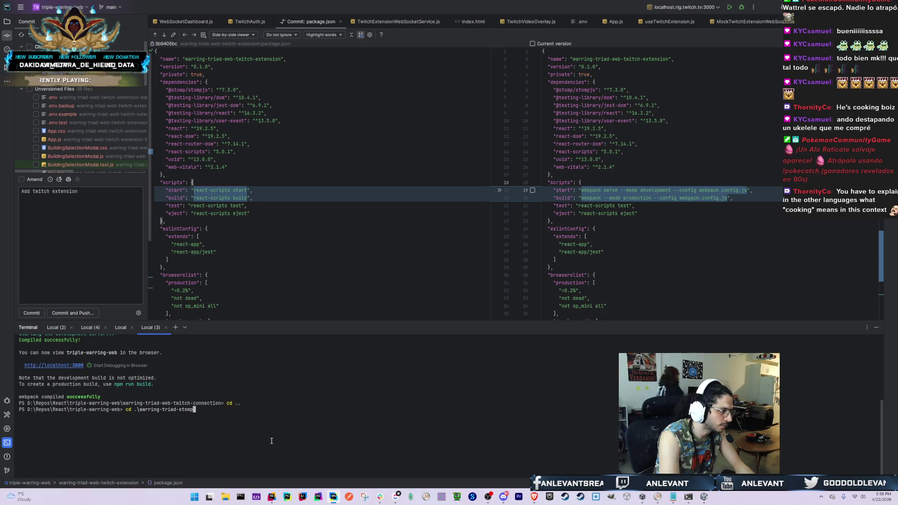
text(w)
key(Tab)
key(BackSpace)
key(BackSpace)
key(BackSpace)
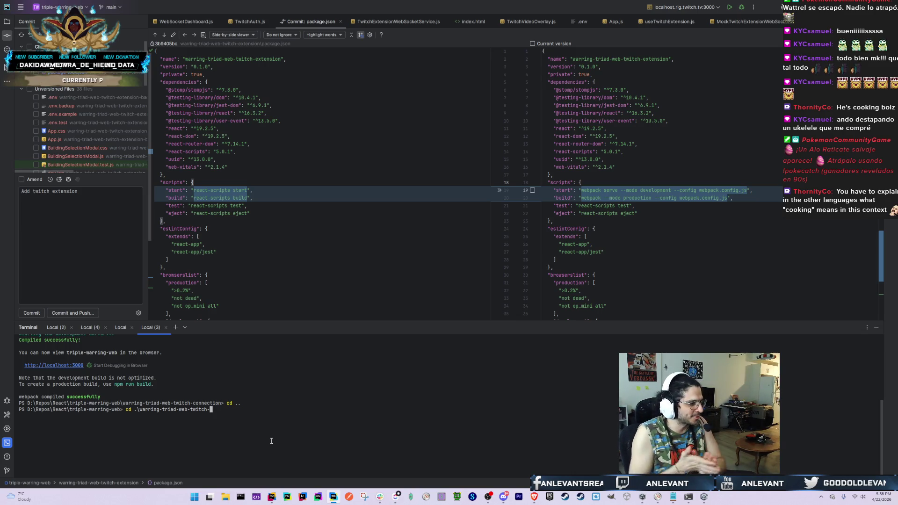
right_click(271, 439)
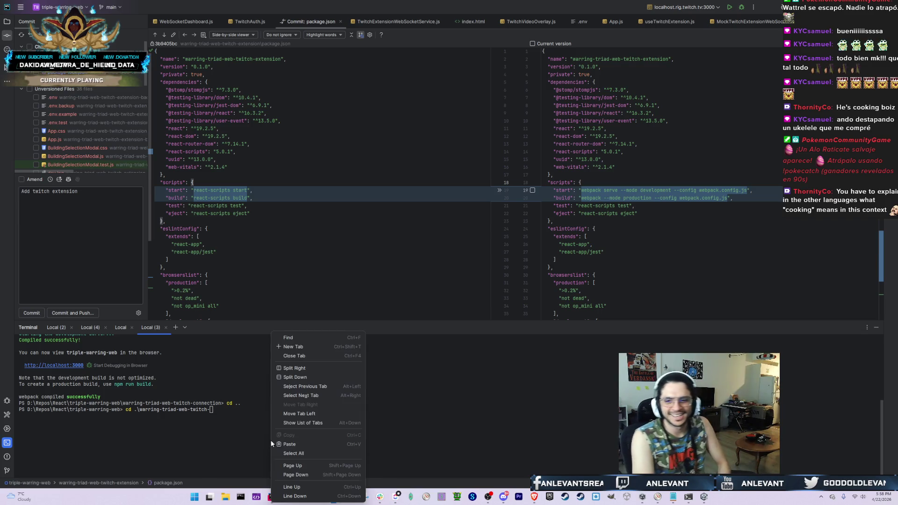
click(300, 413)
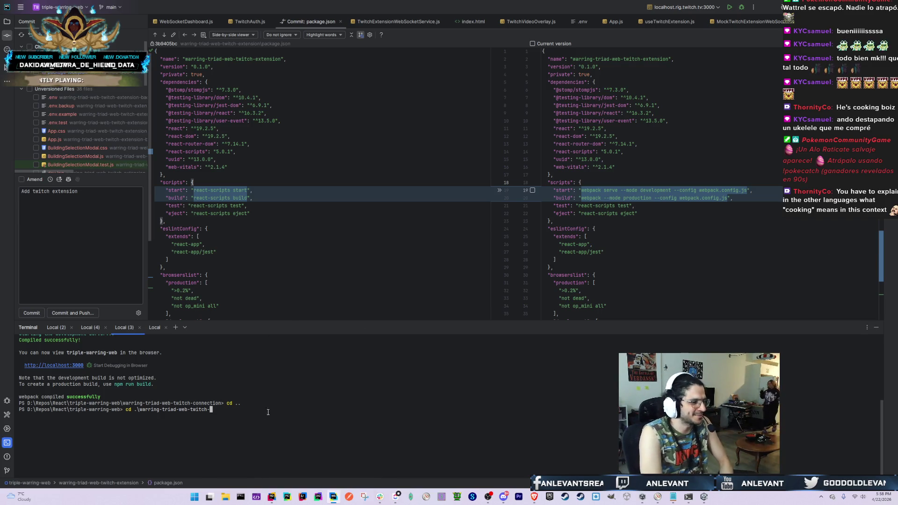
key(Tab)
key(BackSpace)
key(BackSpace)
key(BackSpace)
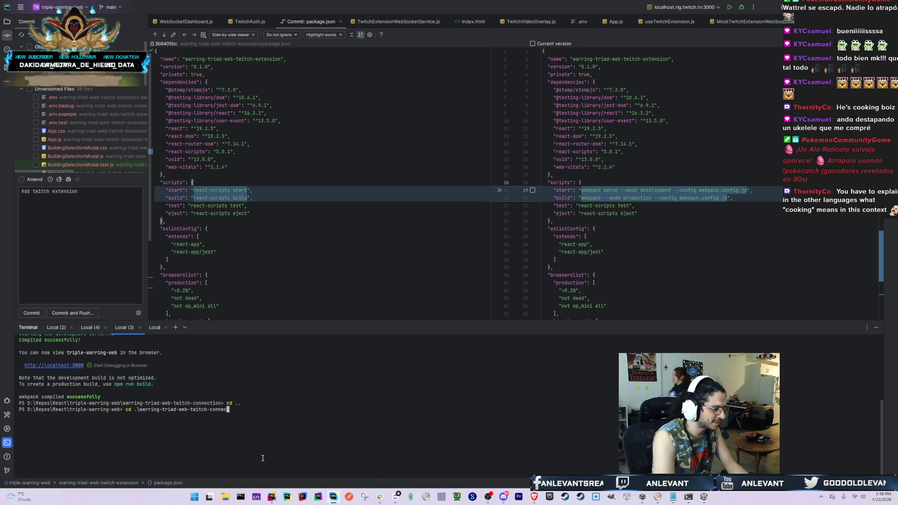
text(ex)
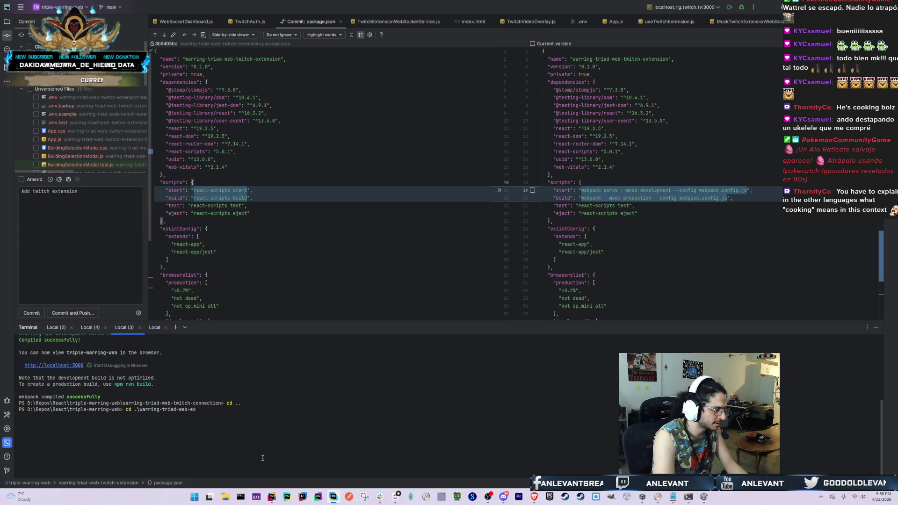
key(BackSpace)
key(Tab)
Show the Project tree and cd into warring-triad-web-twitch-extension
click(7, 22)
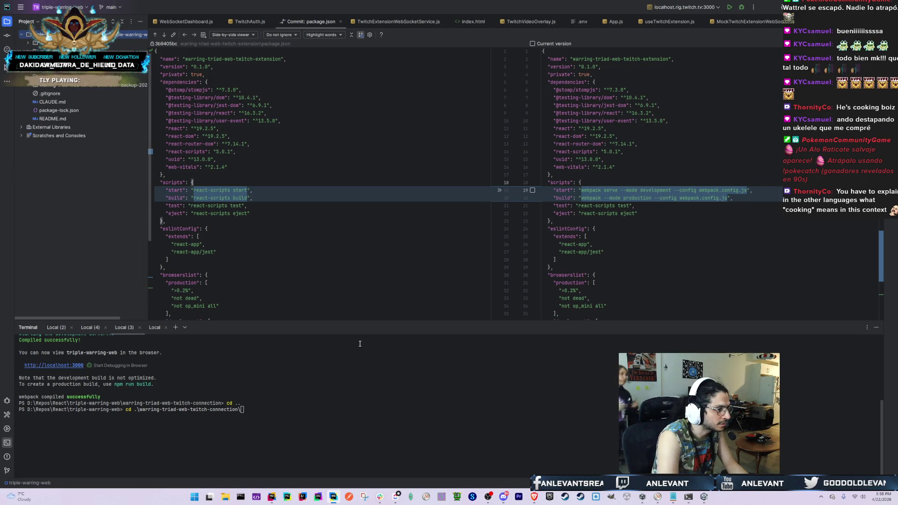
click(487, 433)
key(BackSpace)
key(BackSpace)
key(BackSpace)
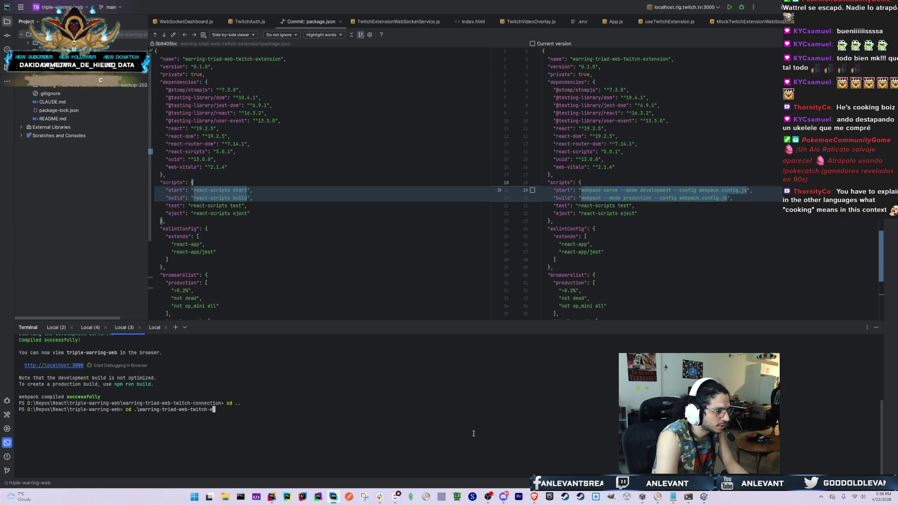
key(BackSpace)
key(BackSpace)
key(BackSpace)
text(extension\)
key(Return)
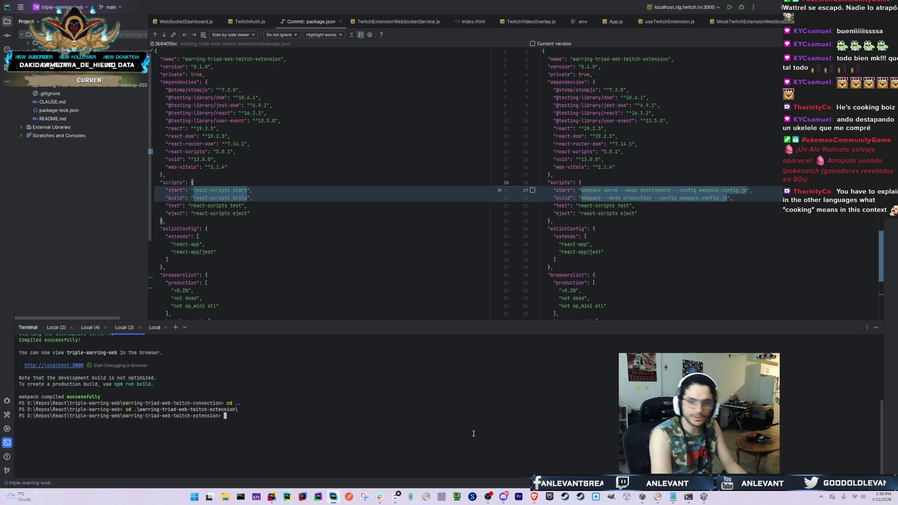
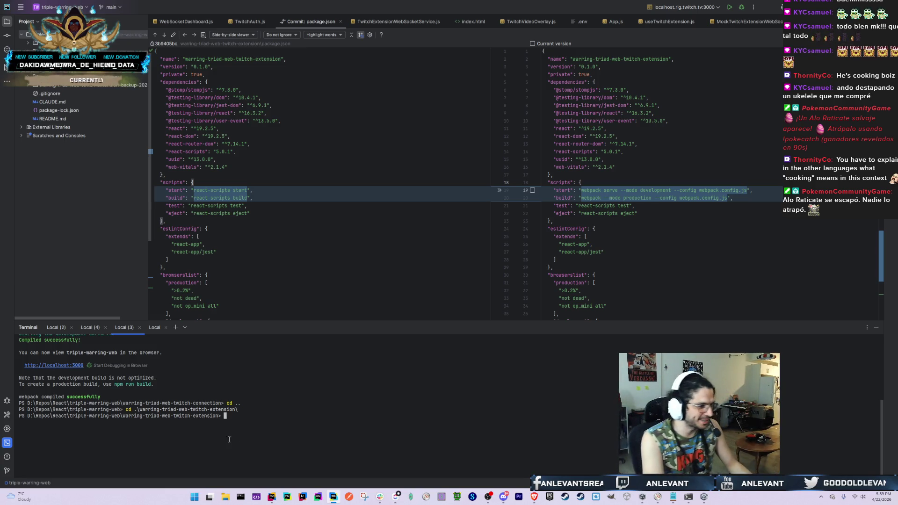
Clear the recalled cd command from the terminal prompt and bring Brave forward, maximized
key(Up)
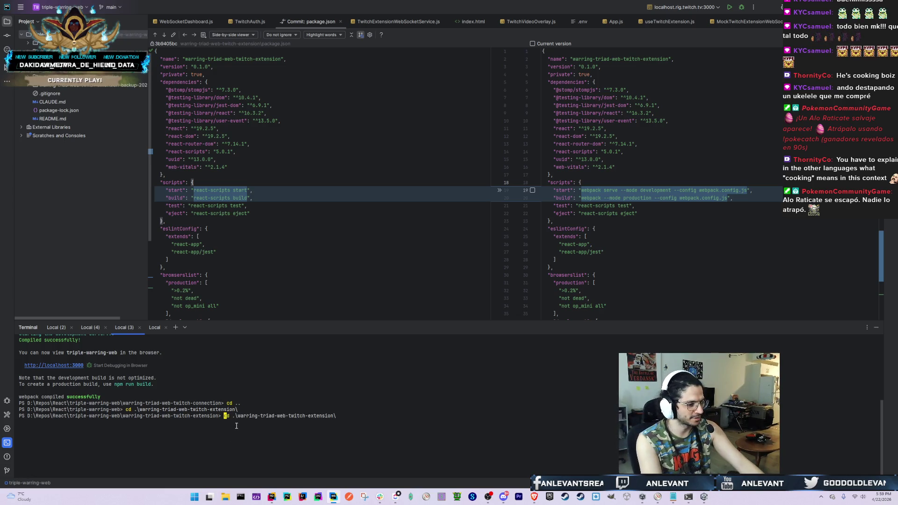
key(Delete)
key(Delete)
key(Delete)
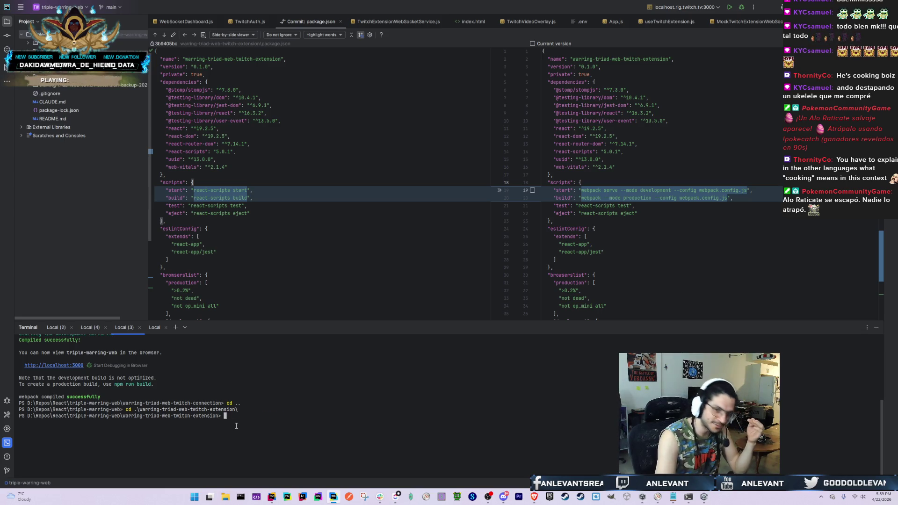
click(534, 496)
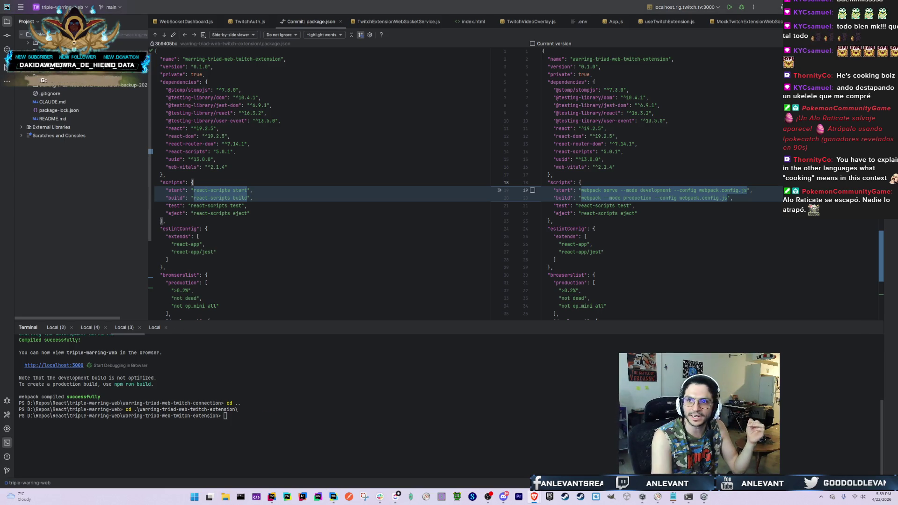
drag(426, 124, 367, 8)
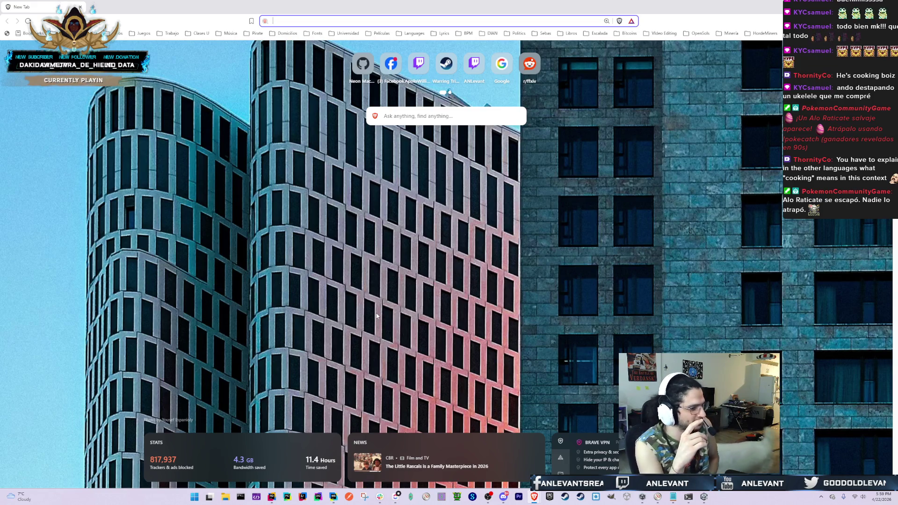
Search Brave's address bar for a Steam user by name, then return to WebStorm
text(ste)
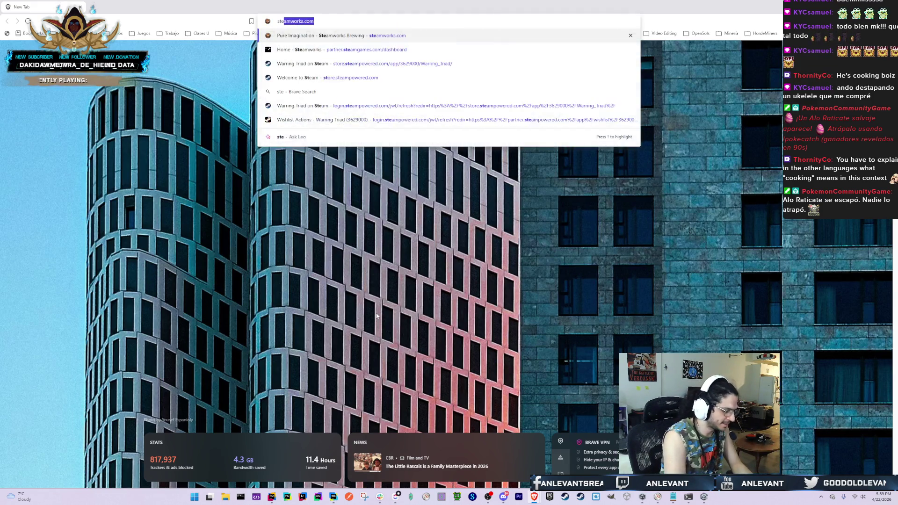
text(am guy mark)
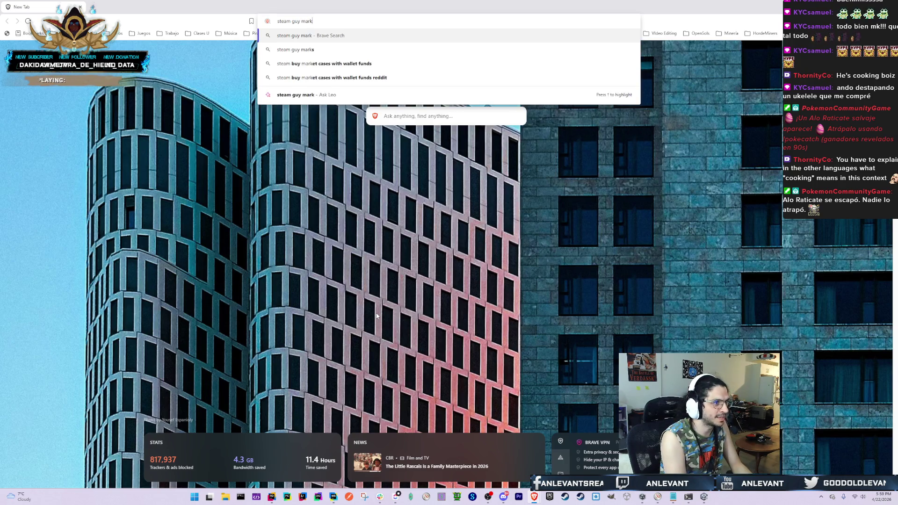
key(BackSpace)
key(BackSpace)
key(BackSpace)
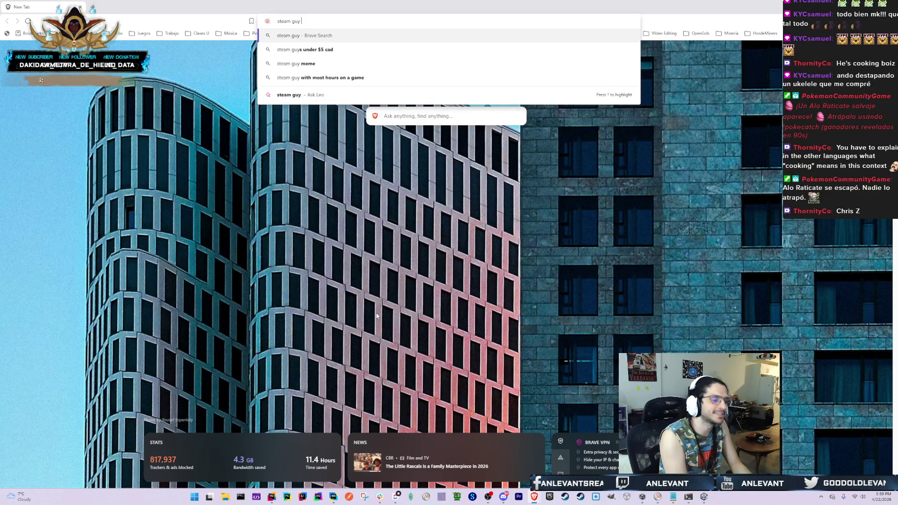
text(chris z)
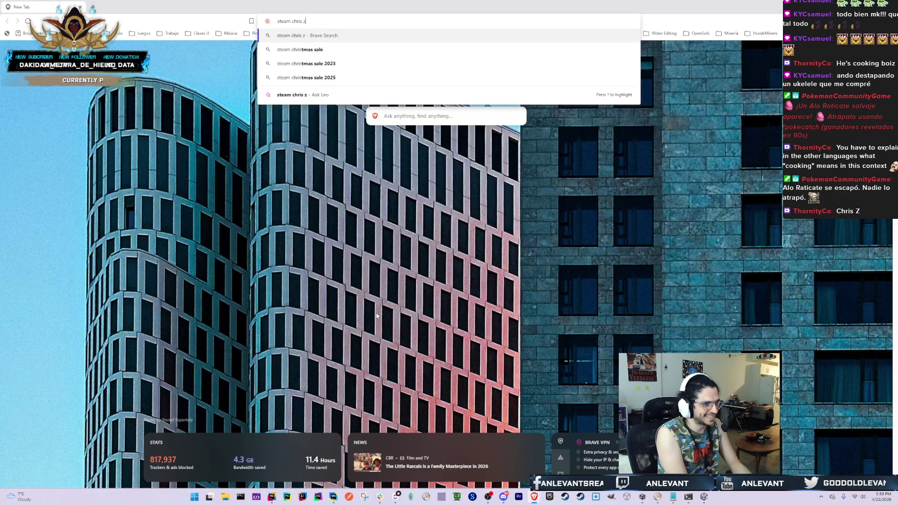
key(Down)
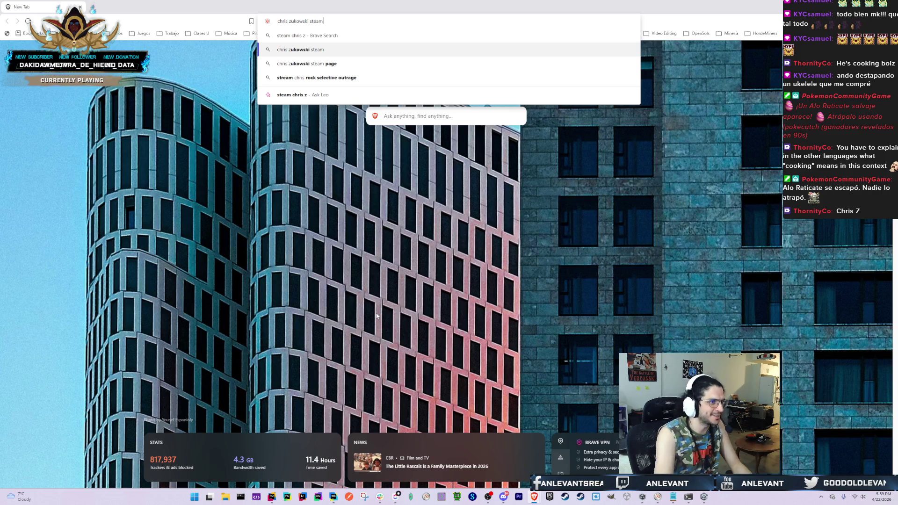
key(alt+Tab)
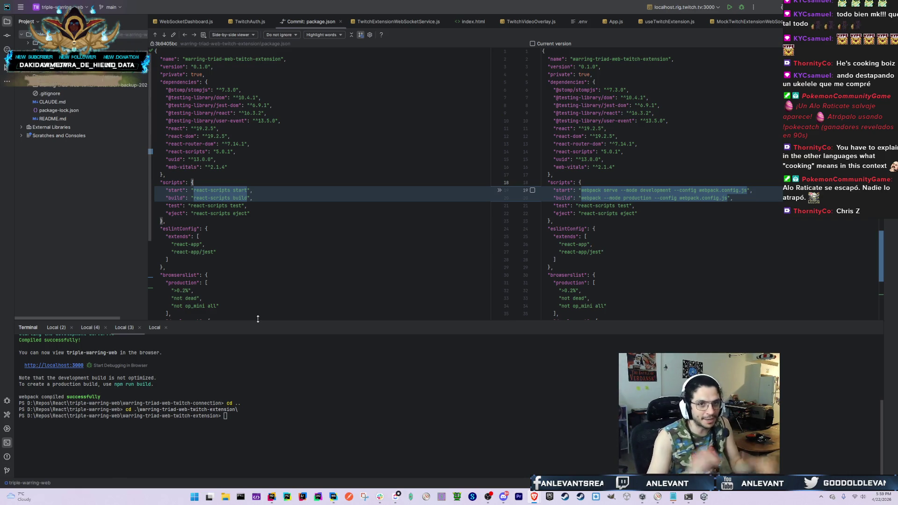
key(alt+Tab)
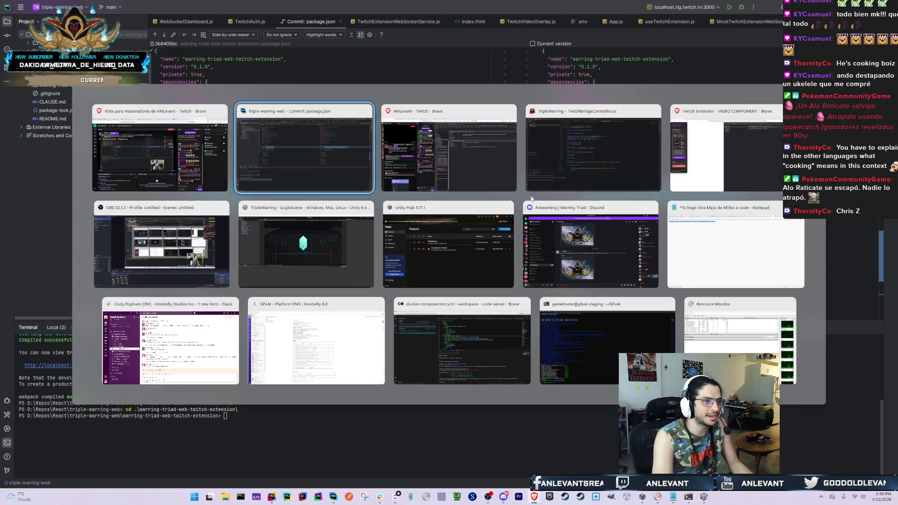
key(alt+Tab)
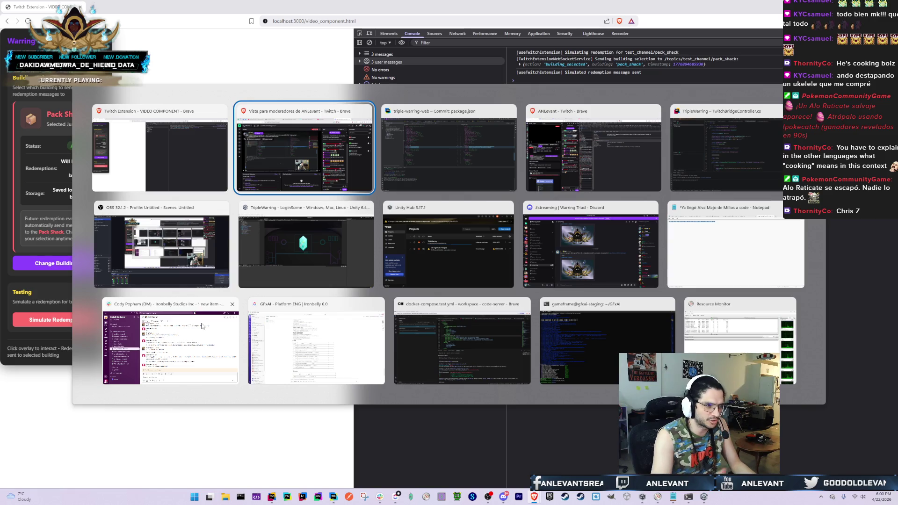
key(Escape)
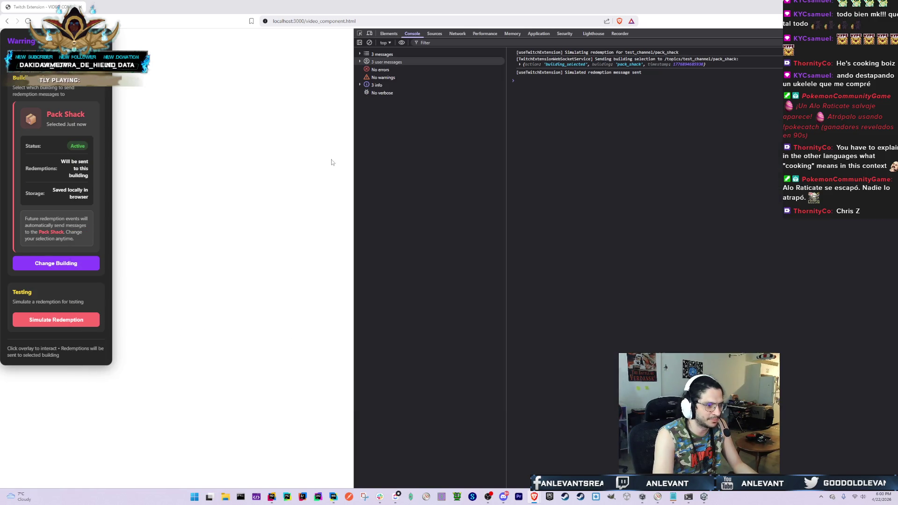
key(alt+Tab)
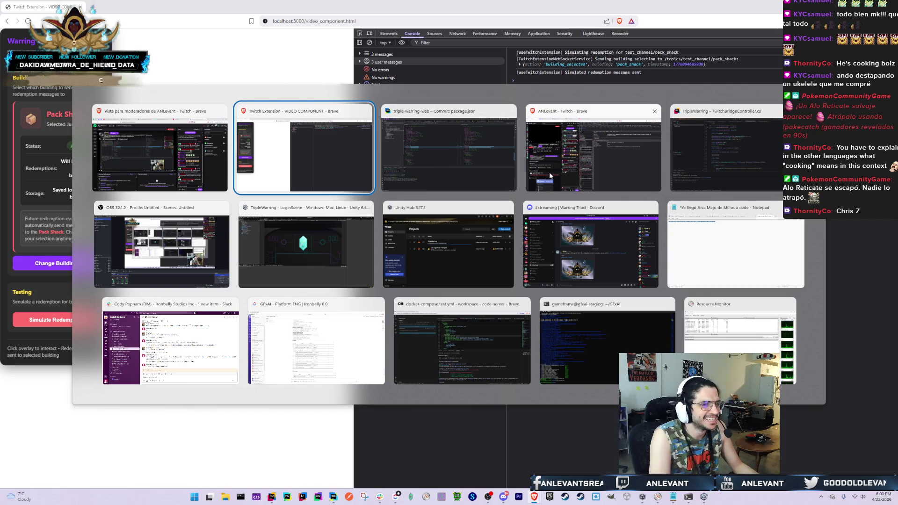
click(484, 148)
click(645, 212)
click(282, 415)
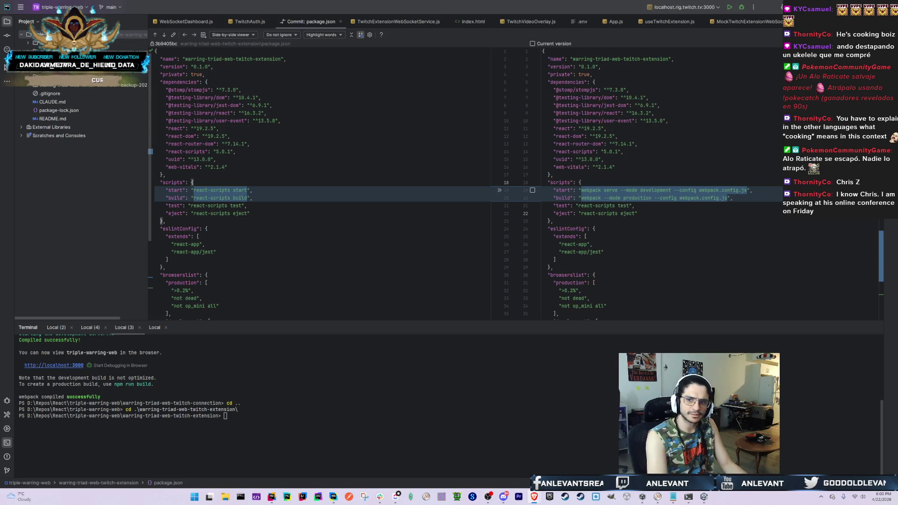
click(304, 401)
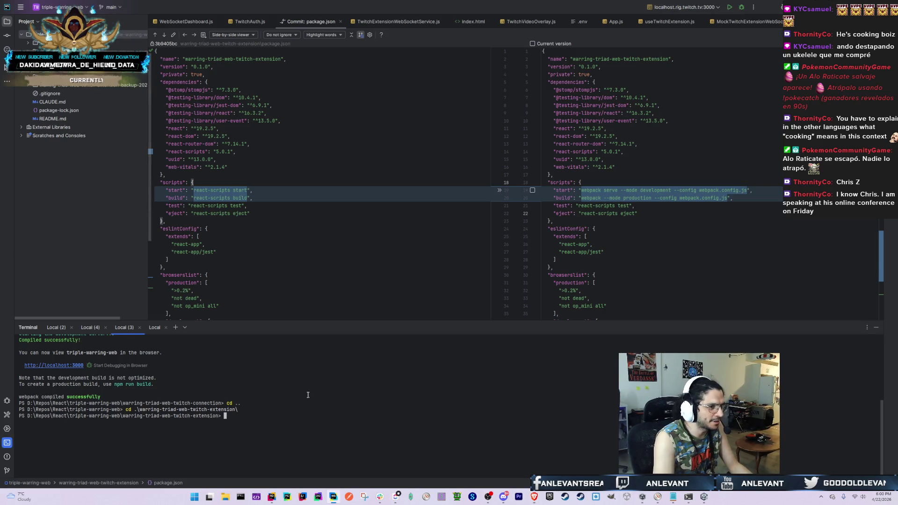
click(177, 24)
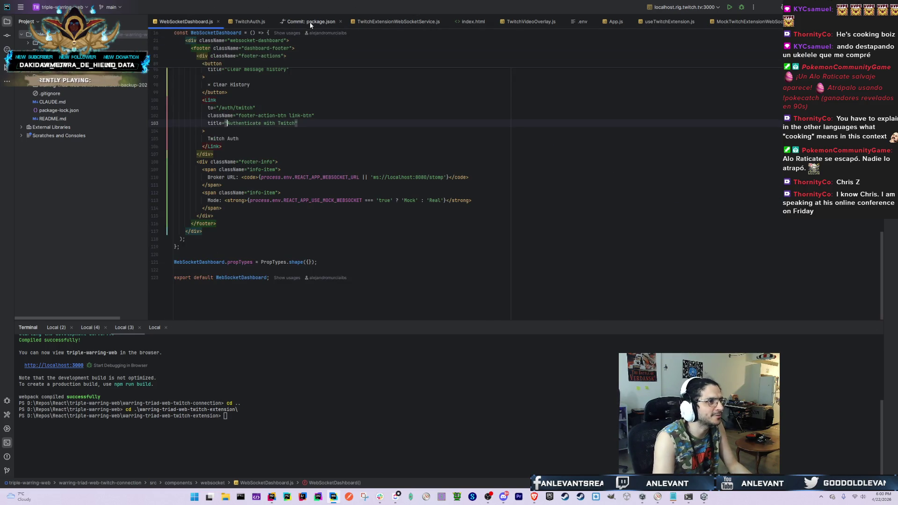
click(311, 23)
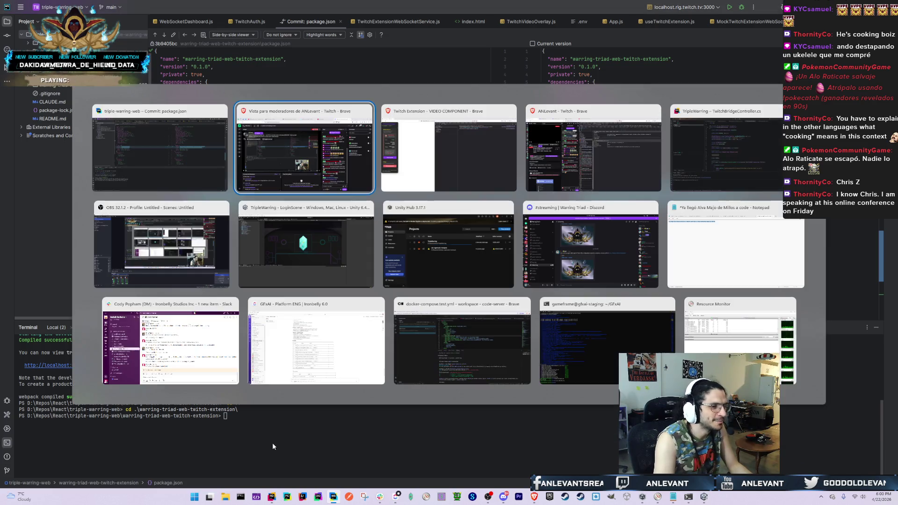
key(alt+Tab)
click(539, 169)
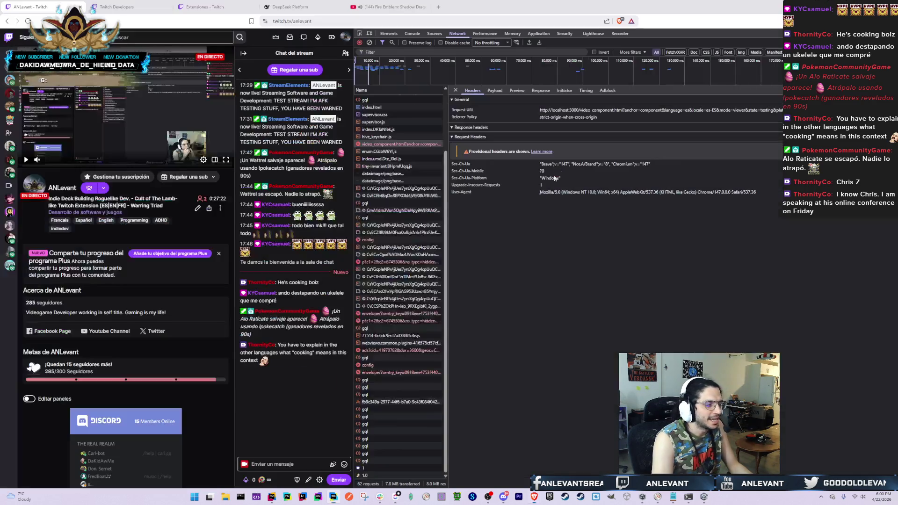
scroll(394, 253, down, 1)
key(alt+Tab)
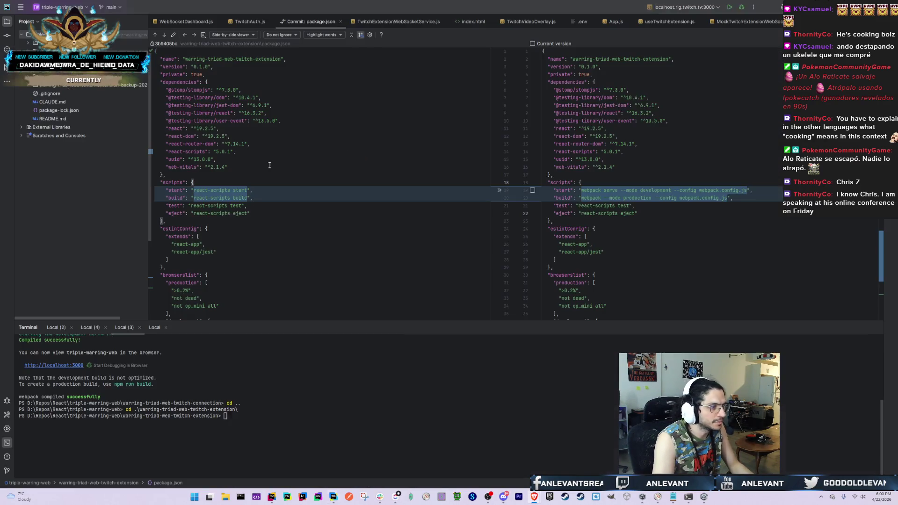
Run npm start in the extension terminal and confirm webpack compiles successfully
text(npm start)
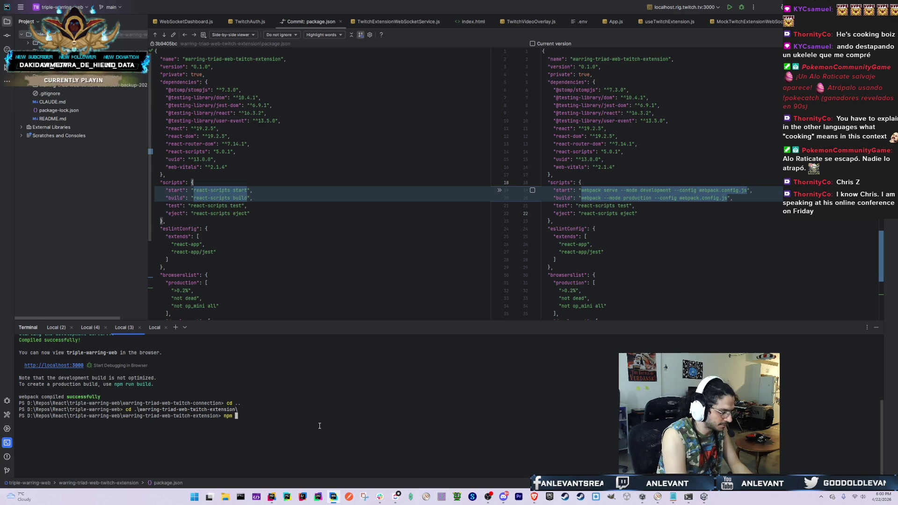
key(Return)
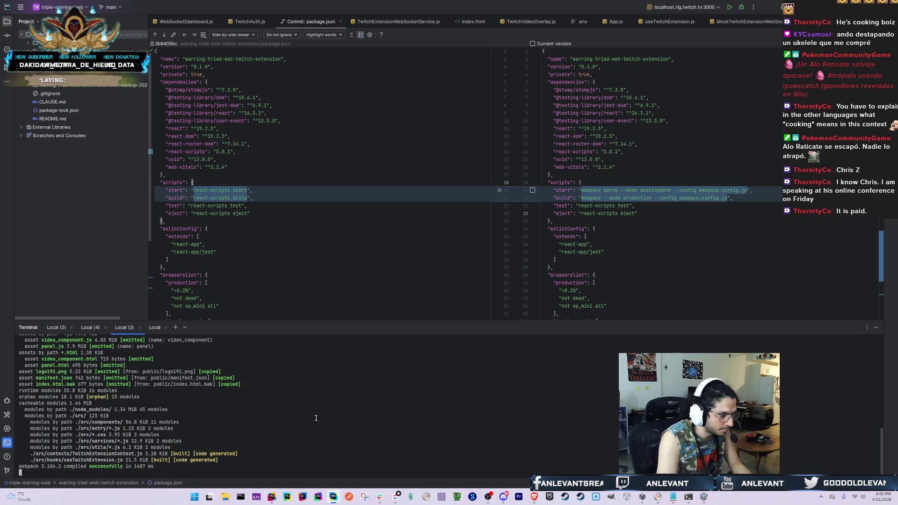
scroll(252, 452, up, 6)
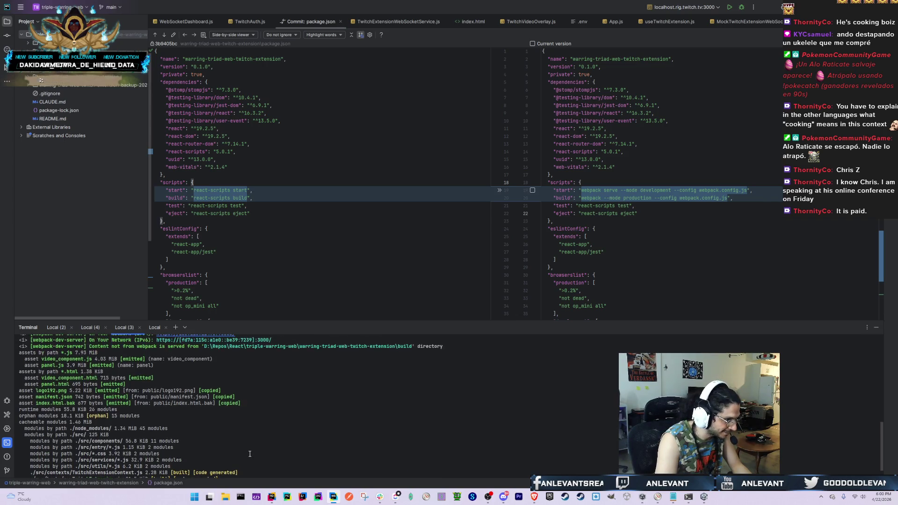
scroll(61, 423, down, 6)
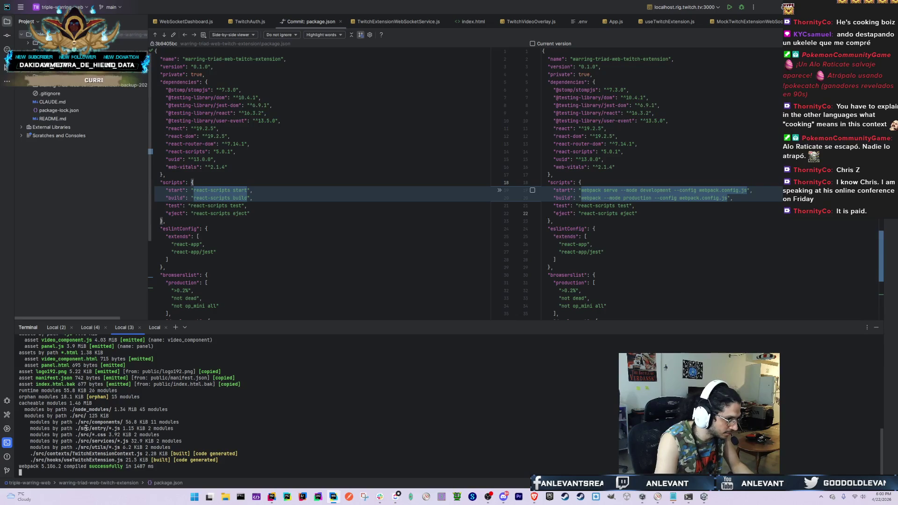
scroll(150, 454, up, 3)
scroll(149, 454, down, 3)
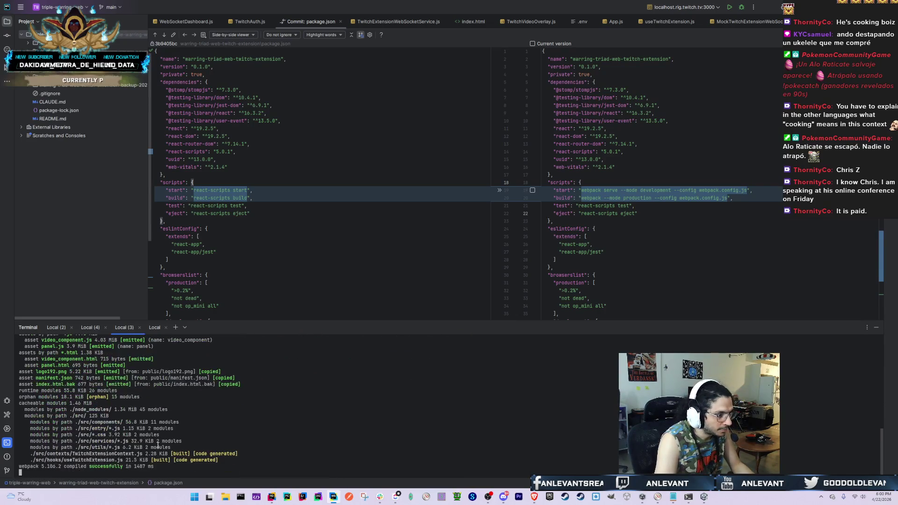
key(alt+Tab)
click(468, 166)
key(alt+Tab)
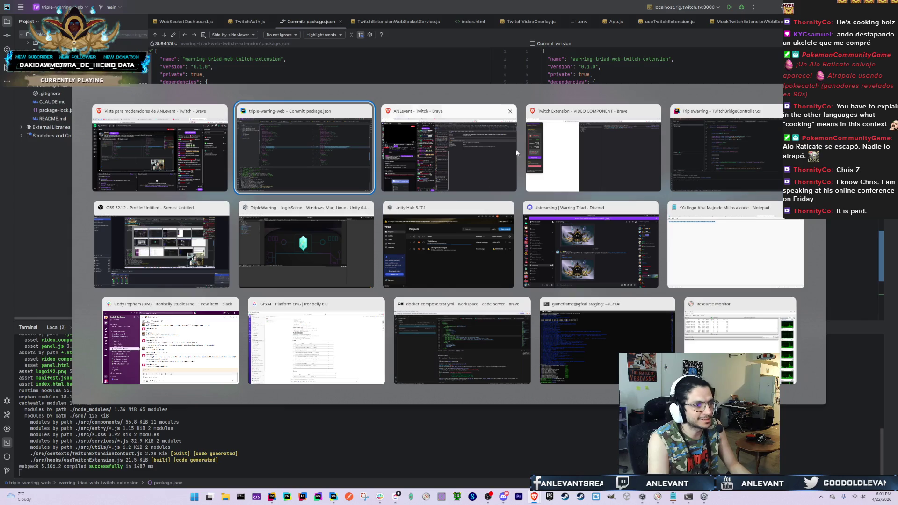
Trace the failing video_component.html request to the script line setting the iframe src
click(417, 155)
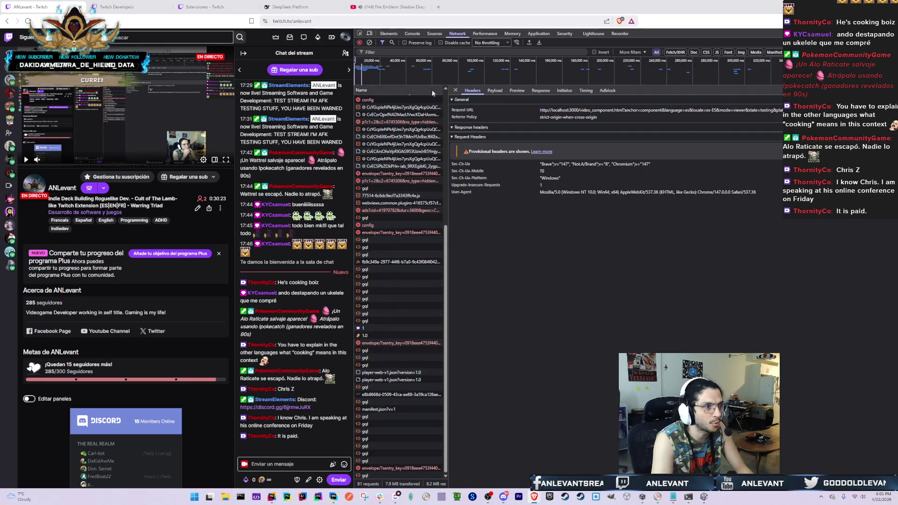
click(456, 90)
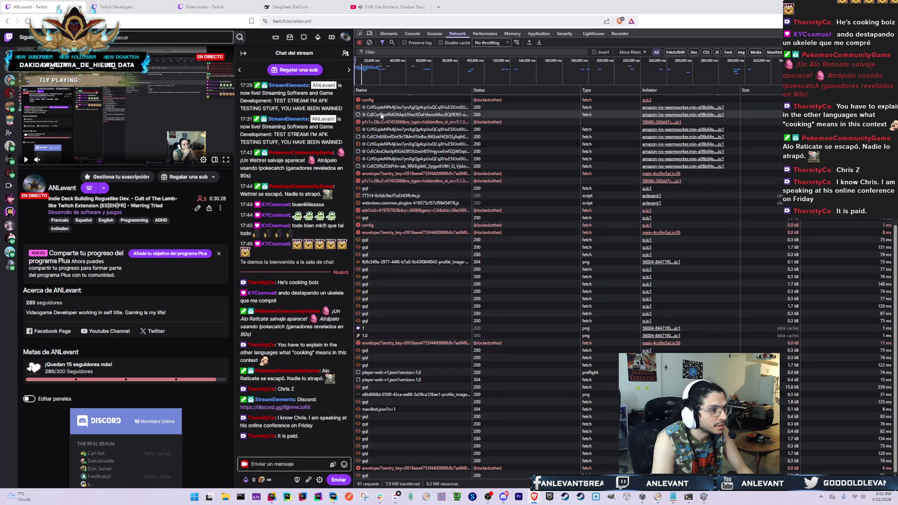
scroll(407, 378, up, 5)
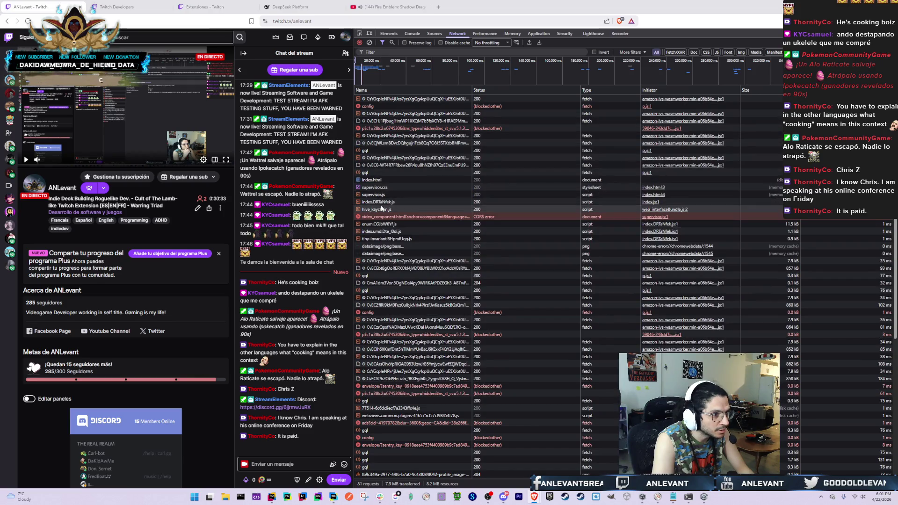
click(378, 217)
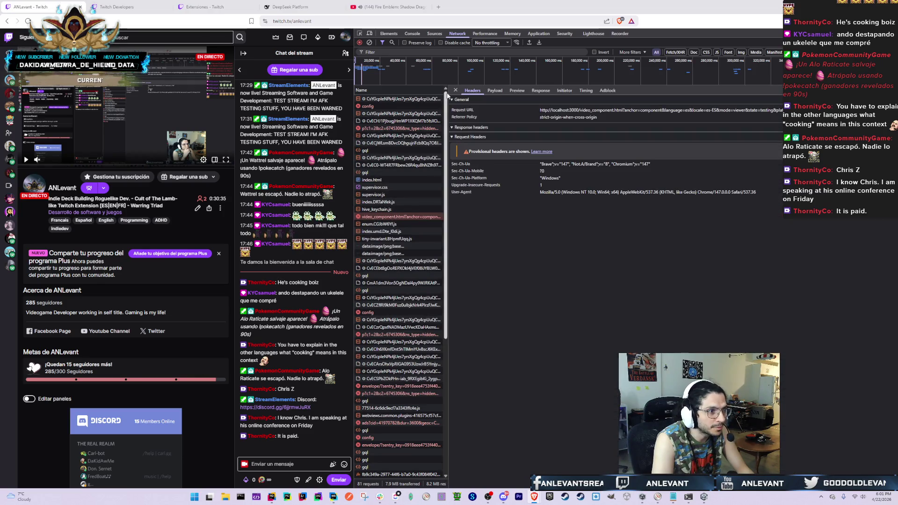
click(455, 90)
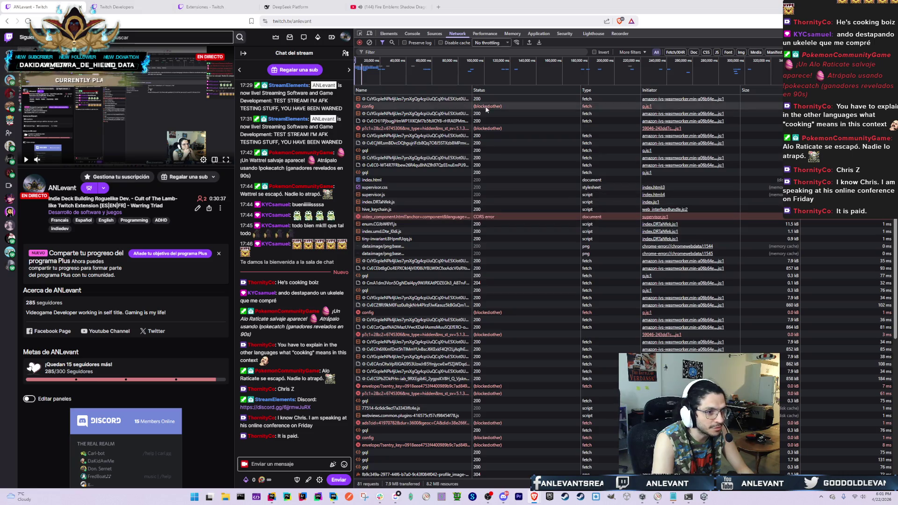
click(652, 219)
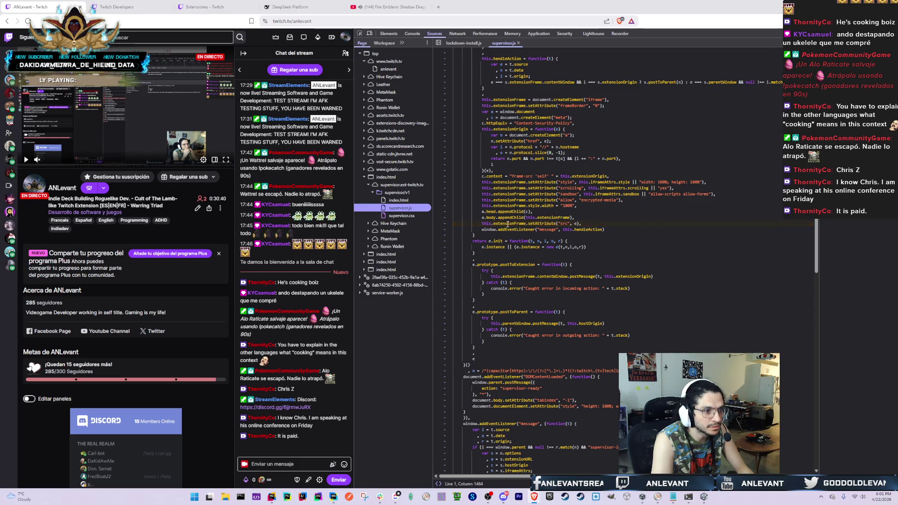
click(593, 223)
drag(546, 224, 483, 224)
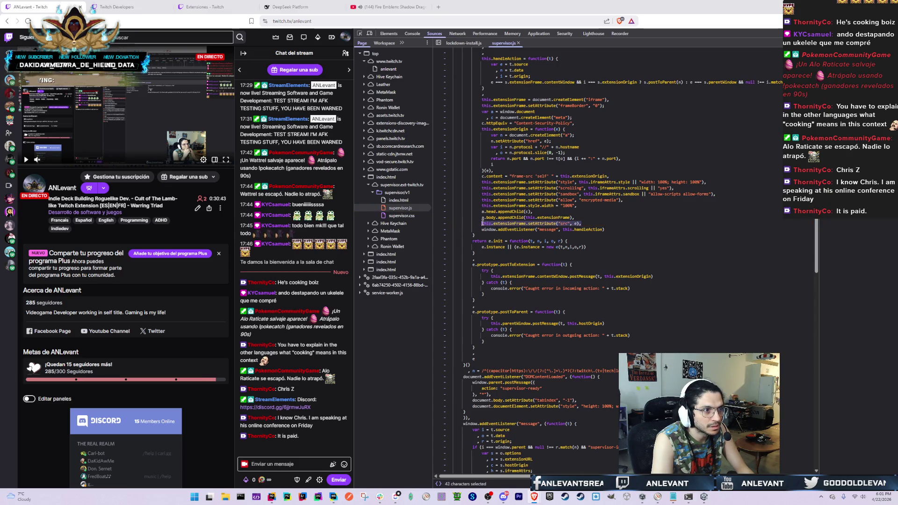
Reload the Twitch channel page with a cleared console, then return to WebStorm
scroll(499, 211, up, 5)
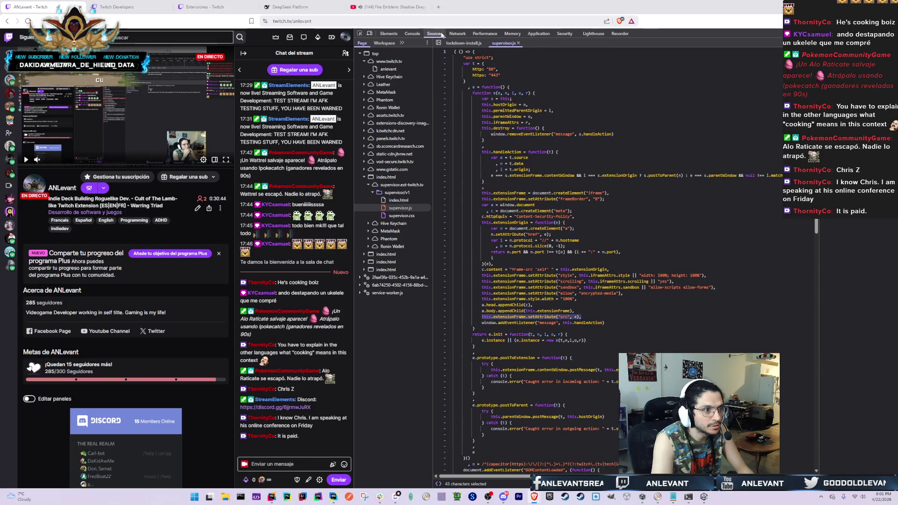
click(518, 42)
click(390, 35)
click(412, 34)
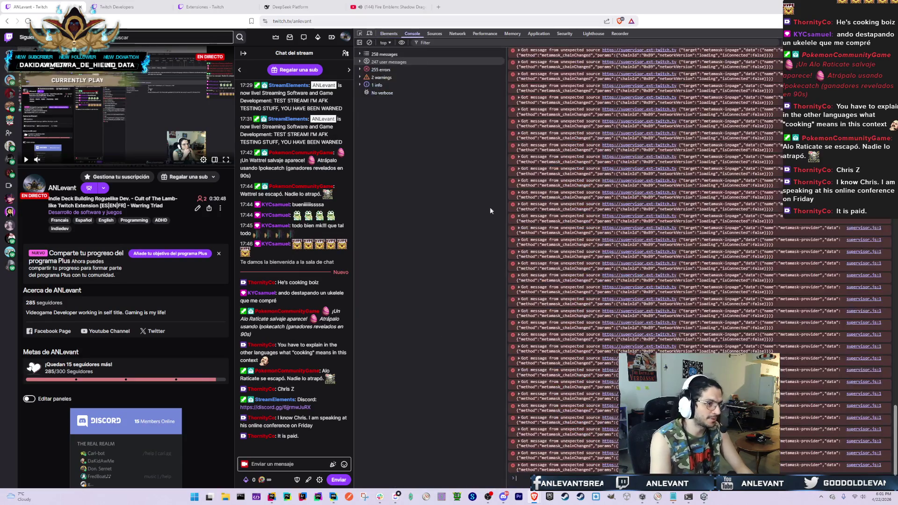
key(F5)
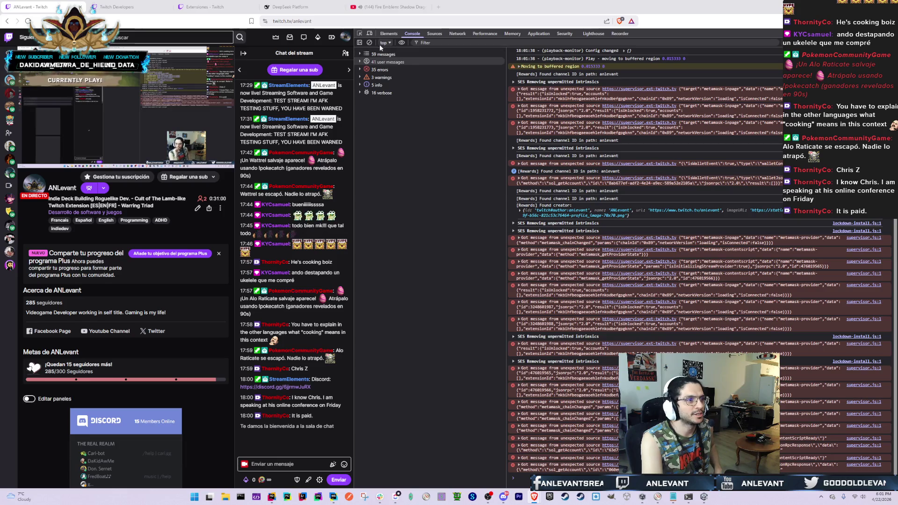
key(ctrl+l)
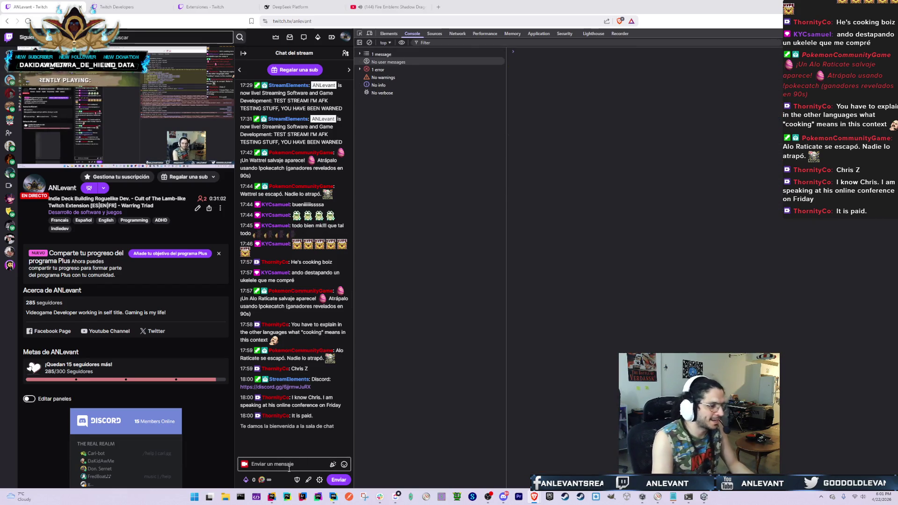
key(alt+Tab)
key(alt+Tab)
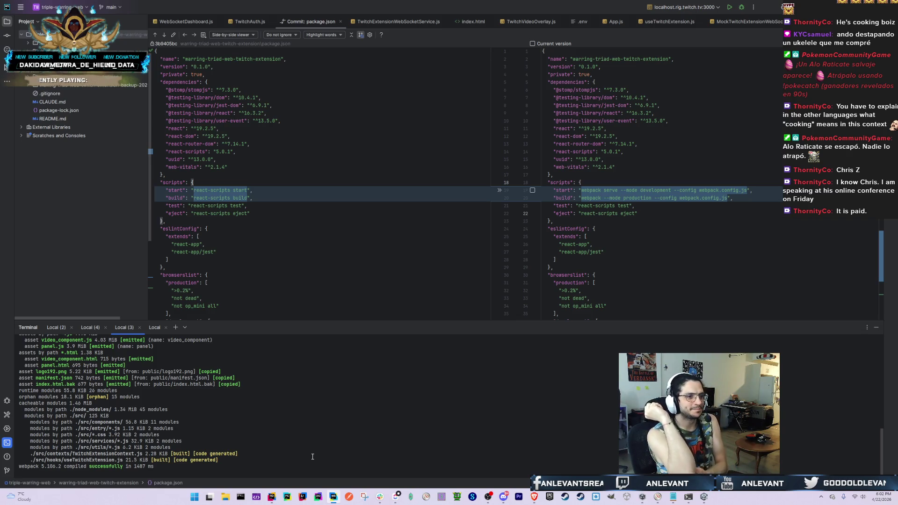
Review the package.json diff's webpack start and build scripts, then bring the Twitch window forward
scroll(647, 275, down, 3)
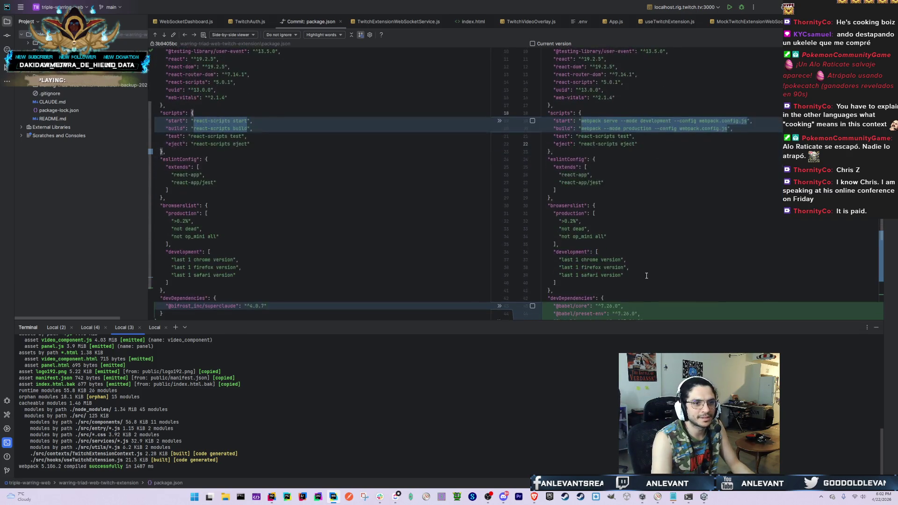
scroll(646, 275, up, 1)
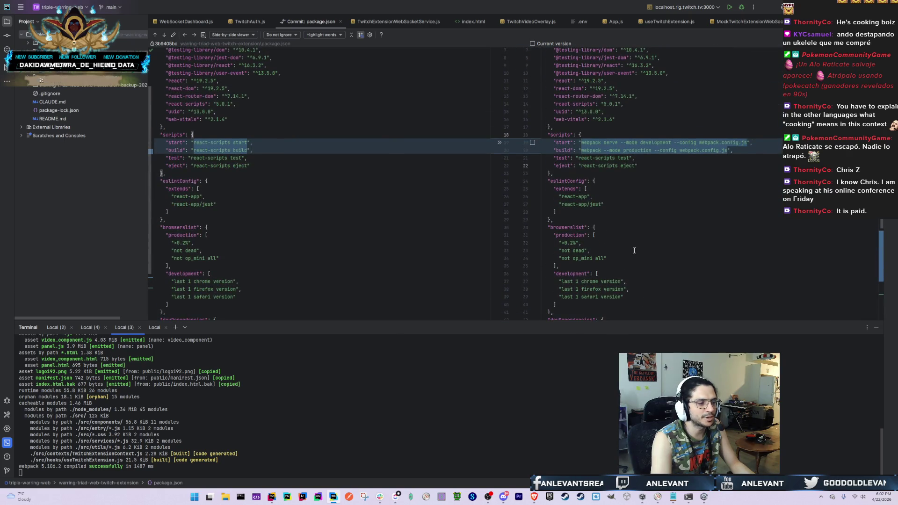
key(alt+Tab)
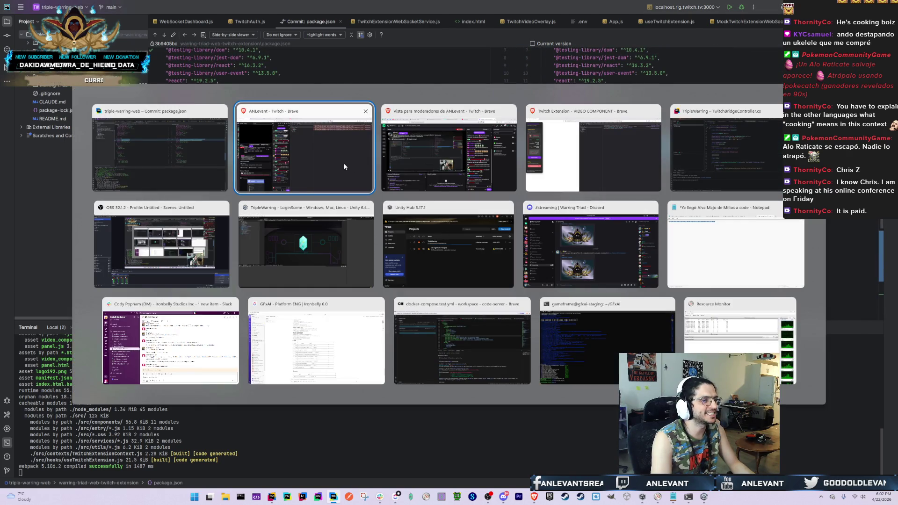
click(344, 166)
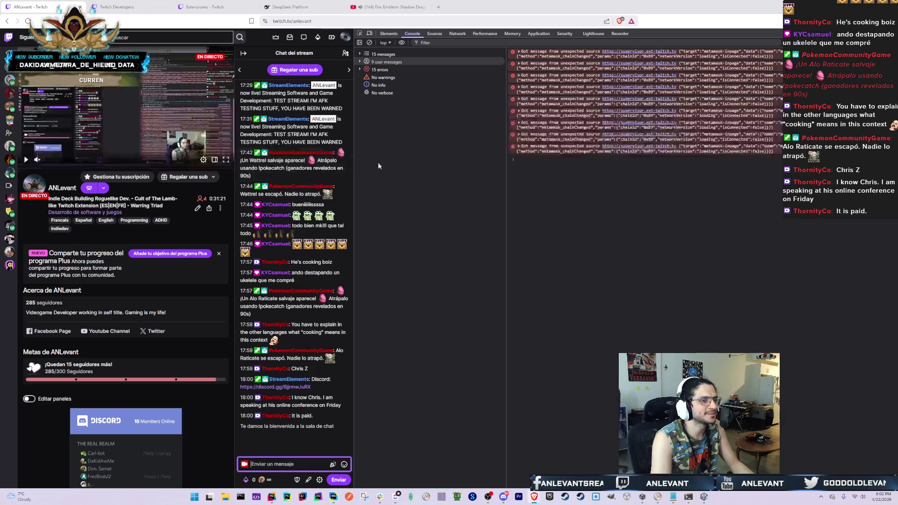
Clear the console and reload the Twitch channel page, briefly checking WebStorm meanwhile
click(370, 42)
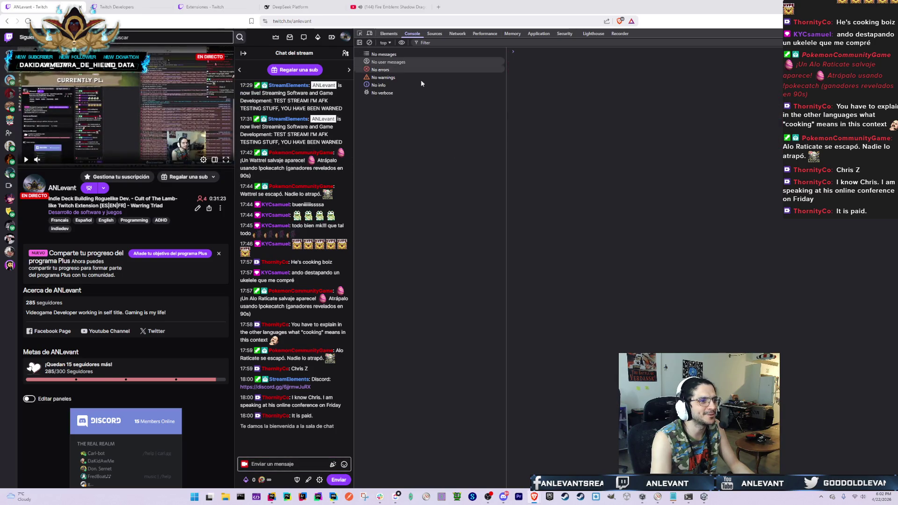
click(518, 141)
key(F5)
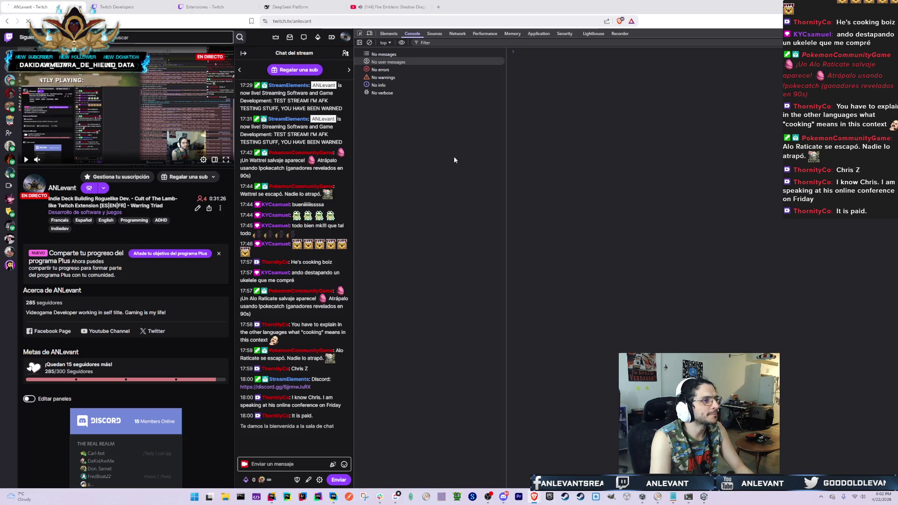
key(alt+Tab)
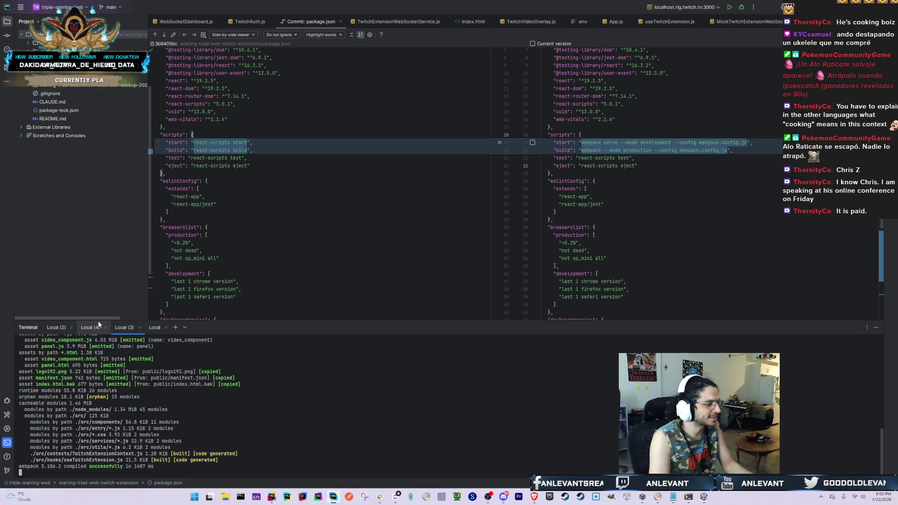
key(alt+Tab)
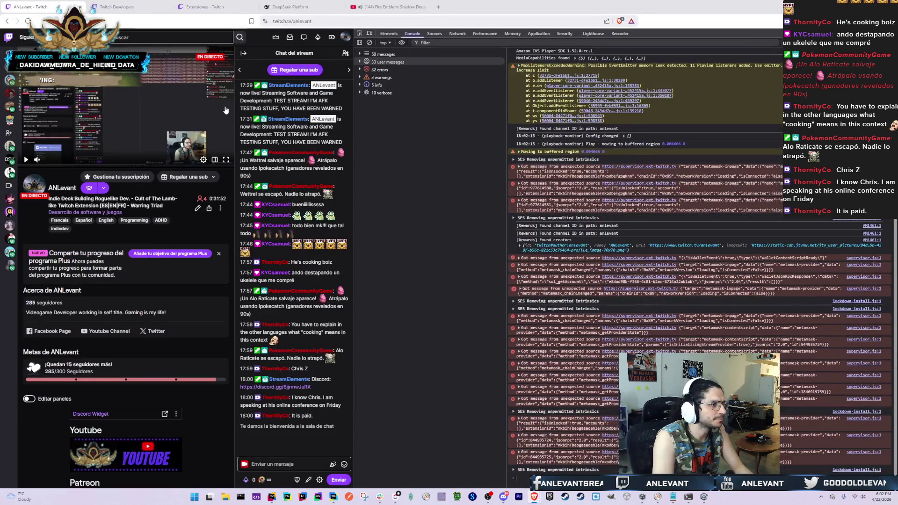
Widen the page, accept the Warring Triad extension consent, and open the Network log
click(369, 43)
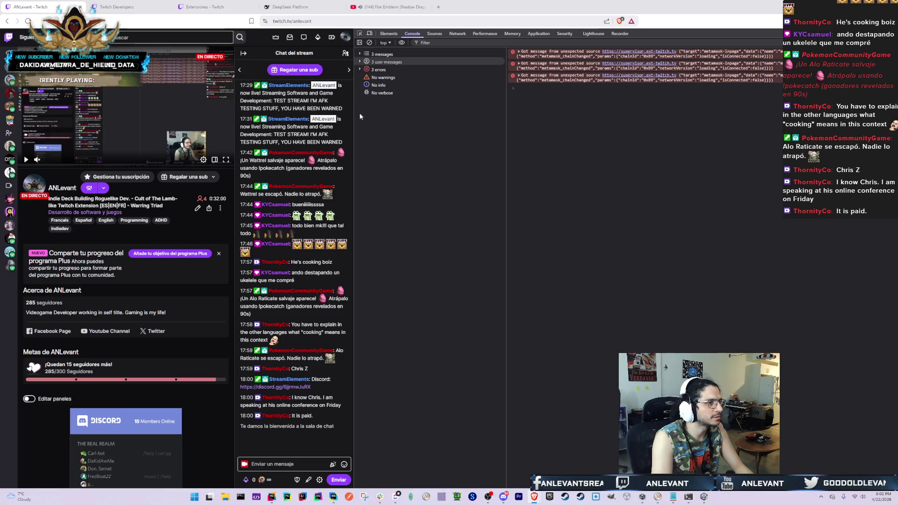
drag(356, 113, 430, 113)
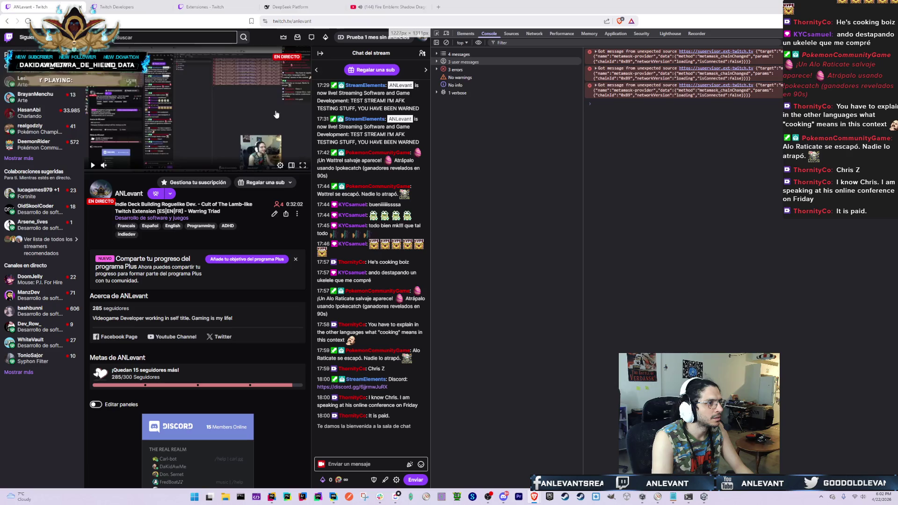
click(301, 105)
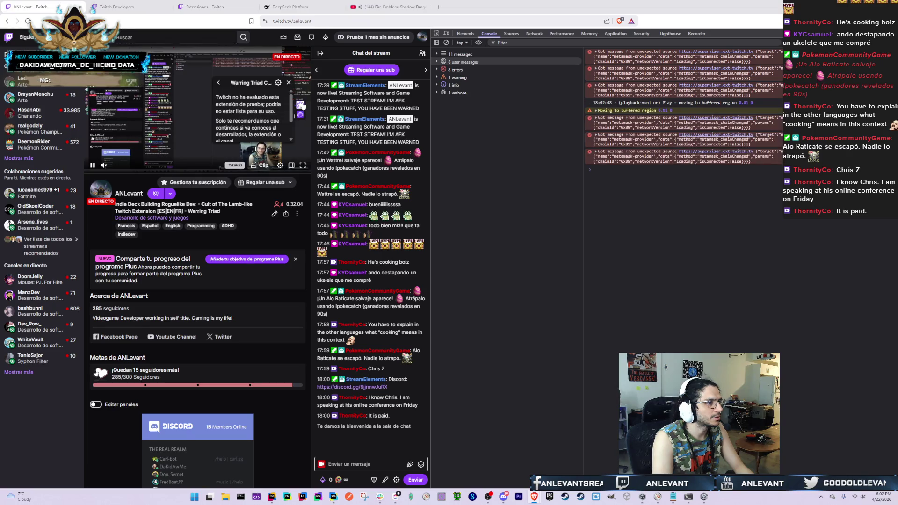
scroll(279, 112, down, 1)
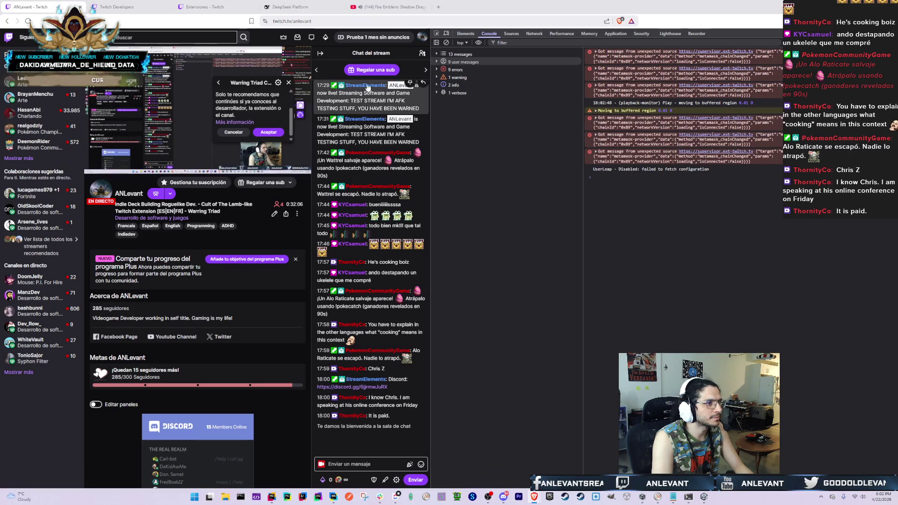
click(269, 132)
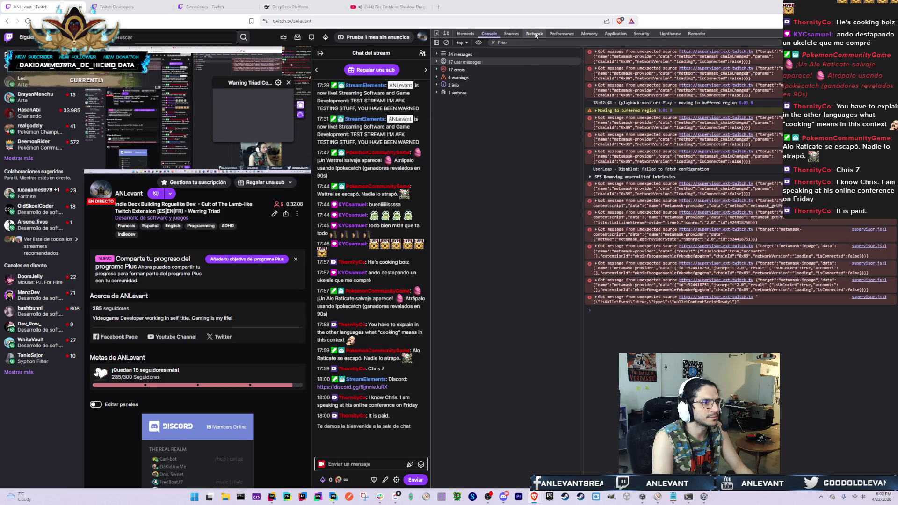
click(536, 35)
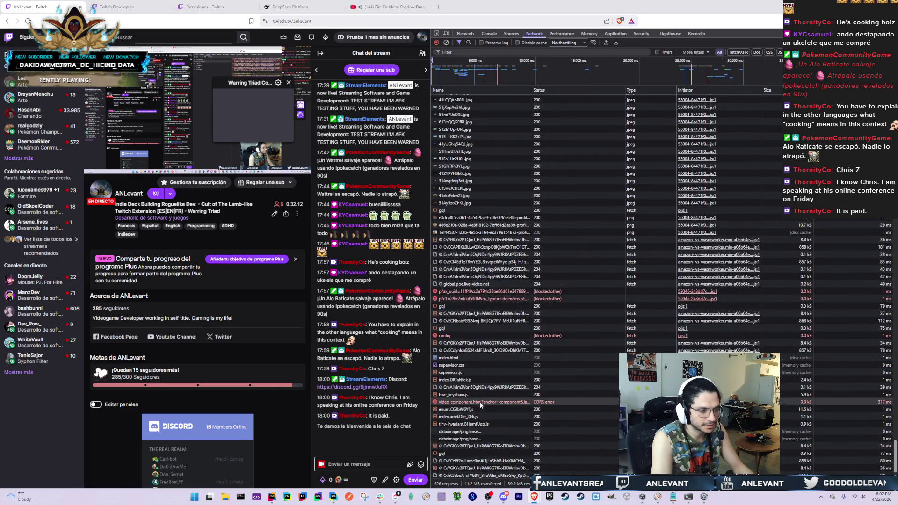
key(alt+Tab)
click(290, 159)
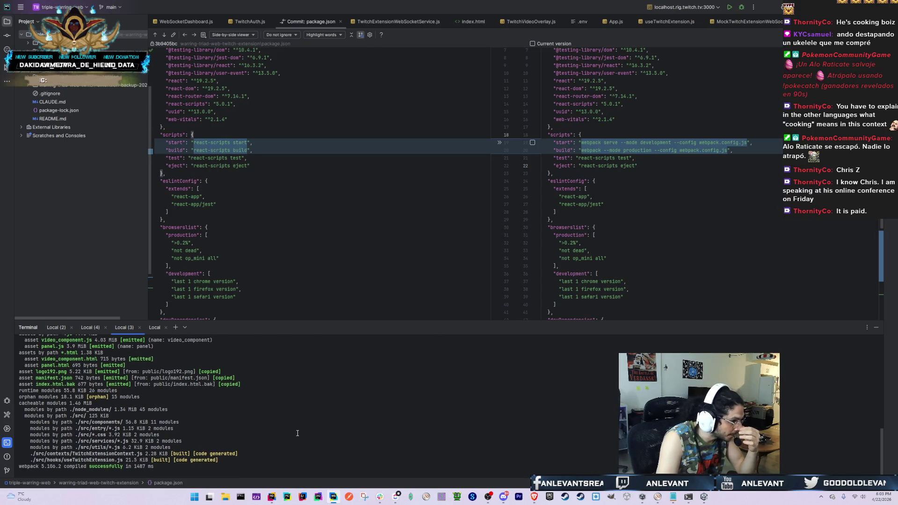
Scroll the terminal back to the npm start output showing the localhost:3000 dev-server URLs
scroll(297, 433, up, 4)
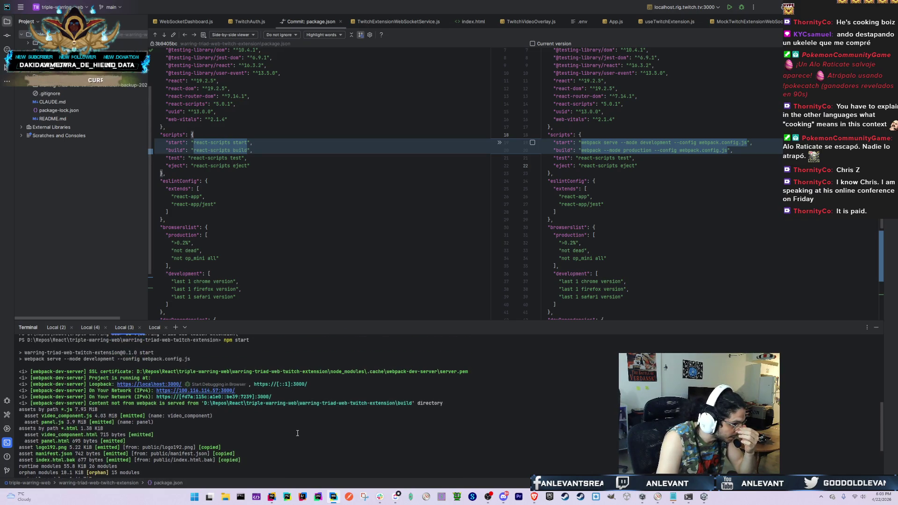
scroll(297, 433, down, 4)
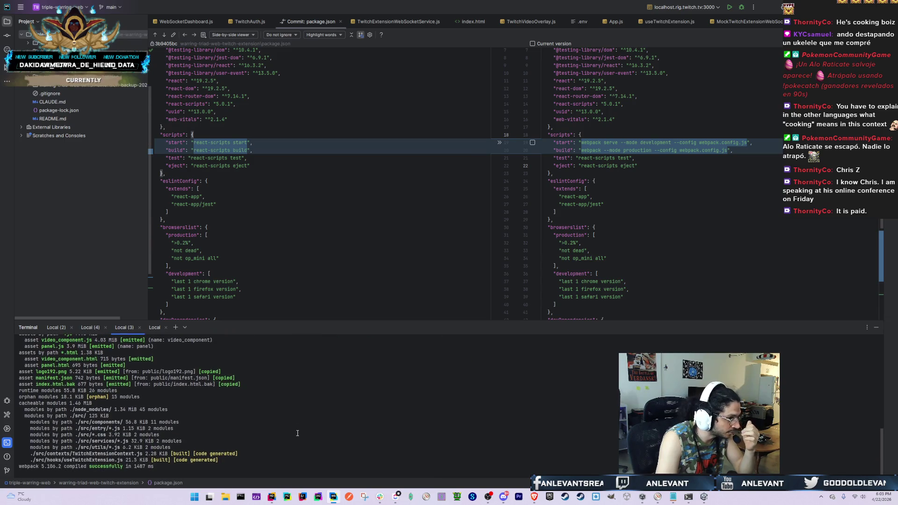
scroll(297, 433, up, 6)
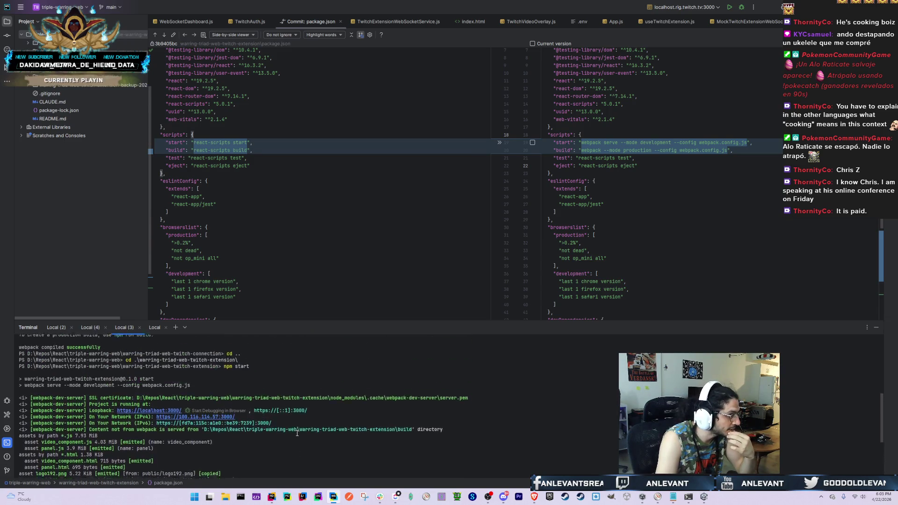
scroll(273, 409, down, 2)
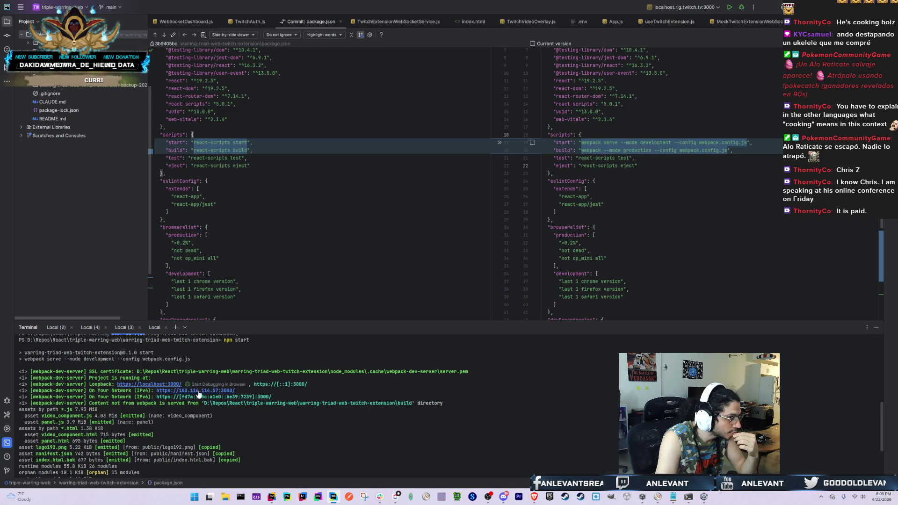
key(alt+Tab)
key(Tab)
key(Tab)
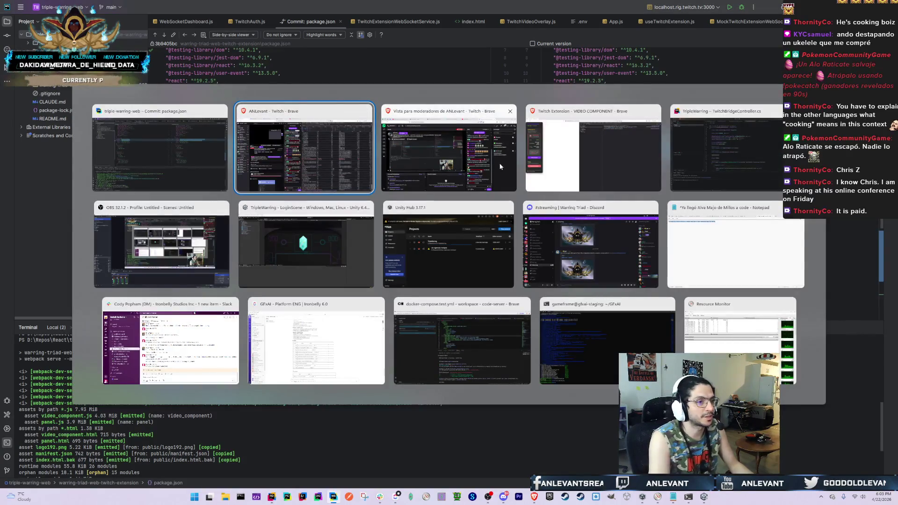
Go to the Twitch Developers Console tab and browse the extension version's settings sections
key(alt+Tab)
key(Tab)
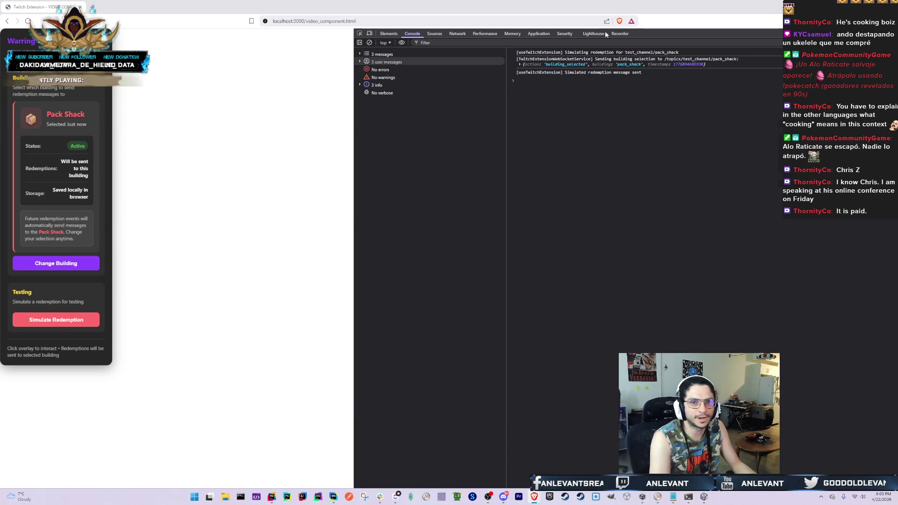
key(alt+Tab)
key(Tab)
key(Tab)
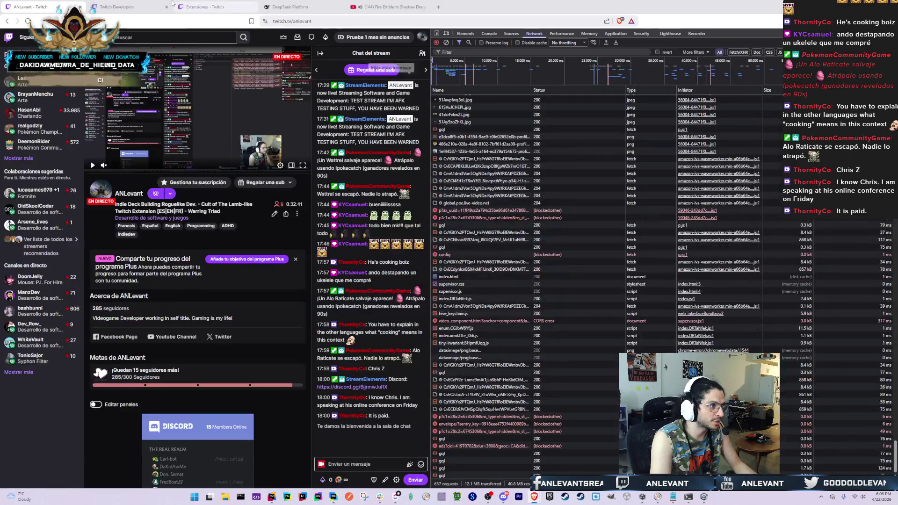
click(155, 3)
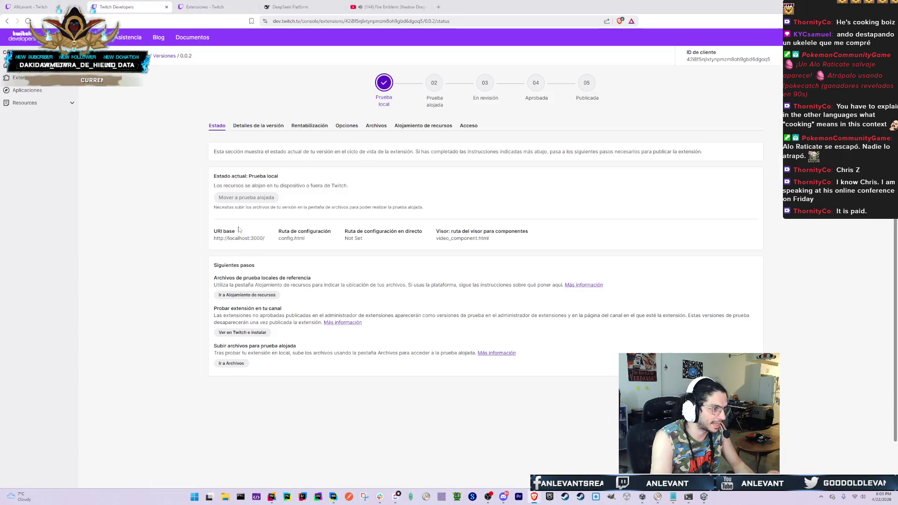
click(281, 125)
click(309, 127)
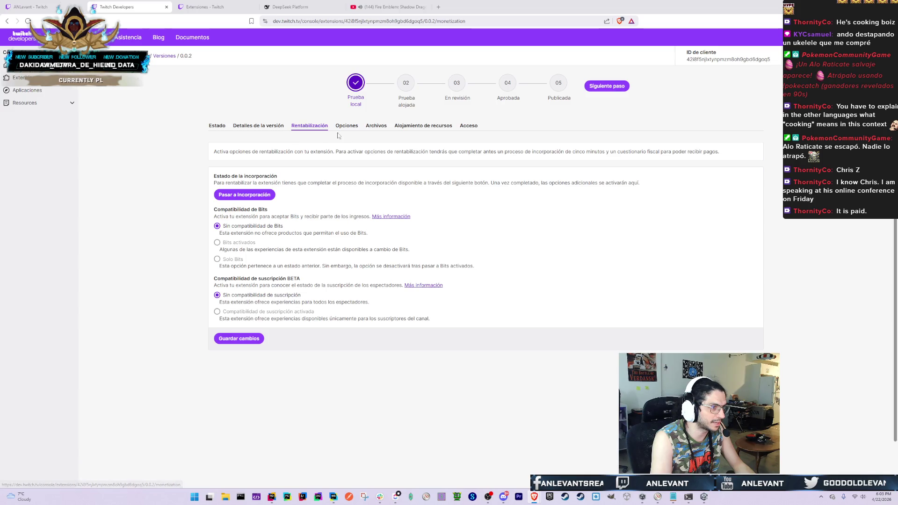
click(352, 128)
click(376, 126)
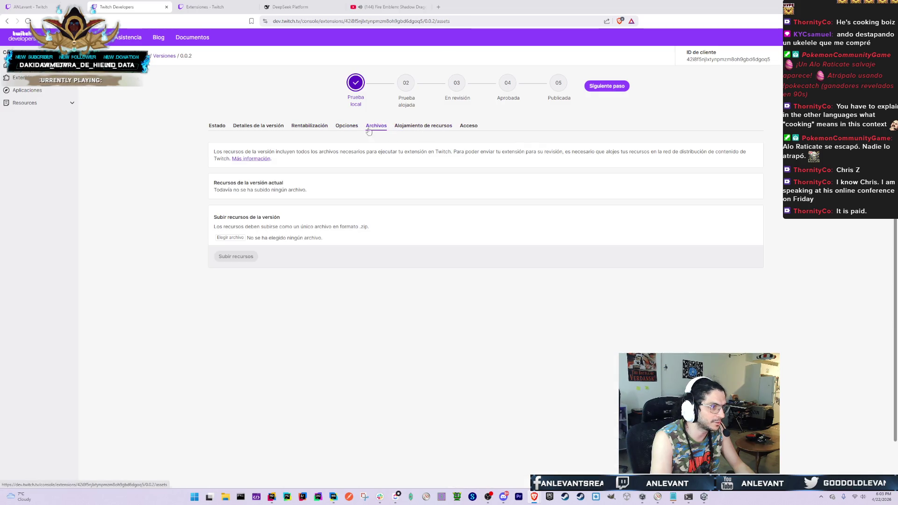
click(262, 129)
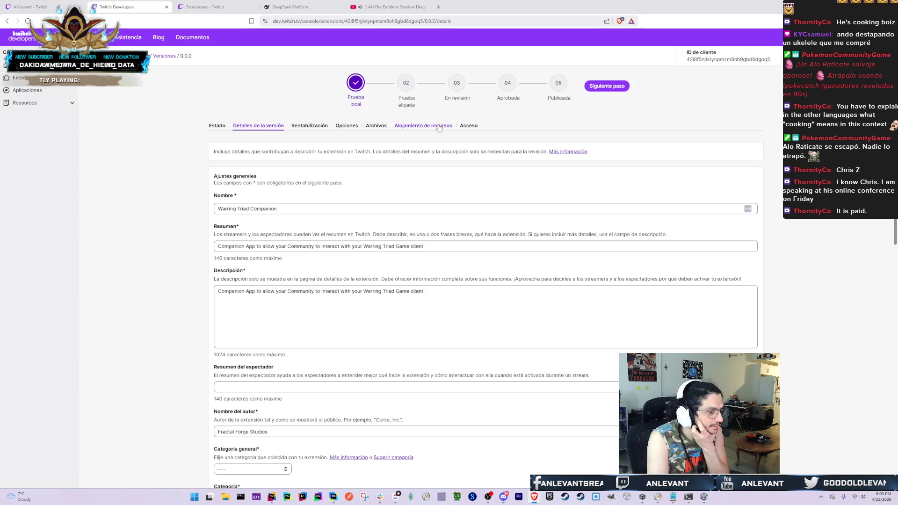
click(439, 127)
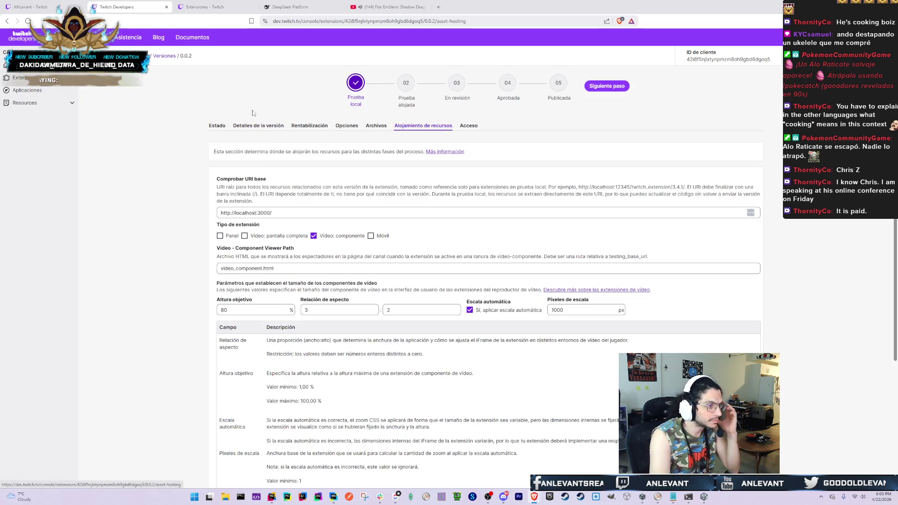
click(230, 213)
text(s)
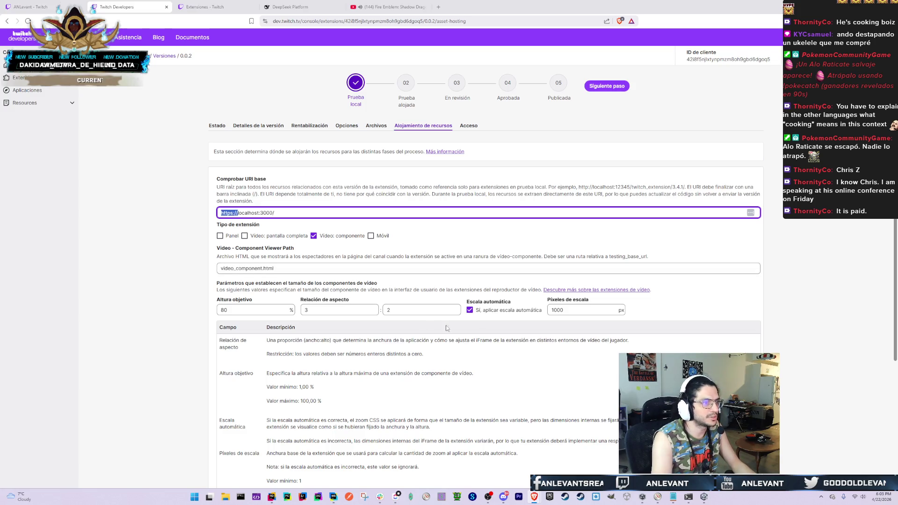
scroll(425, 323, down, 4)
click(257, 435)
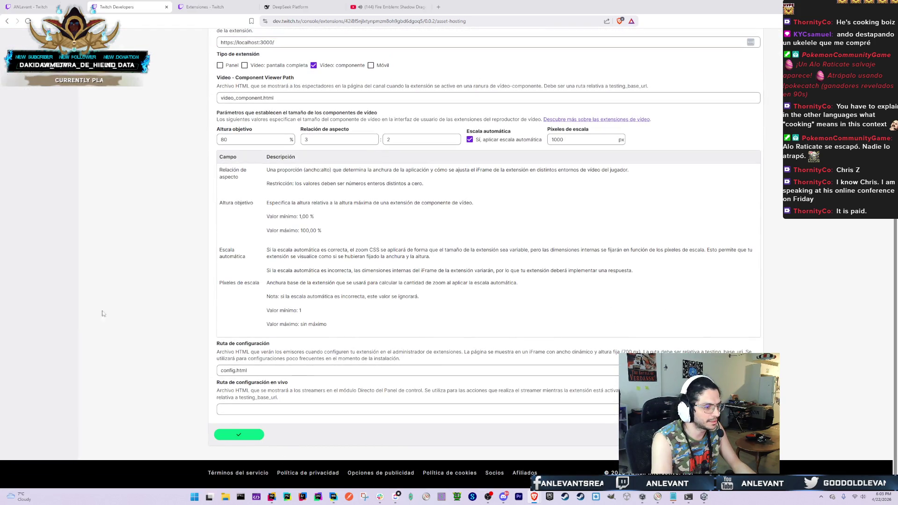
click(205, 7)
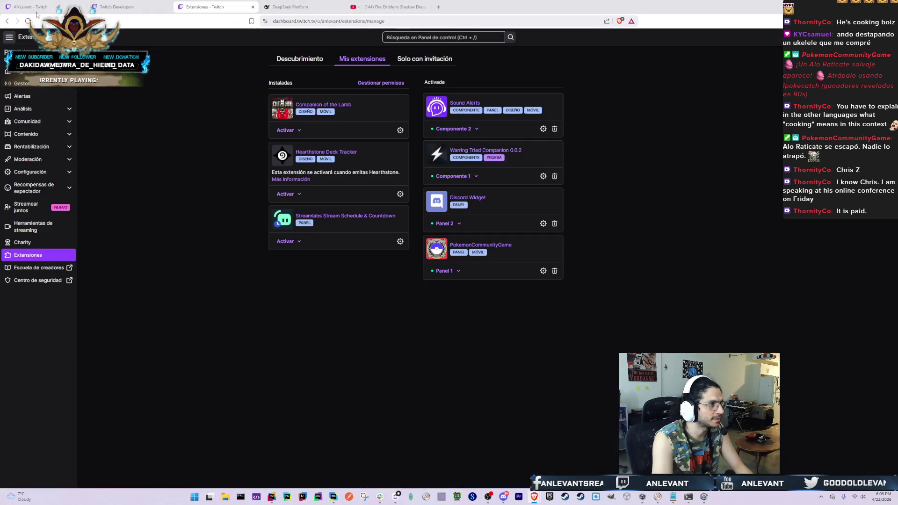
Reload the channel page, clear the console, and load the Warring Triad Companion extension
click(30, 6)
key(F5)
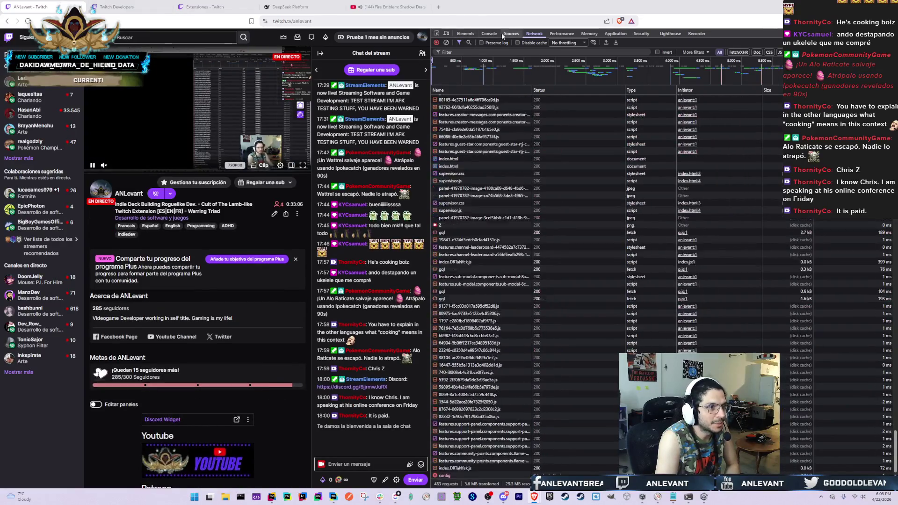
click(489, 33)
click(446, 43)
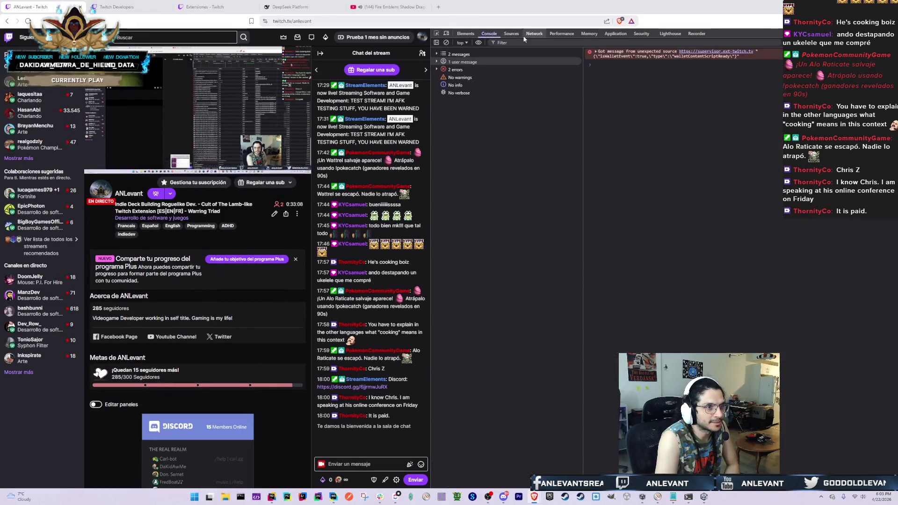
click(534, 33)
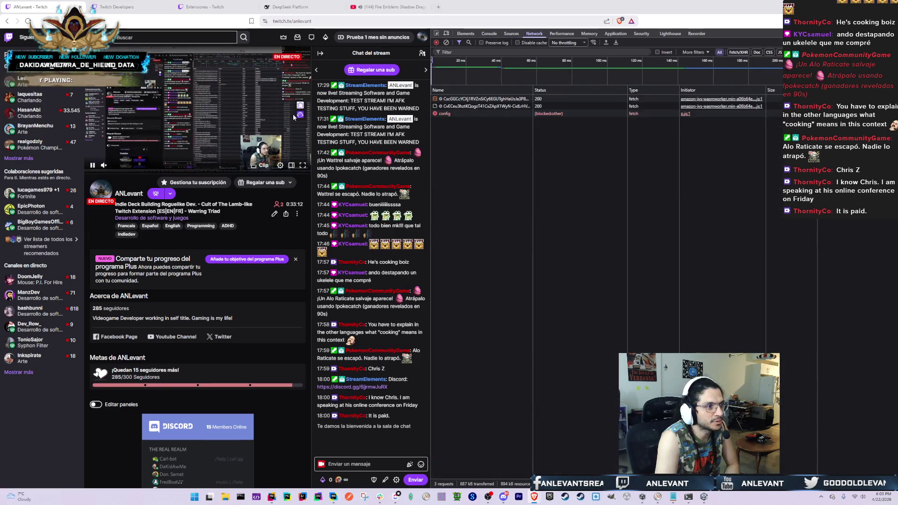
click(299, 105)
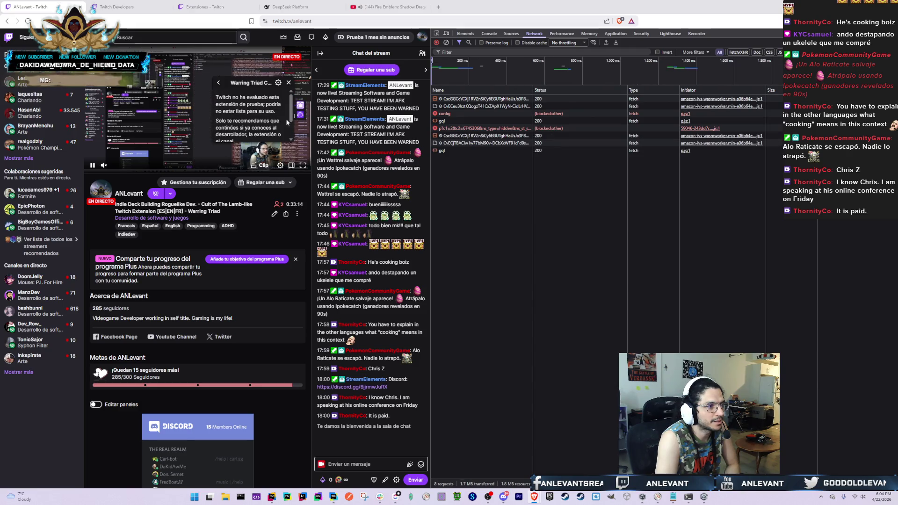
scroll(268, 119, down, 2)
click(269, 98)
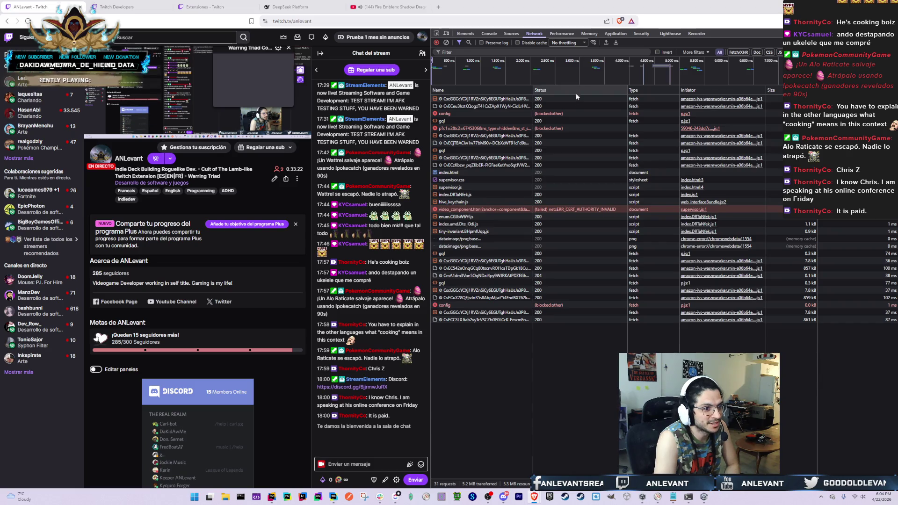
Inspect the failed video_component request's payload and response
click(494, 210)
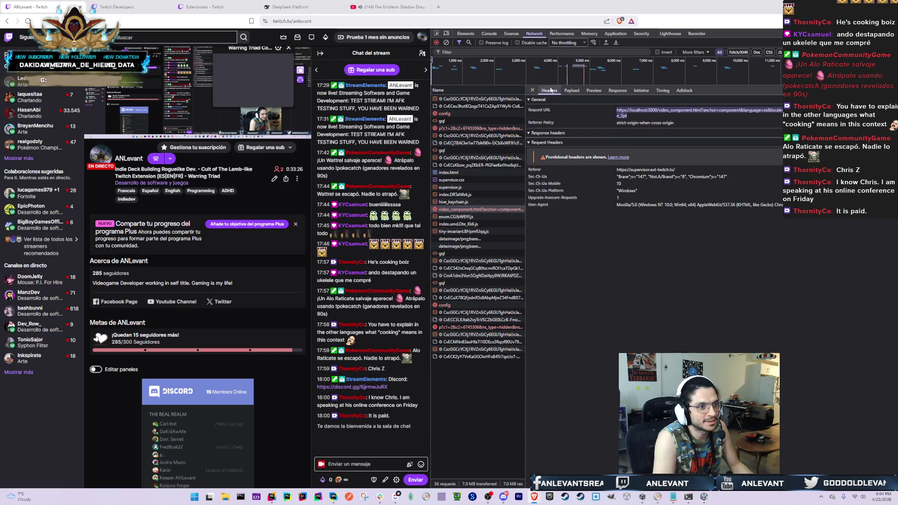
click(572, 91)
click(615, 90)
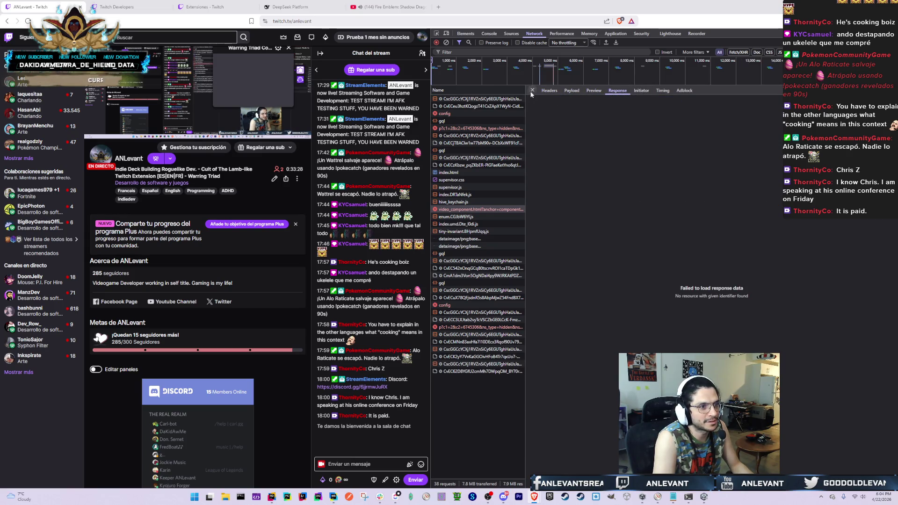
key(alt+Tab)
key(alt+Tab)
key(alt+Tab)
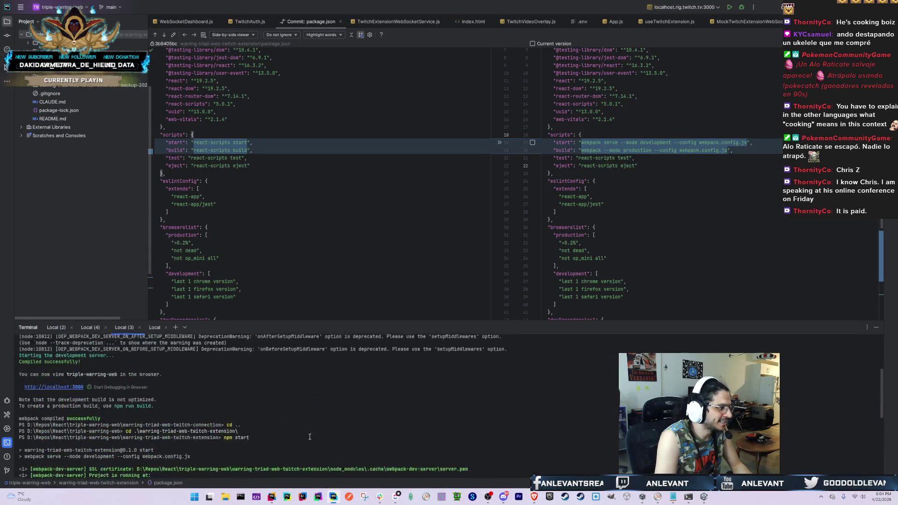
key(alt+Tab)
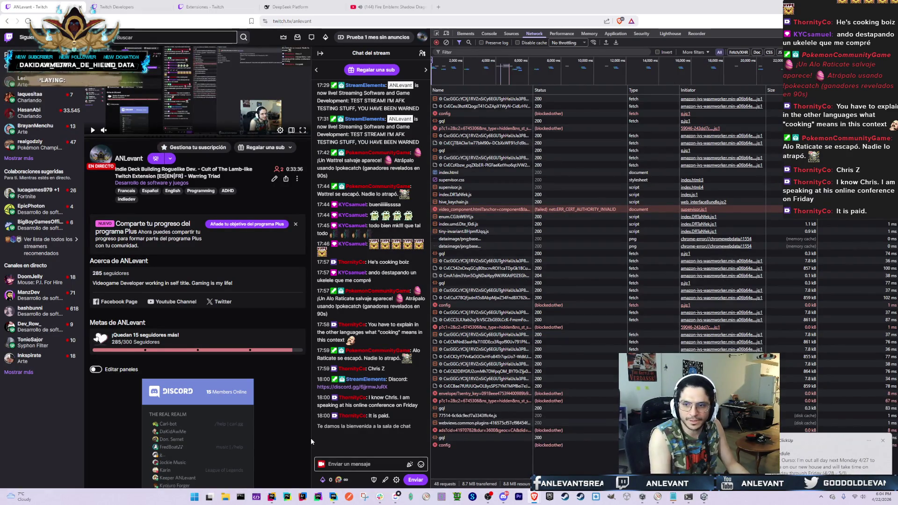
Check the Tailscale account menu in the system tray, then return to the browser
mouse_move(868, 354)
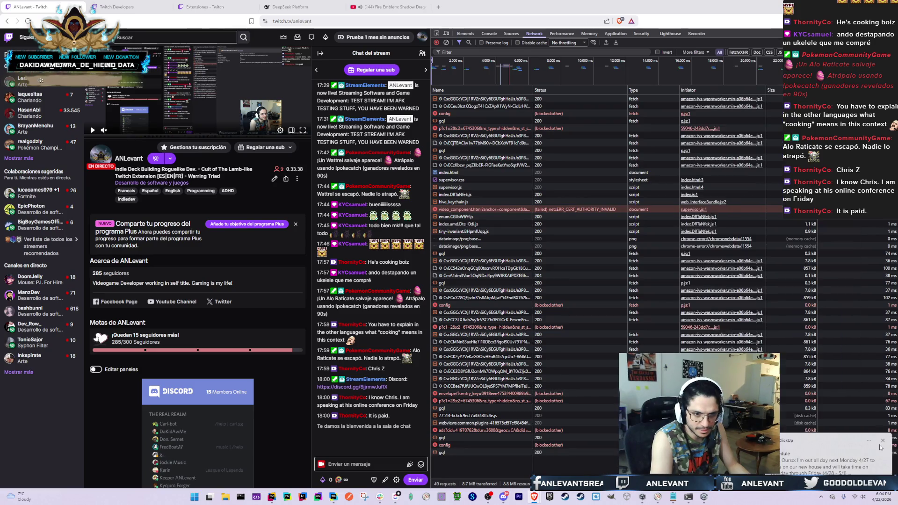
click(821, 499)
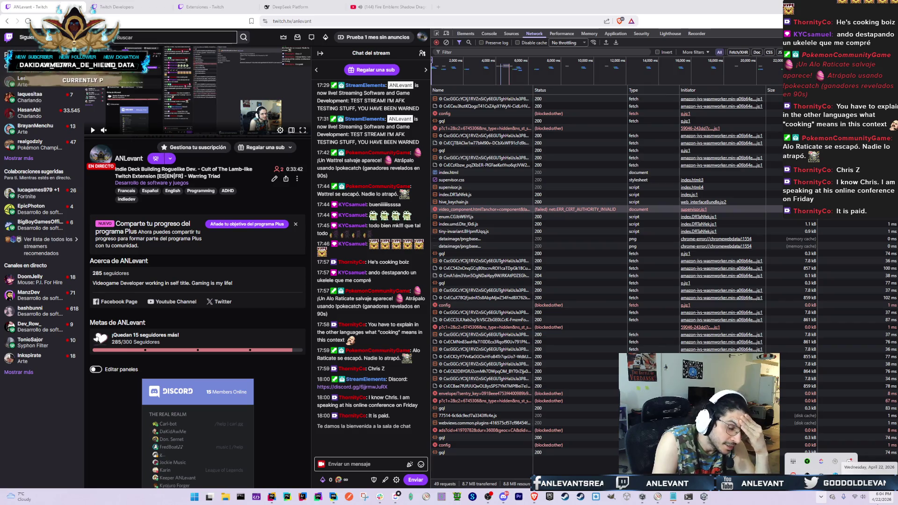
click(806, 460)
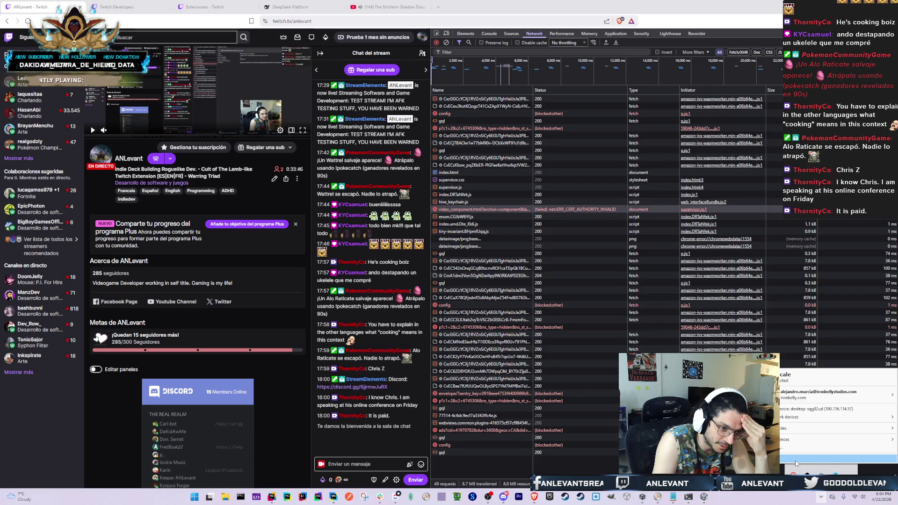
click(796, 460)
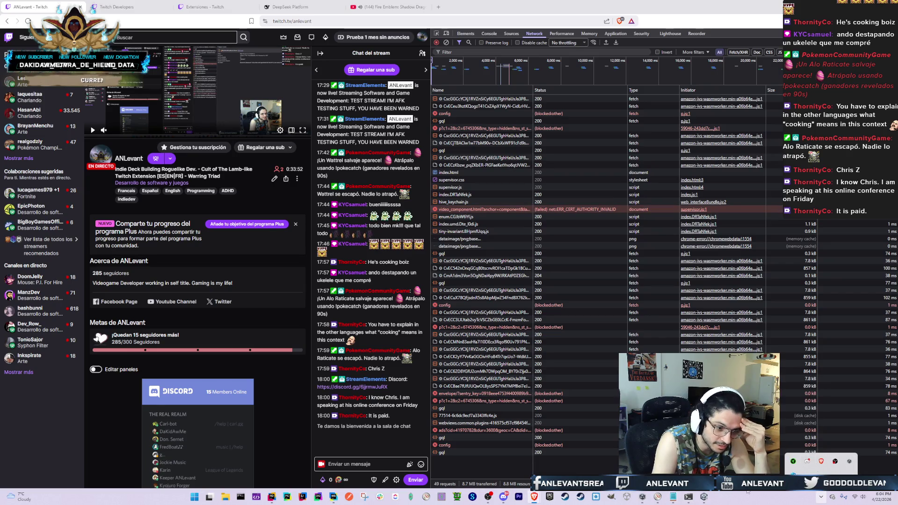
click(820, 497)
mouse_move(534, 497)
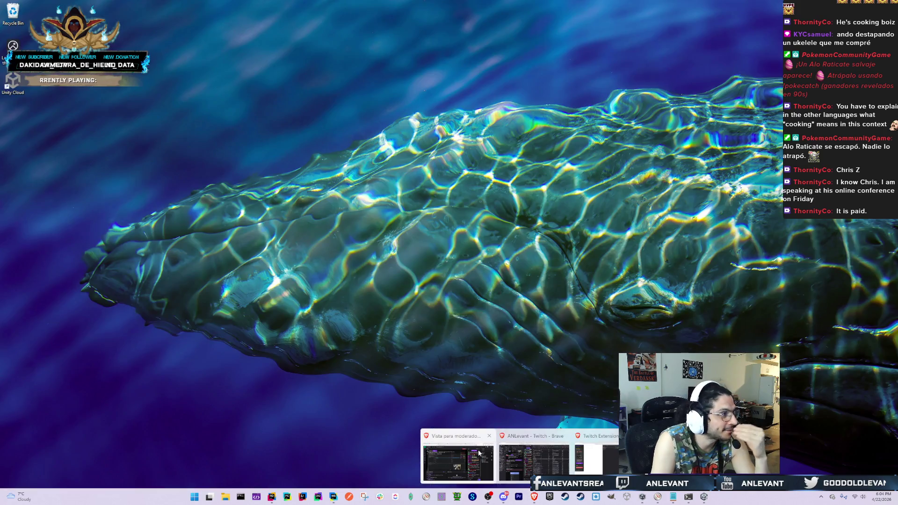
click(479, 452)
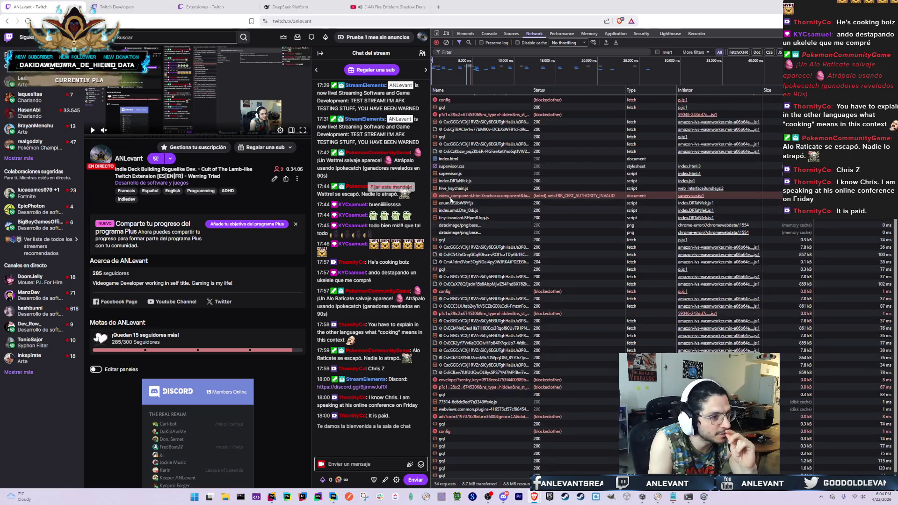
Review the failed request's headers and URL and open its context menu options
click(497, 197)
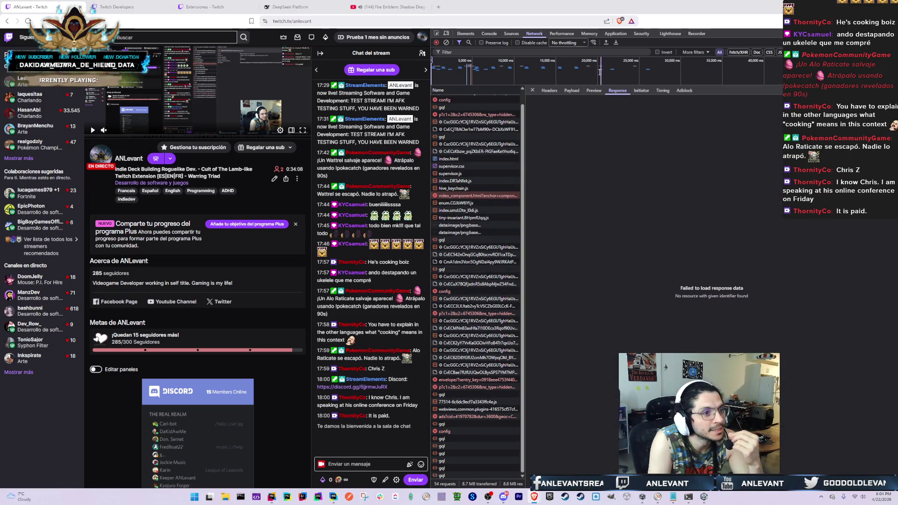
click(556, 93)
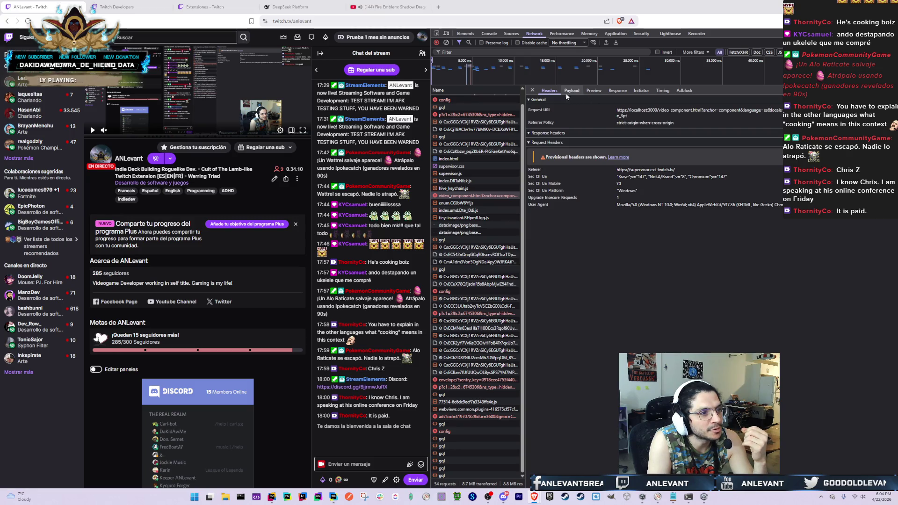
click(533, 91)
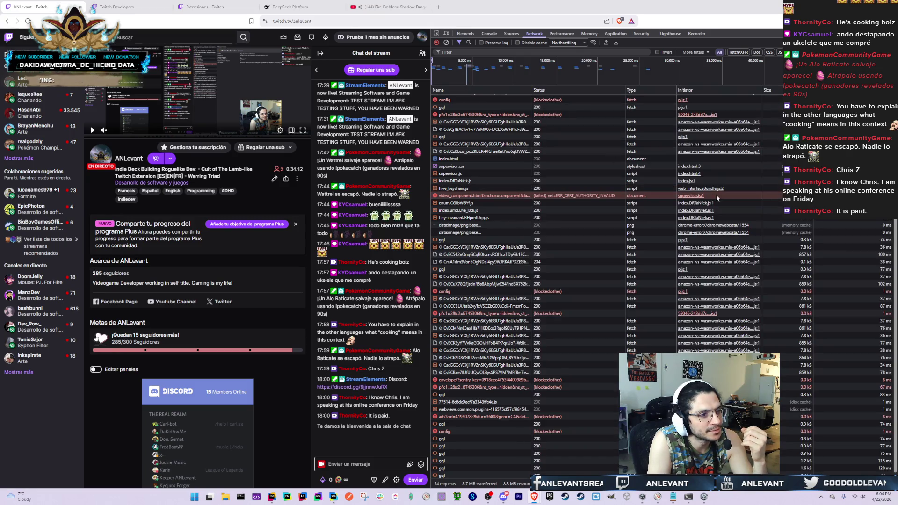
right_click(452, 196)
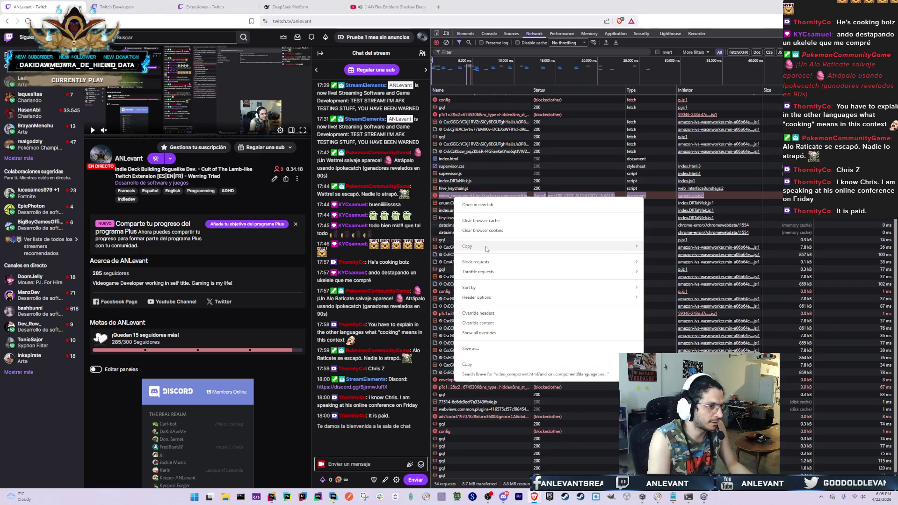
key(alt+Tab)
key(Escape)
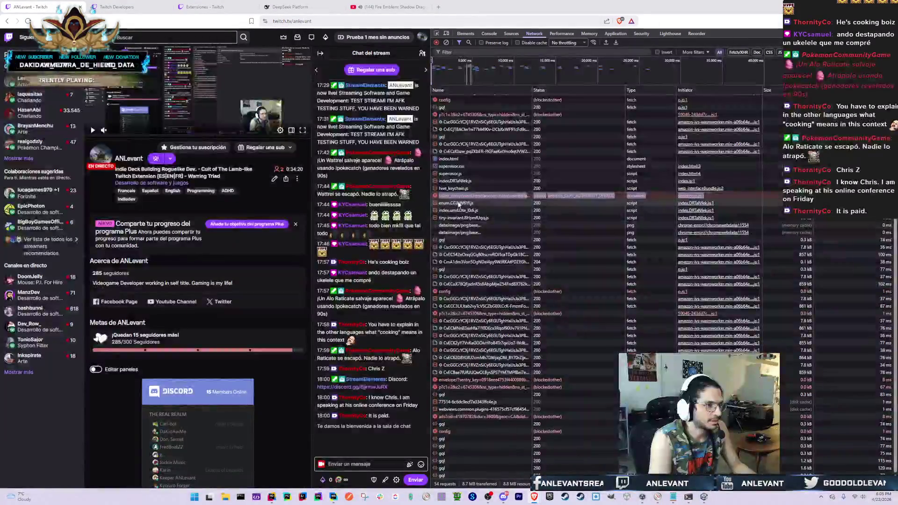
right_click(466, 200)
key(alt+Tab)
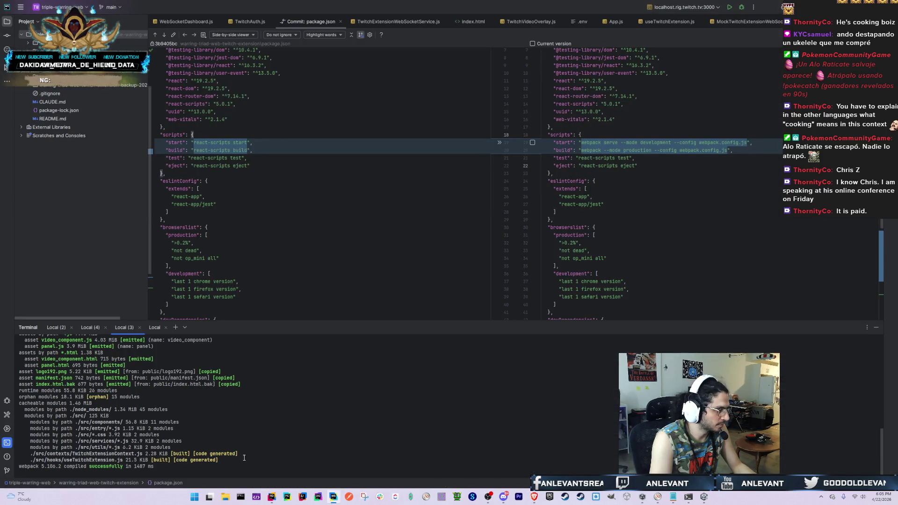
Select the SSL certificate path line, stop the webpack dev server, and switch to Claude Code
scroll(248, 452, up, 7)
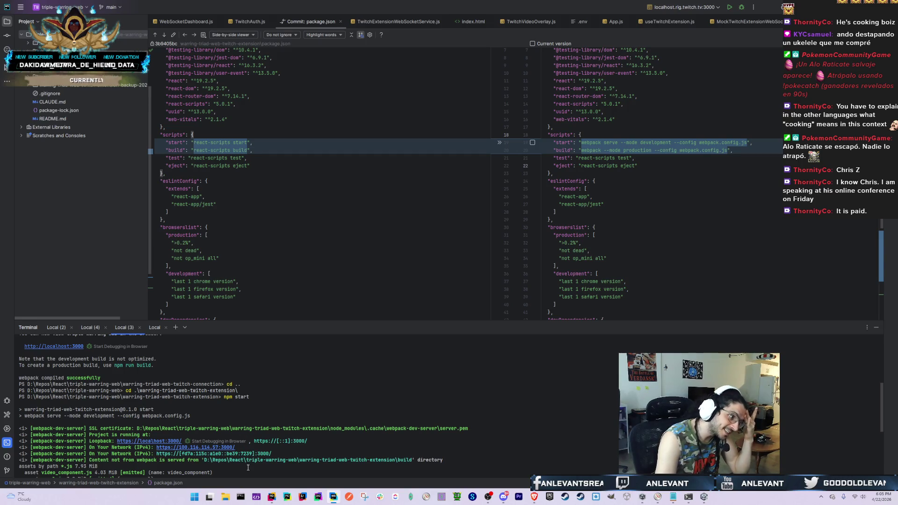
drag(474, 428, 89, 425)
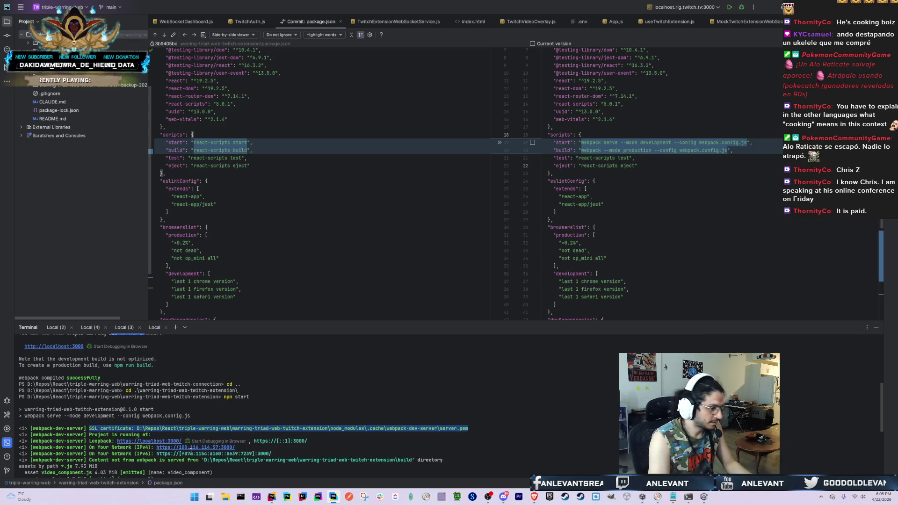
key(alt+Tab)
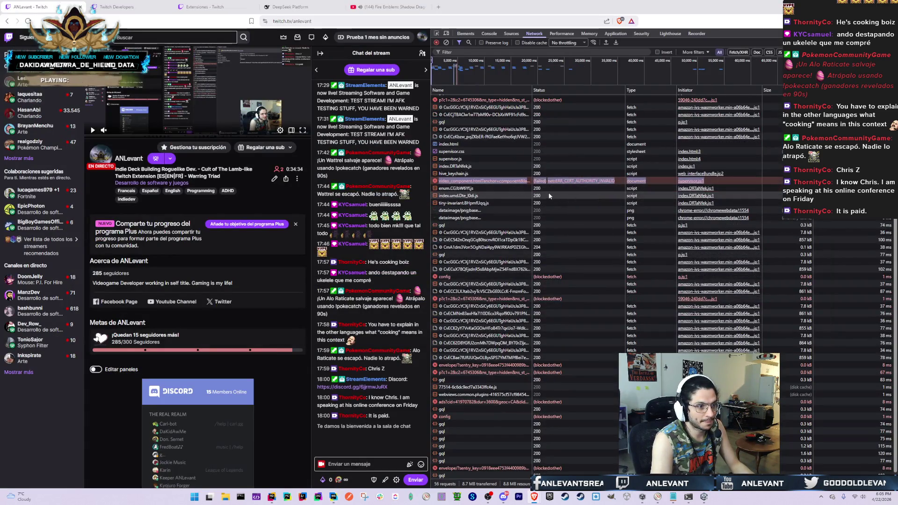
key(alt+Tab)
key(ctrl+c)
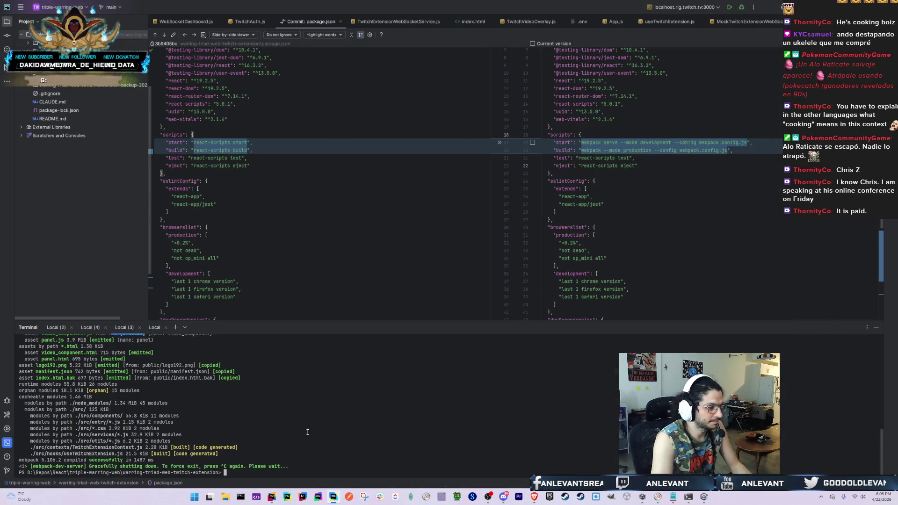
click(154, 327)
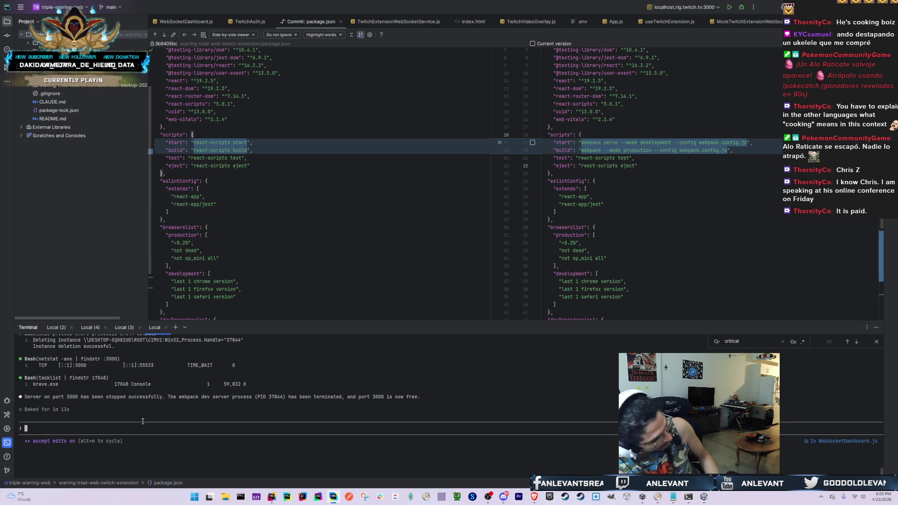
Run /compact at the Claude Code prompt, fixing the mistyped /sc: start
text(/sc:)
key(BackSpace)
key(BackSpace)
key(BackSpace)
text(compact)
key(Return)
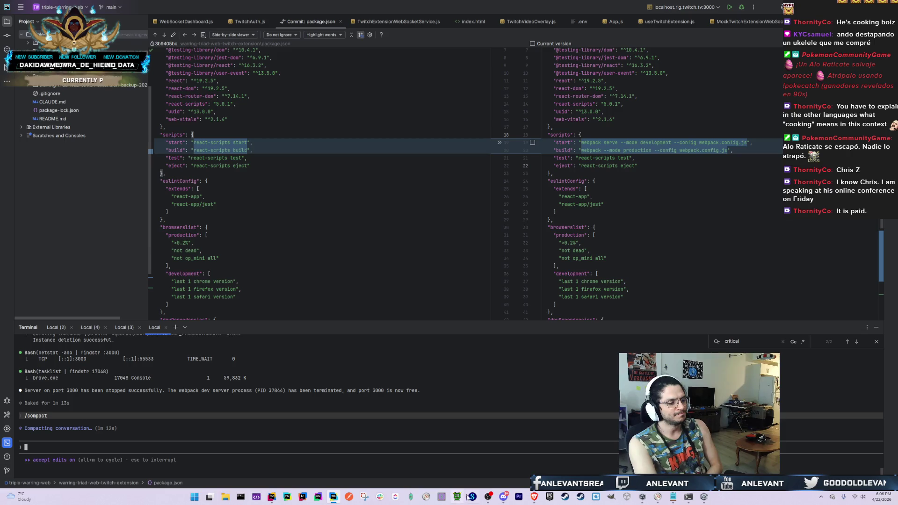
mouse_move(505, 499)
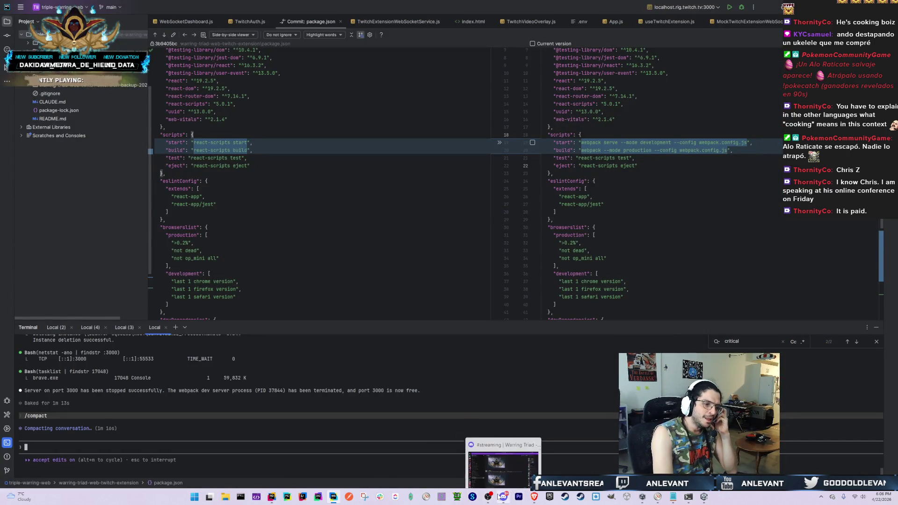
Glance at Discord's #streaming channel, then bring the Unity LoginScene editor to the front
click(495, 479)
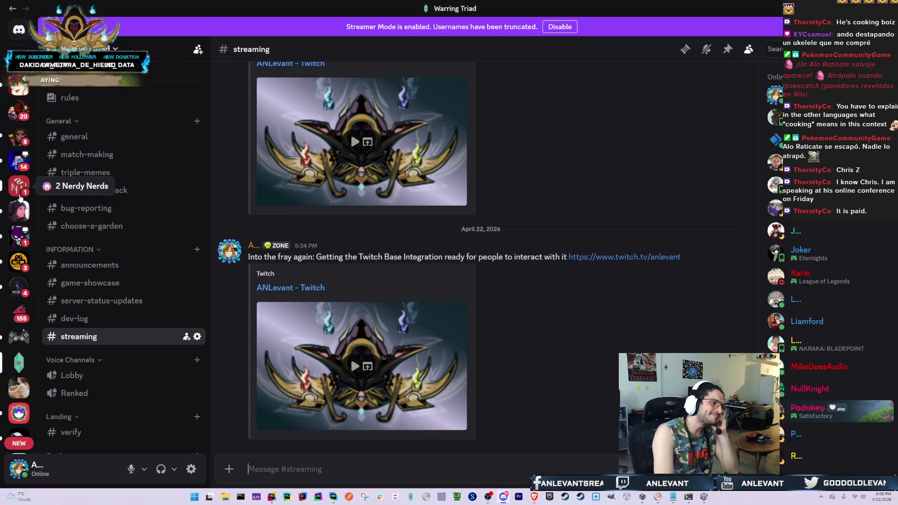
key(alt+Tab)
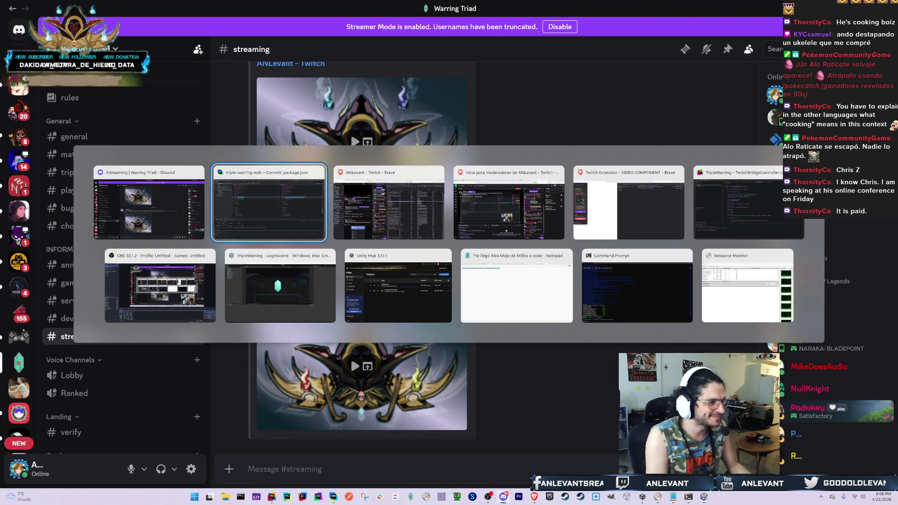
key(alt+Tab)
key(alt+Tab)
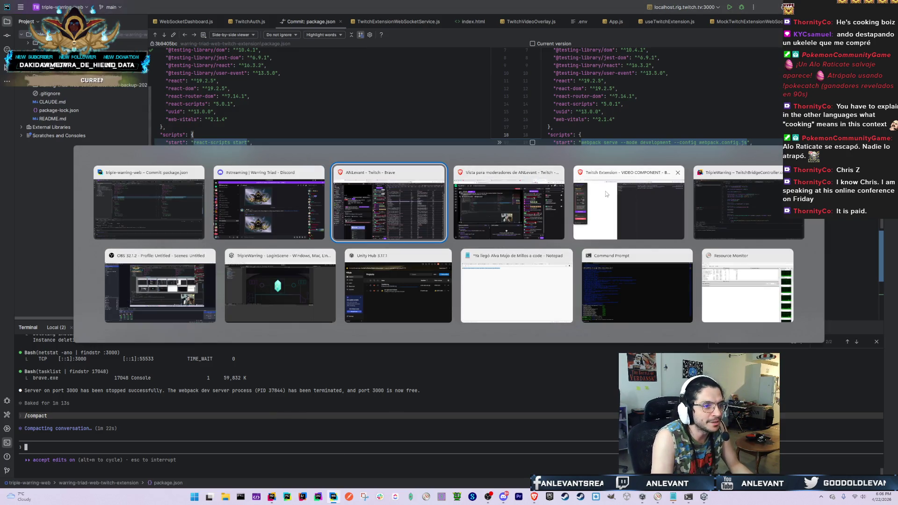
click(255, 286)
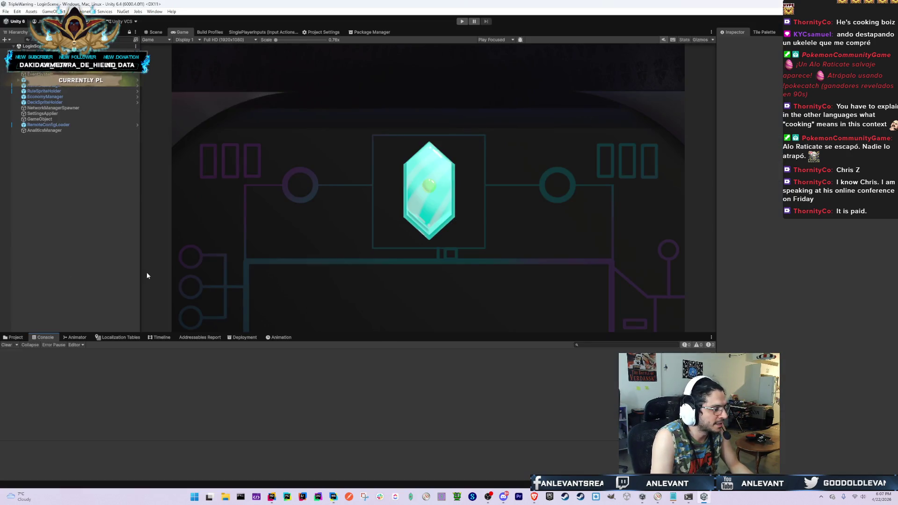
key(alt+Tab)
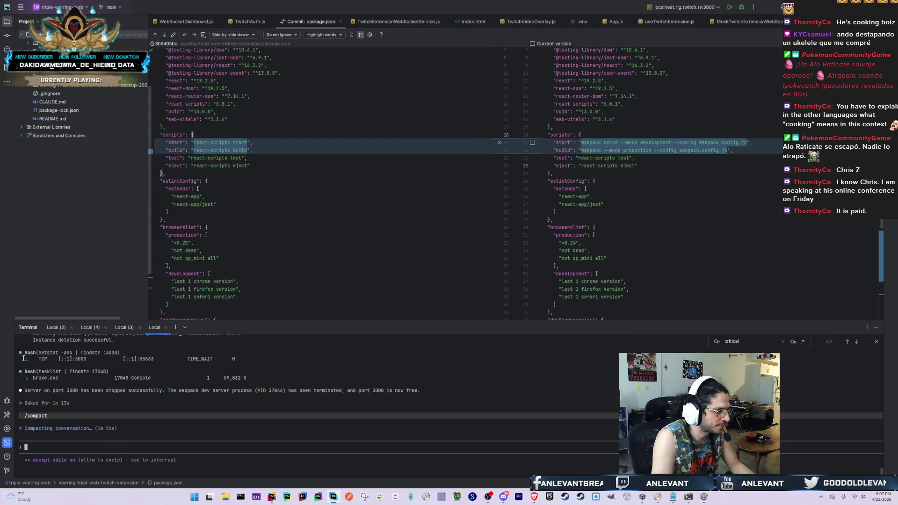
key(alt+Tab)
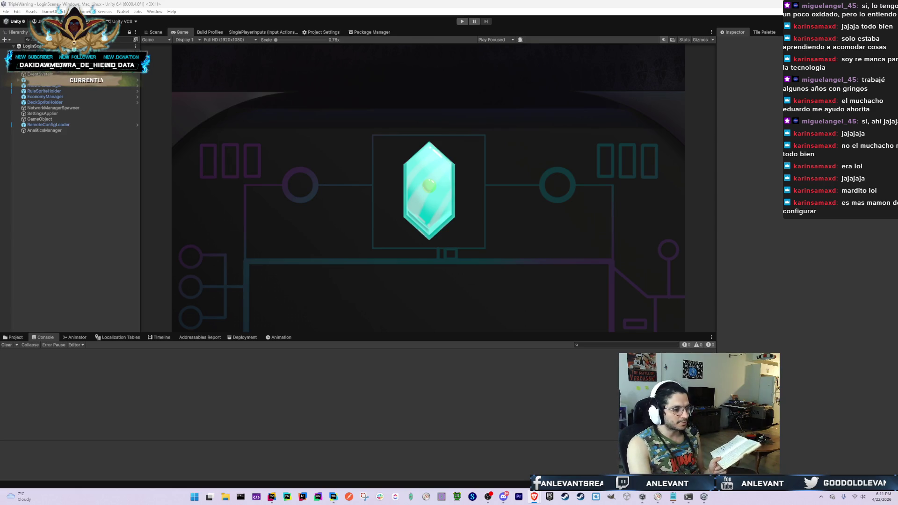
Back in WebStorm, paste the copied file name into the Claude Code prompt, then erase it
mouse_move(334, 496)
click(357, 462)
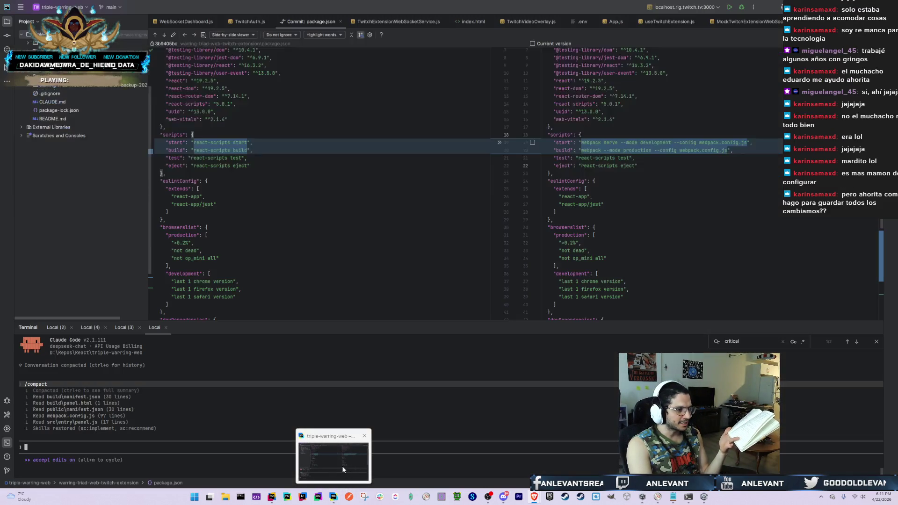
click(343, 467)
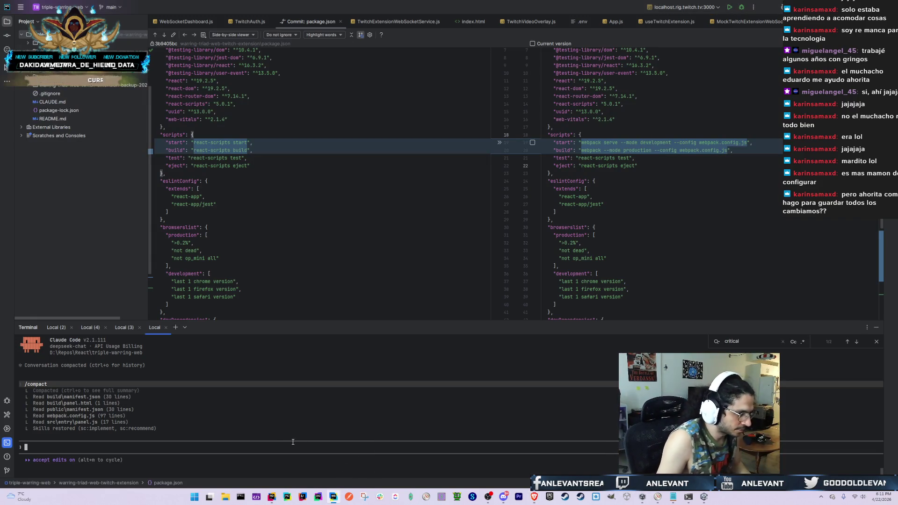
right_click(295, 443)
click(315, 444)
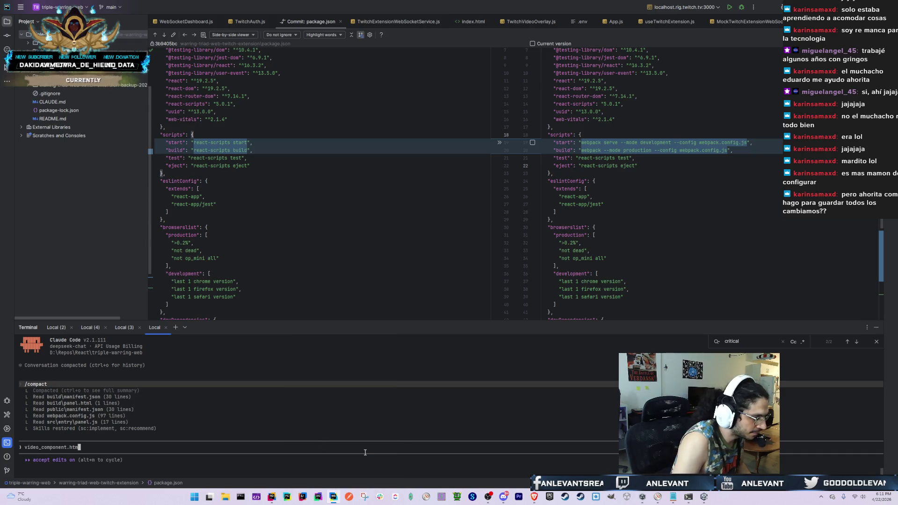
key(BackSpace)
key(BackSpace)
key(BackSpace)
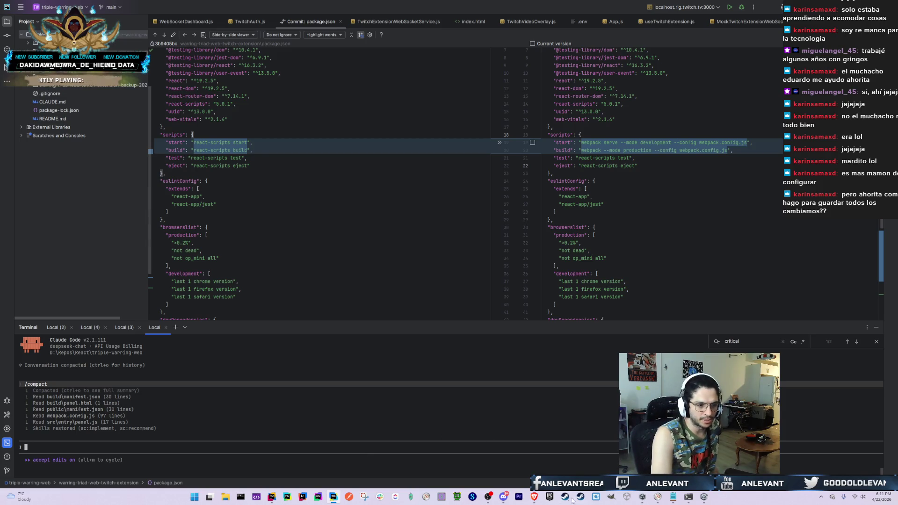
After checking OBS, enter /sc:recommend at the Claude Code prompt without submitting
click(488, 502)
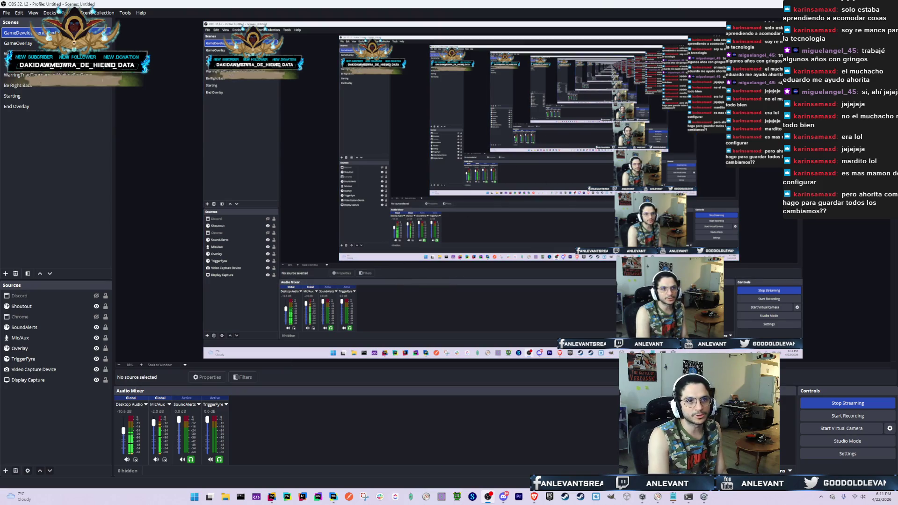
click(489, 498)
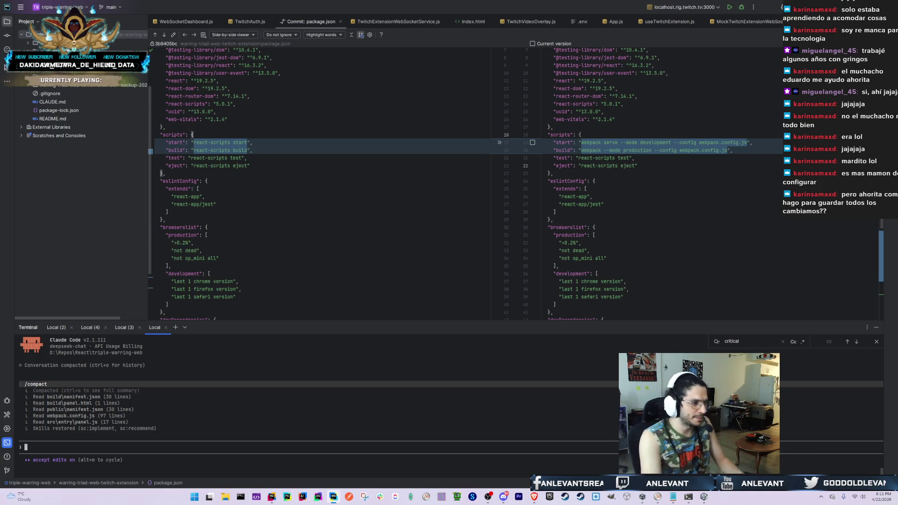
text(/sc:)
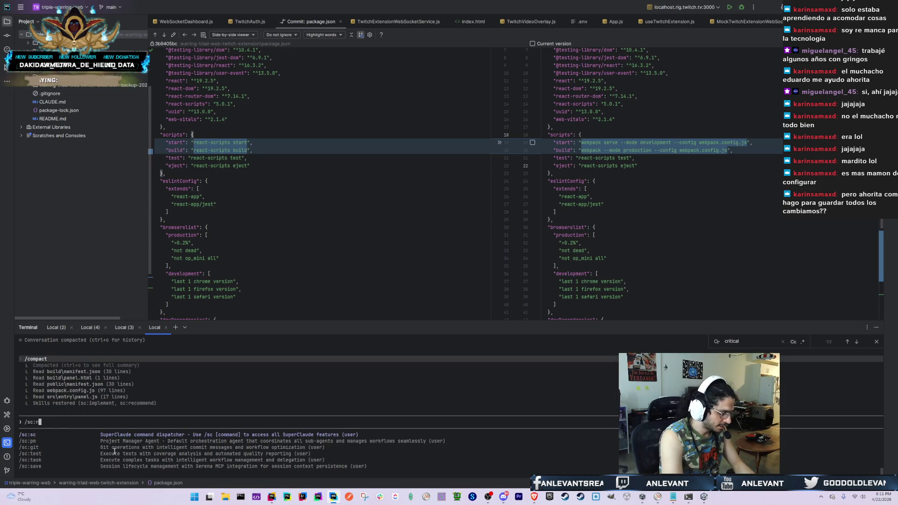
text(recommend)
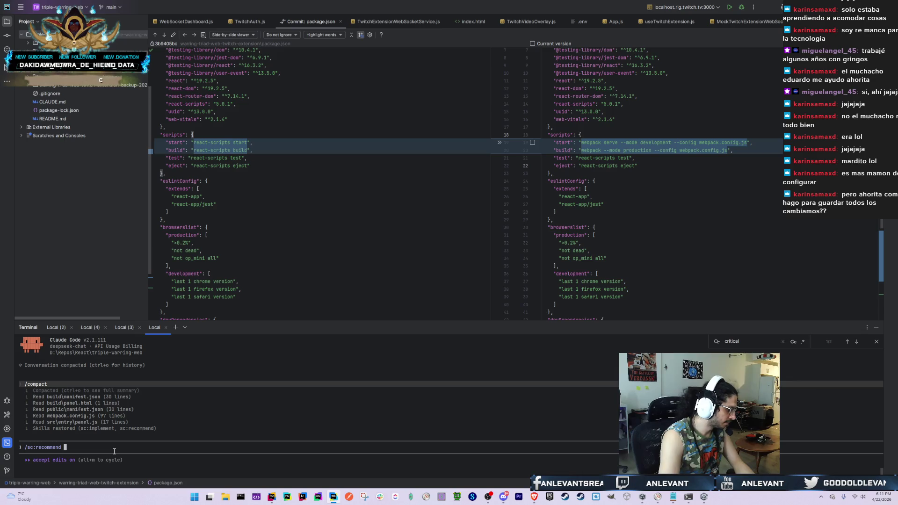
key(alt+Tab)
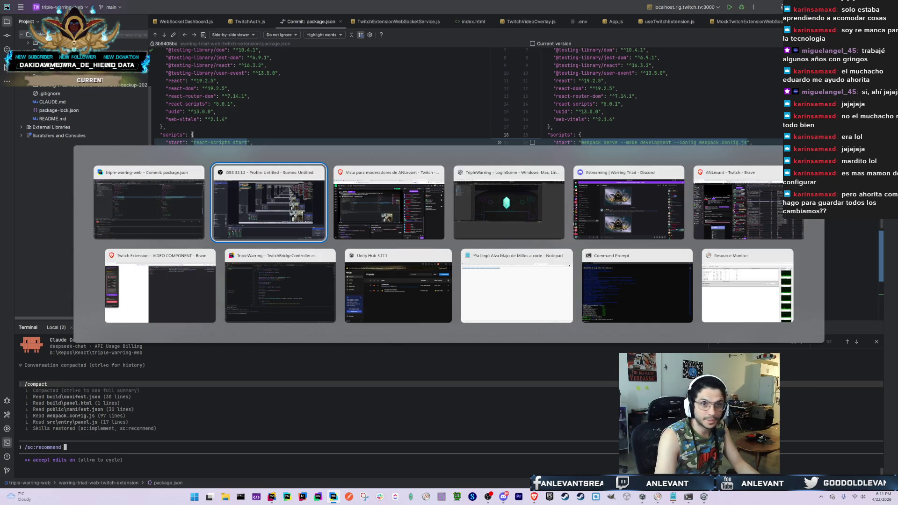
In Brave's Twitch DevTools Network list, select the failed video_component.html request
click(774, 223)
scroll(491, 197, up, 1)
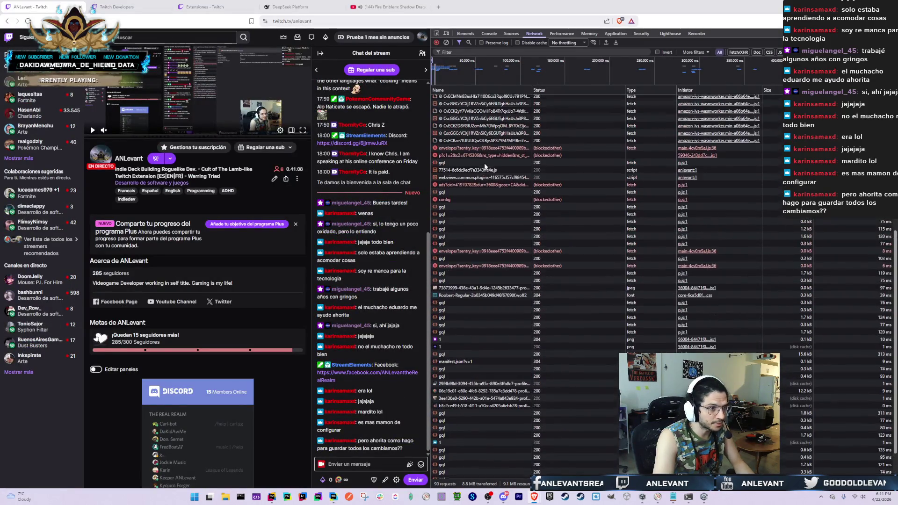
scroll(526, 176, up, 5)
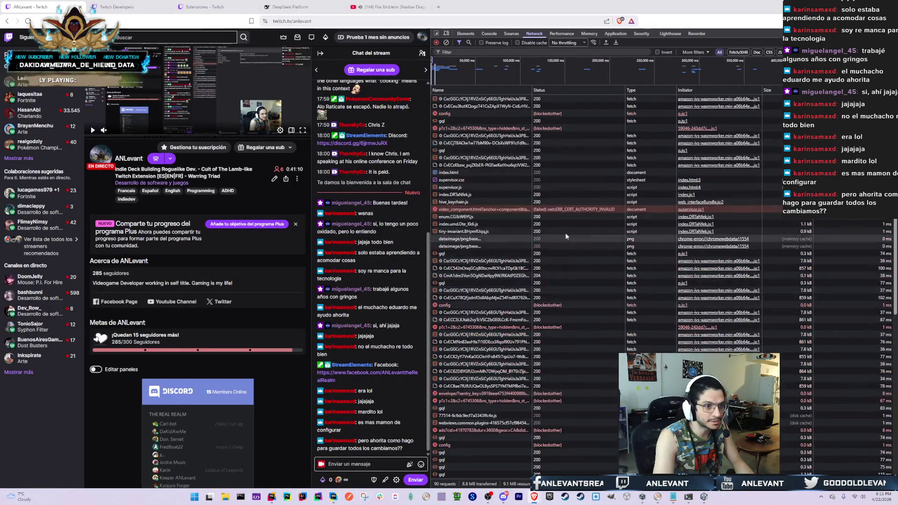
drag(439, 216, 603, 216)
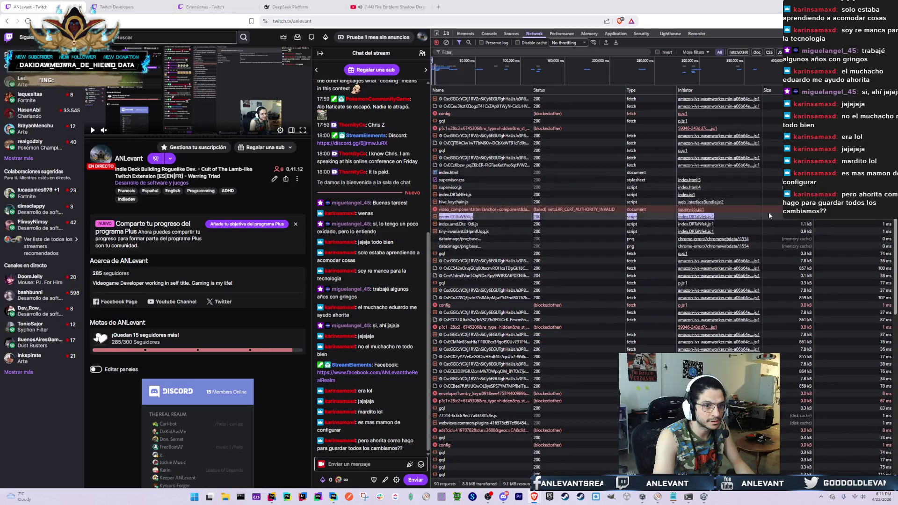
click(603, 215)
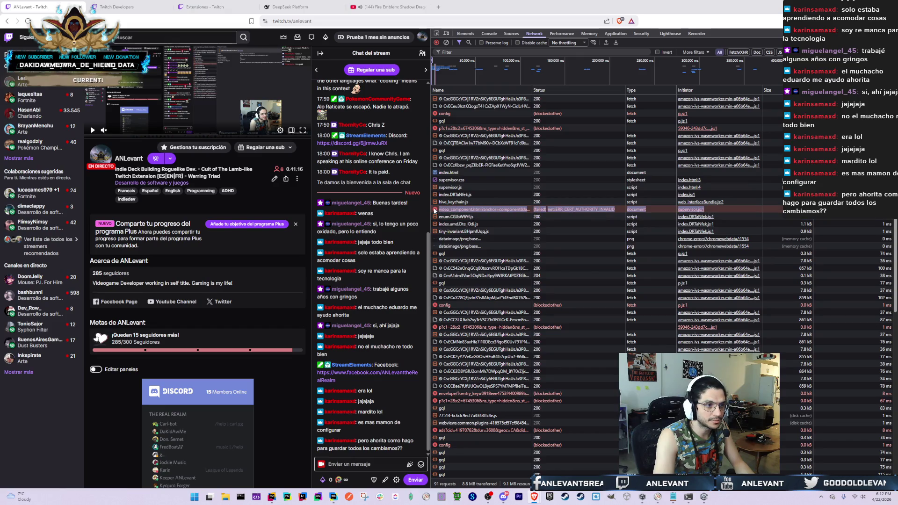
key(alt+Tab)
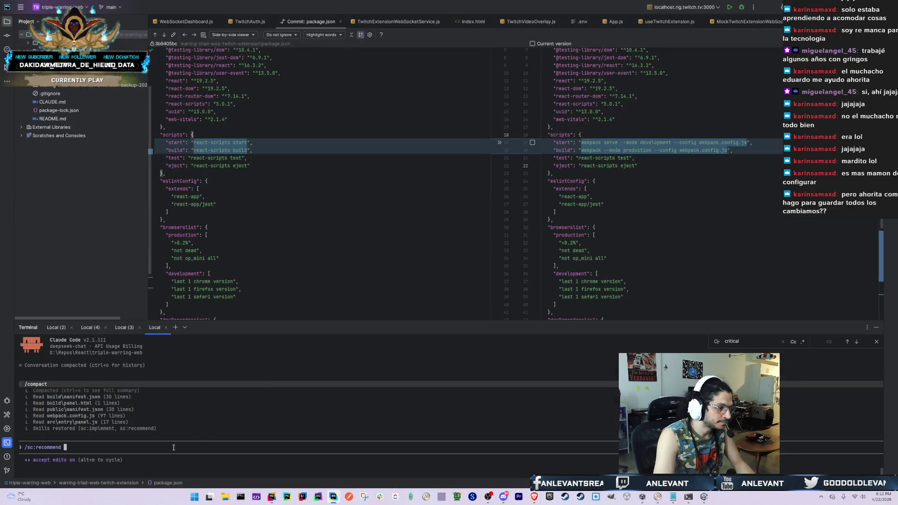
Write a message saying the video component fails to load from localhost:3000 in Twitch local test mode
text(Hey cla)
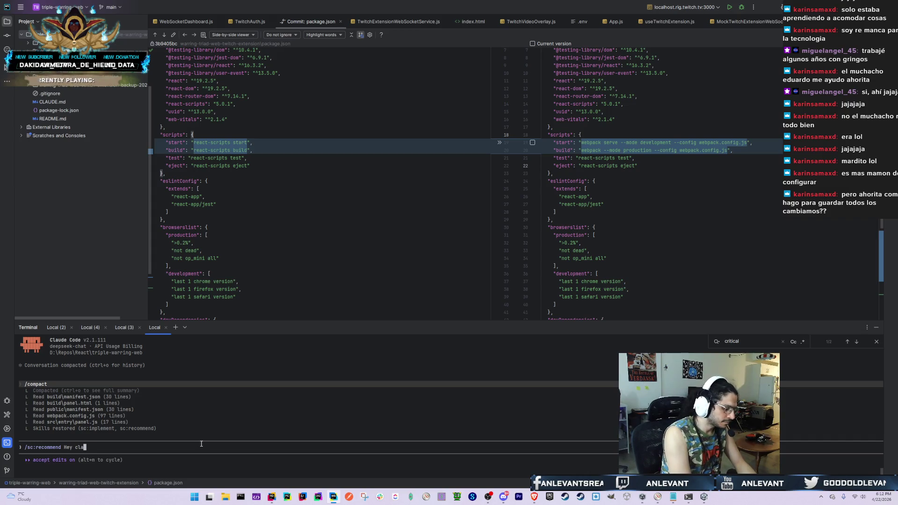
text(ude, I'm having issues)
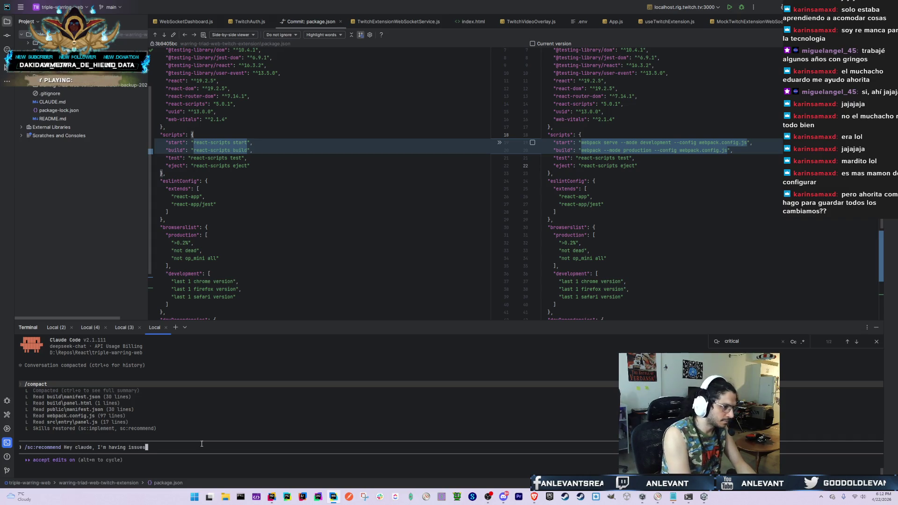
text(whe)
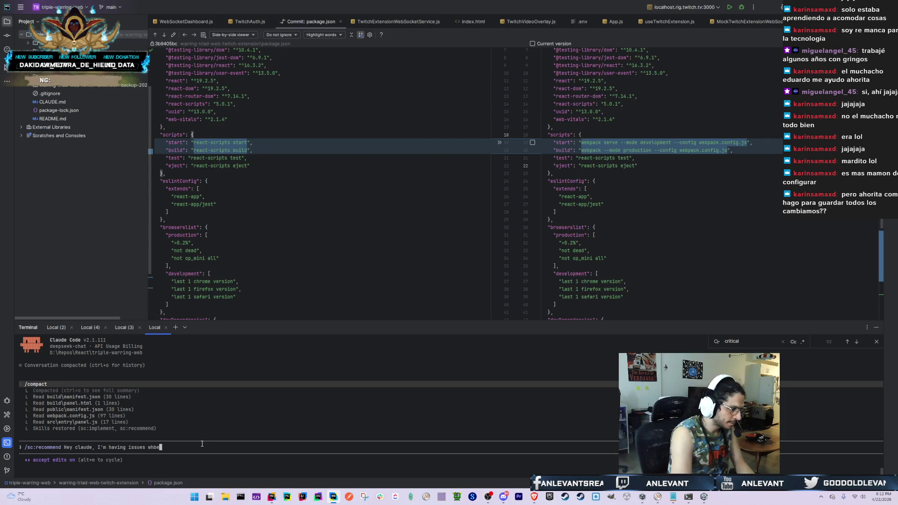
text( trying to open)
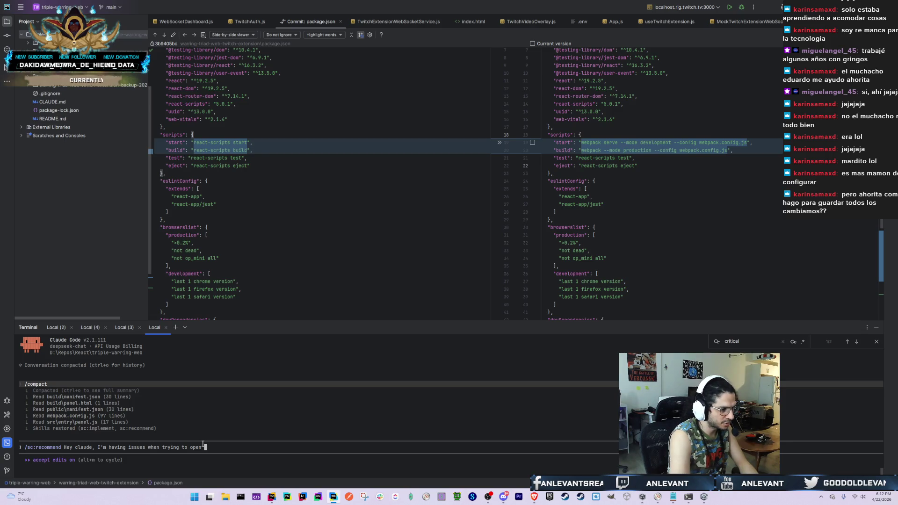
text( thevideo component we developed)
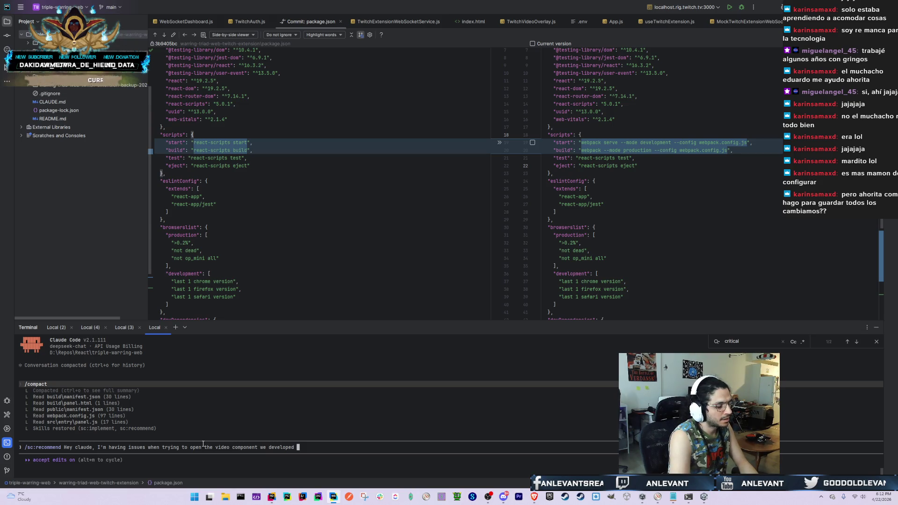
text(on the t)
text(witch page itself w)
text(hen in local test mode)
text(. )
text(I ah)
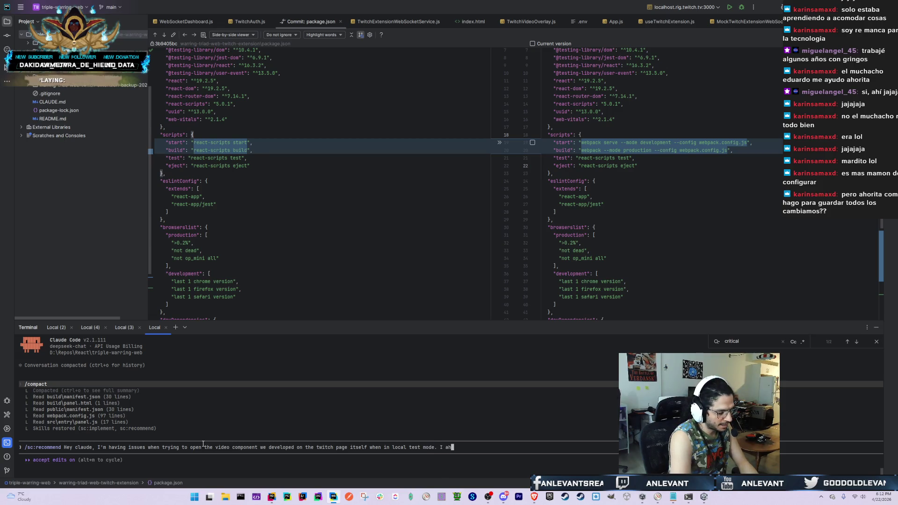
key(BackSpace)
text(m refern)
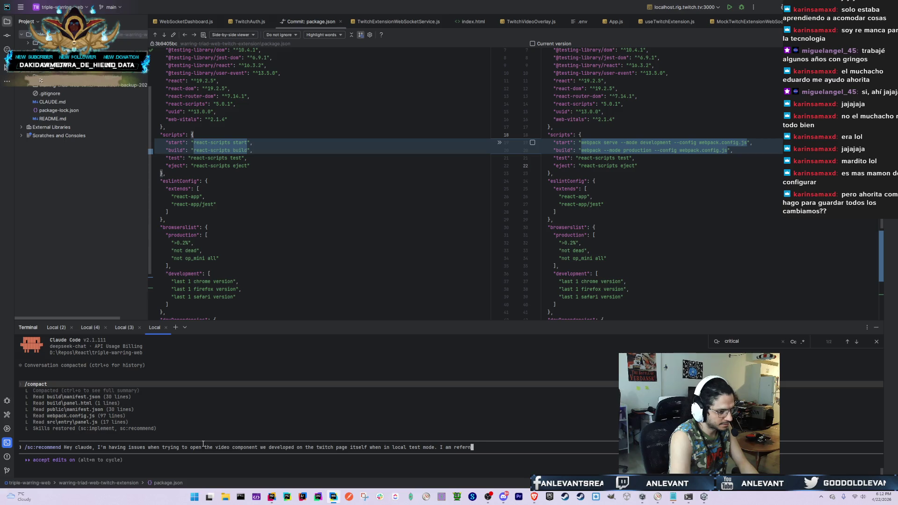
key(BackSpace)
text(encing https:)
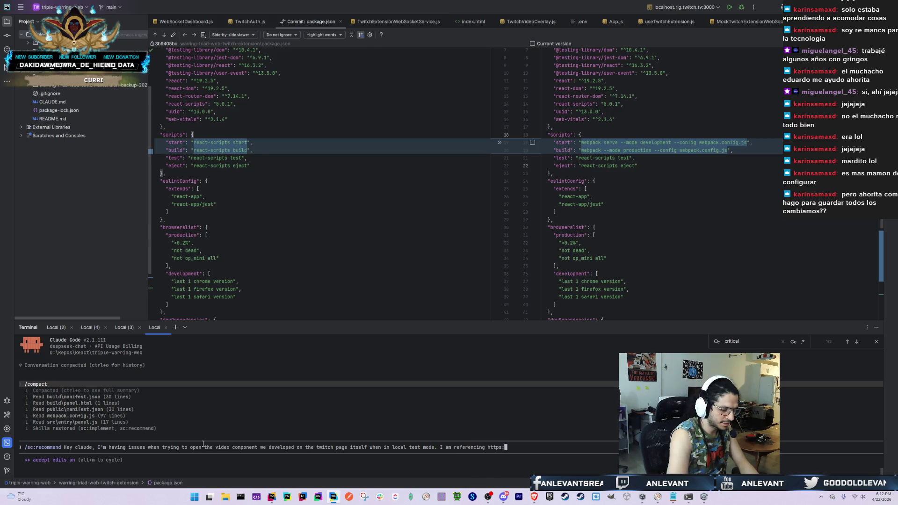
text(//localhost:300)
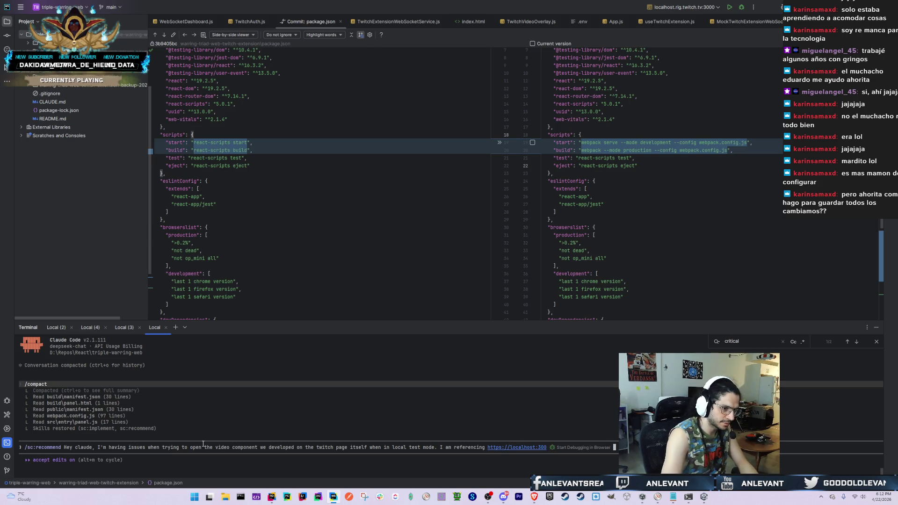
text(0)
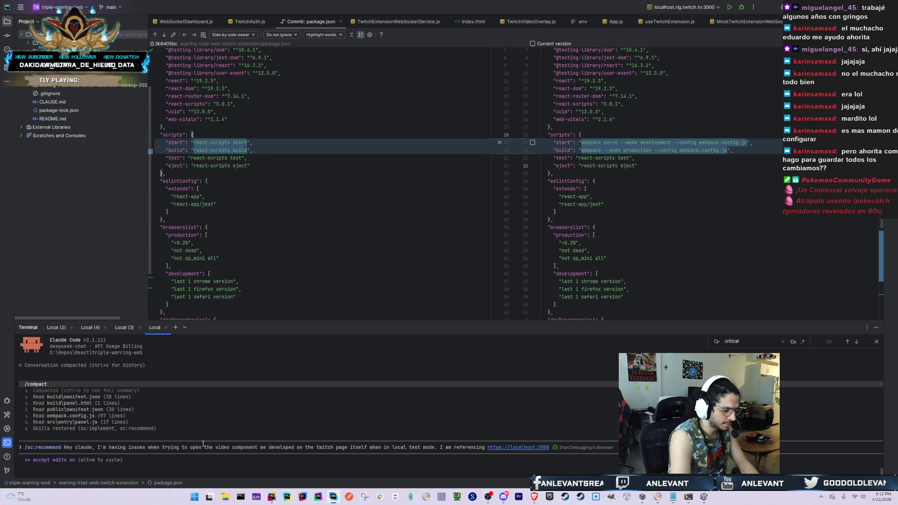
text(eo)
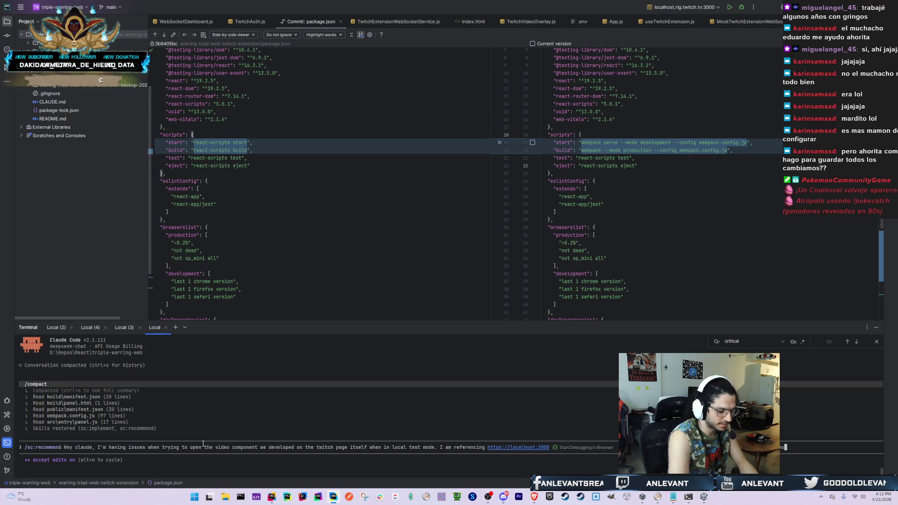
text(_)
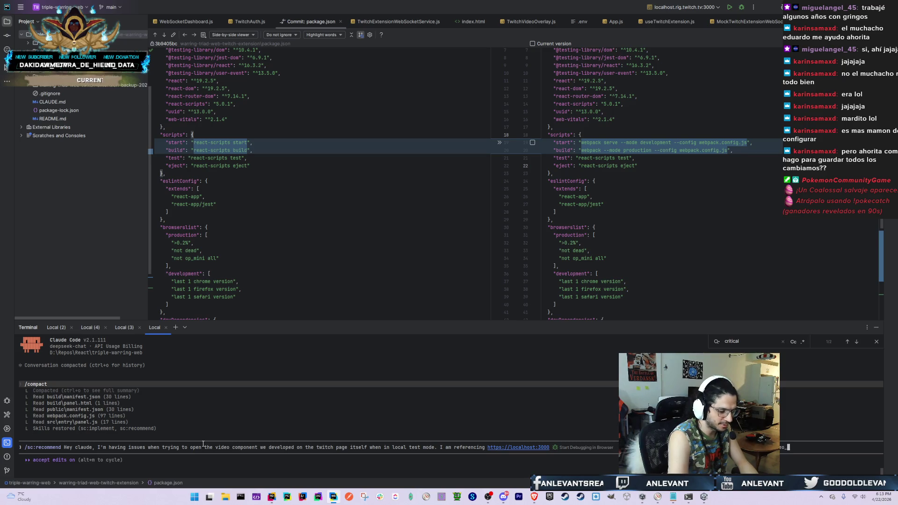
text(component)
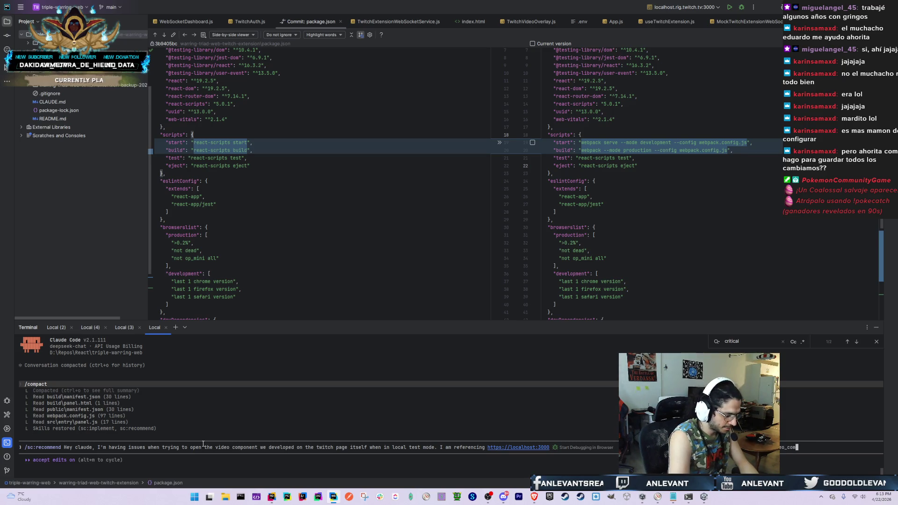
text(.html )
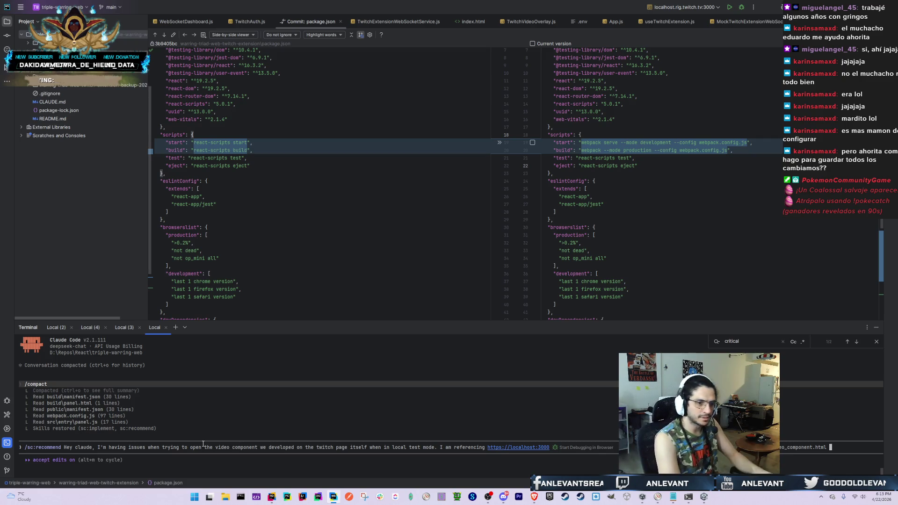
text(as my)
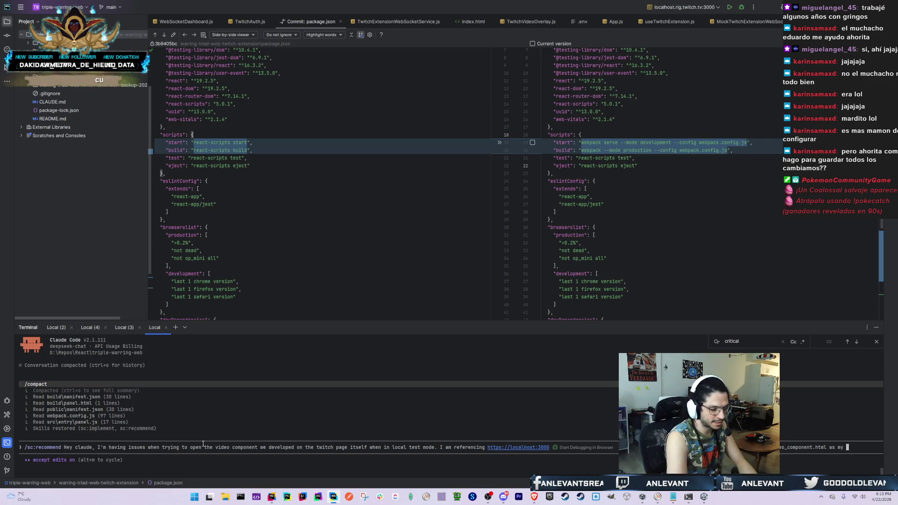
text(te)
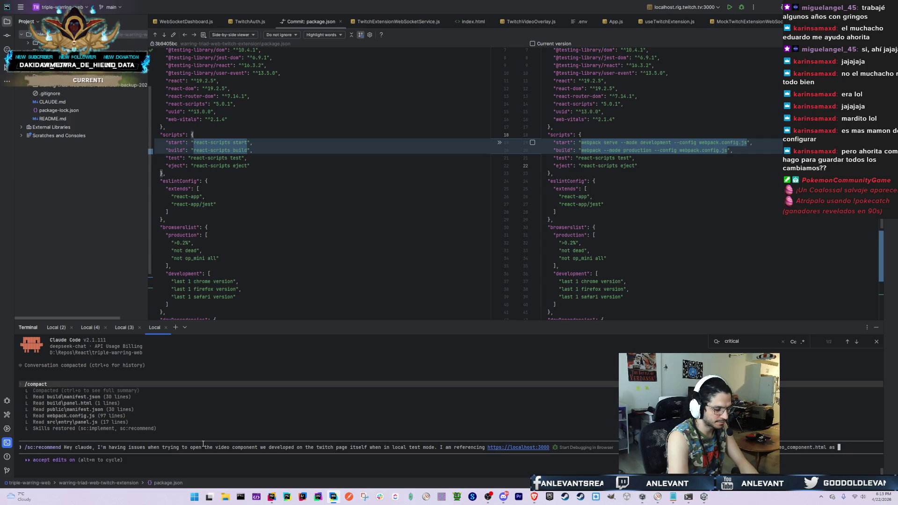
text(the resource where my )
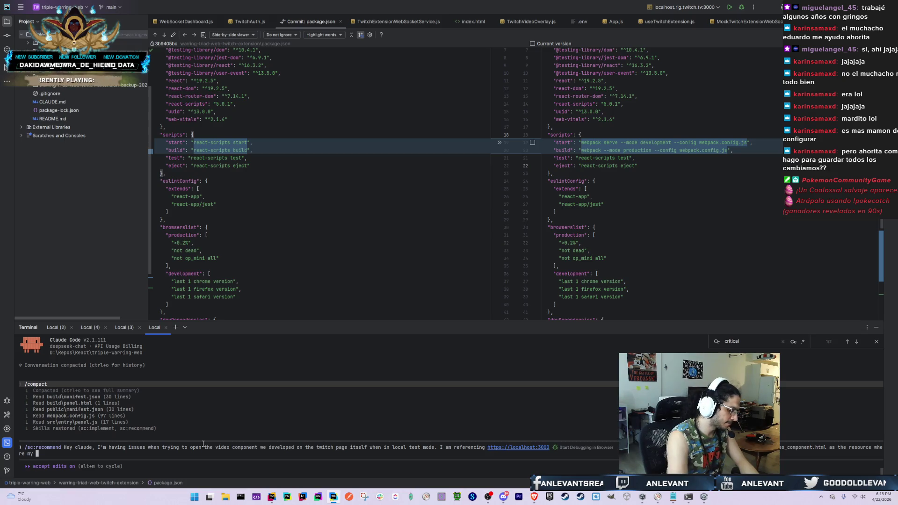
text(video overla)
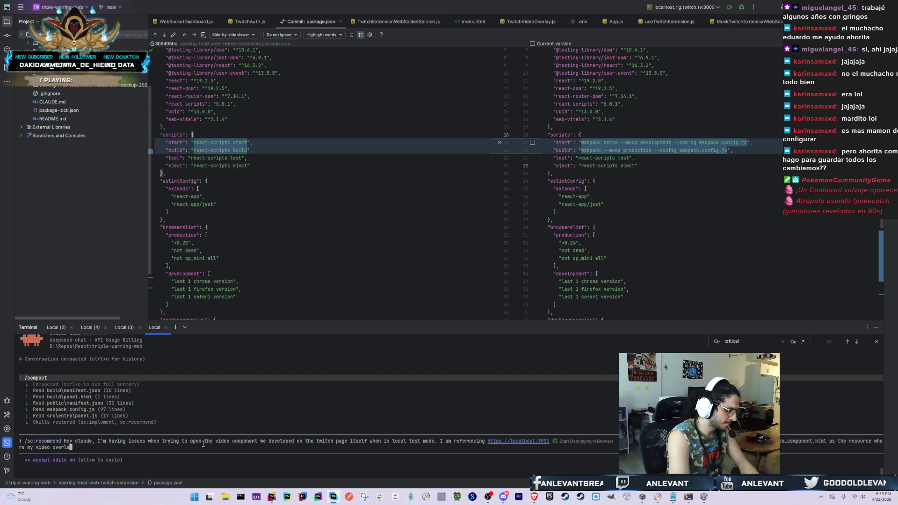
text(y lives.)
key(alt+Tab)
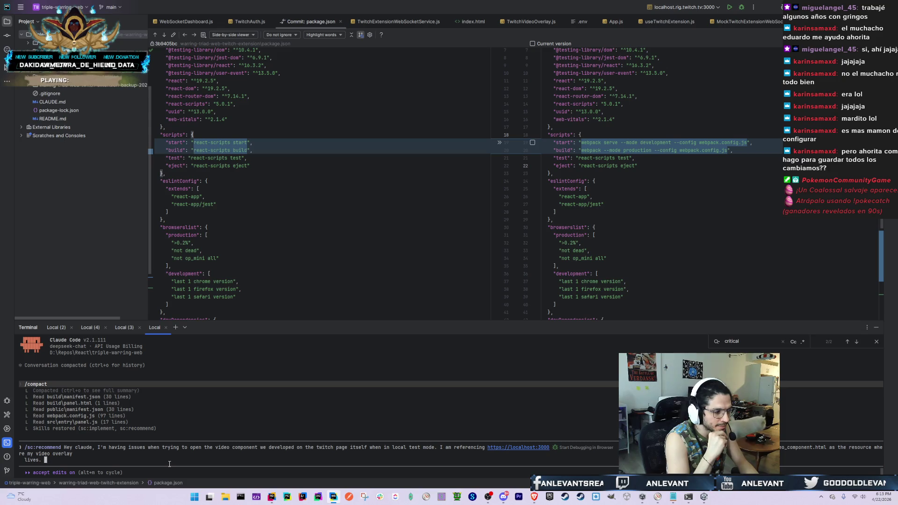
text(This is the )
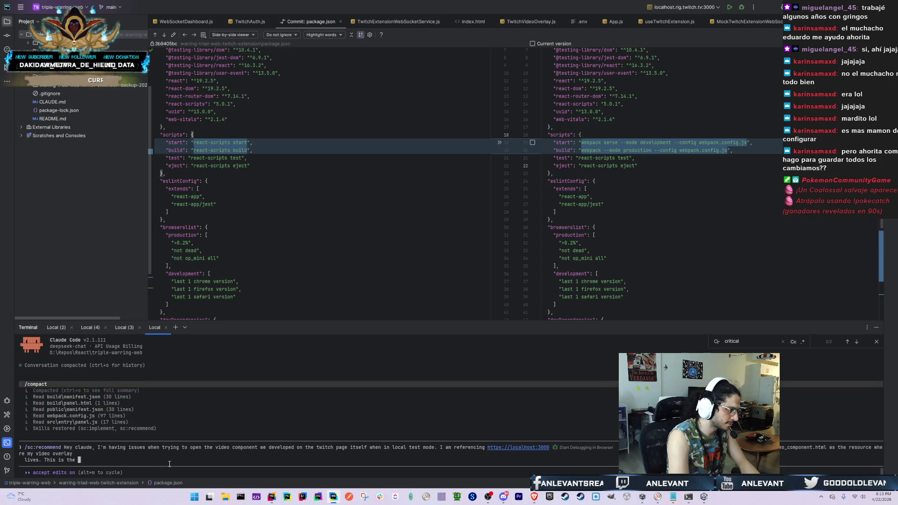
text(network log that we're seeing int he console when we're trying to dfetch that resource:)
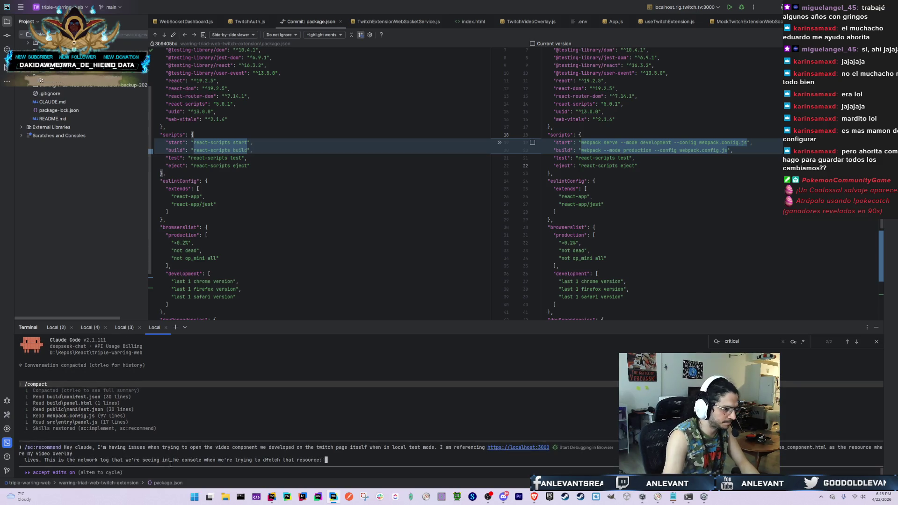
Correct typos in the message, inserting 'twitch' and fixing 'triesing' and 'dfetch'
key(Left)
key(Left)
key(Left)
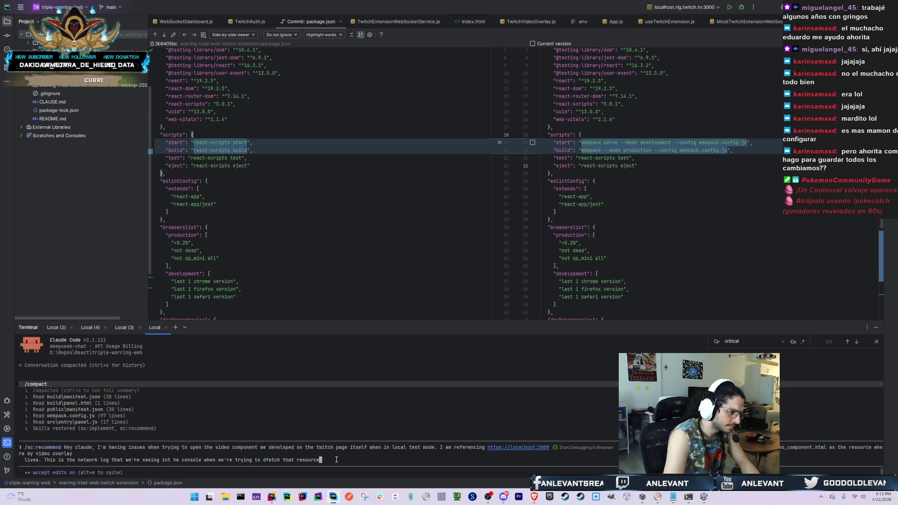
key(Left)
key(Left)
key(Left)
key(BackSpace)
key(BackSpace)
key(BackSpace)
key(BackSpace)
key(BackSpace)
text(twitch)
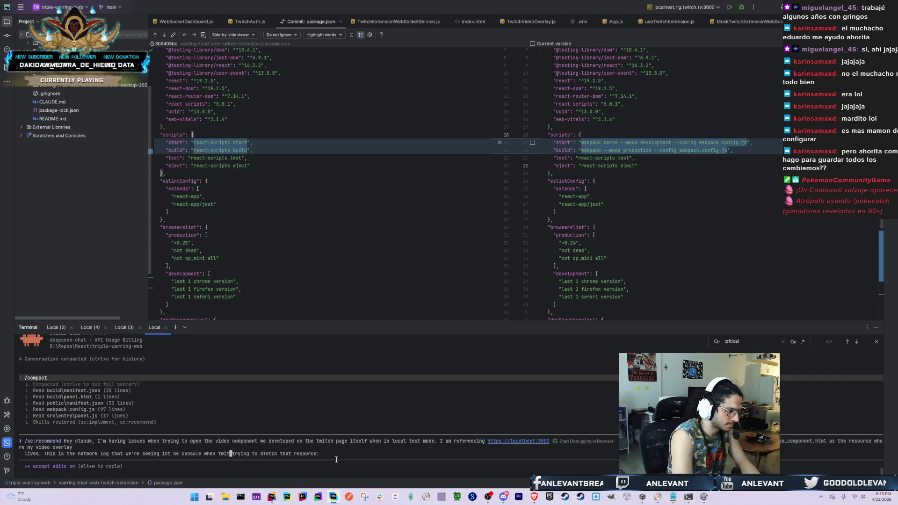
key(Right)
key(Right)
key(Right)
key(Delete)
text(ies)
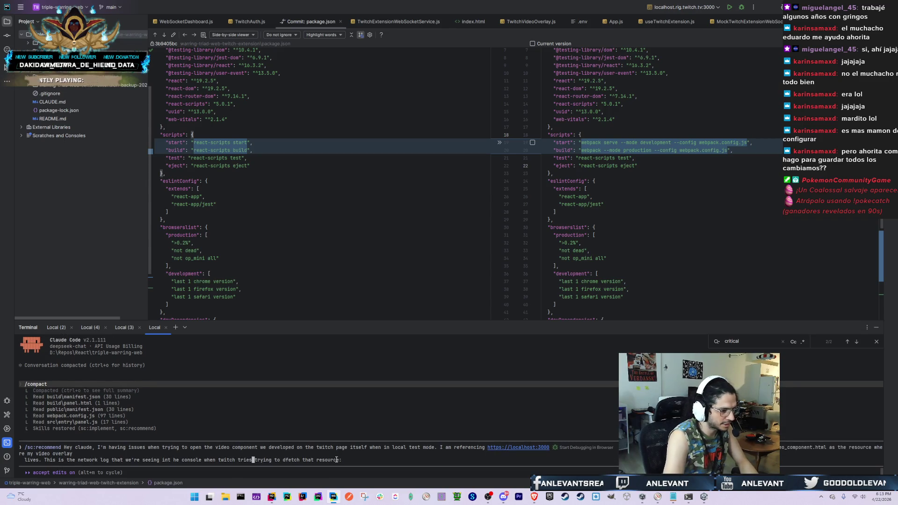
key(Delete)
key(Delete)
key(Delete)
key(Right)
key(Right)
key(Right)
key(BackSpace)
key(Right)
key(Right)
key(Right)
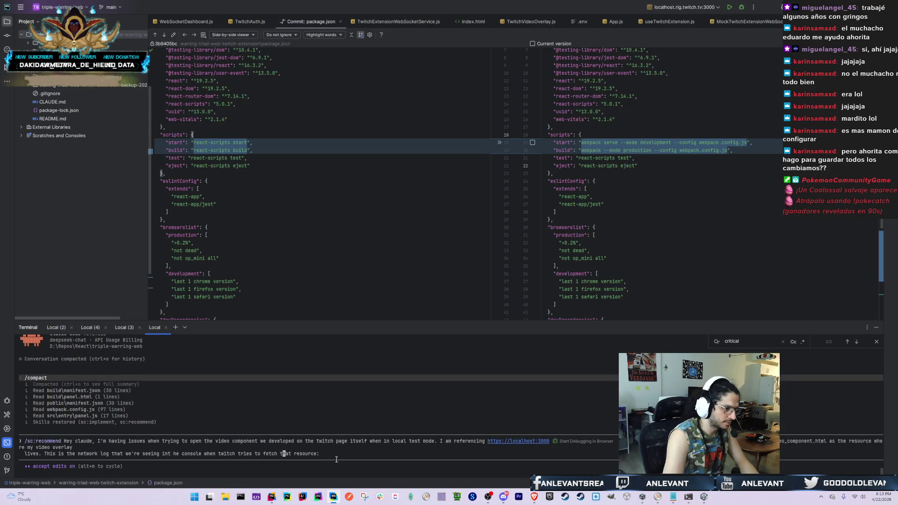
right_click(337, 459)
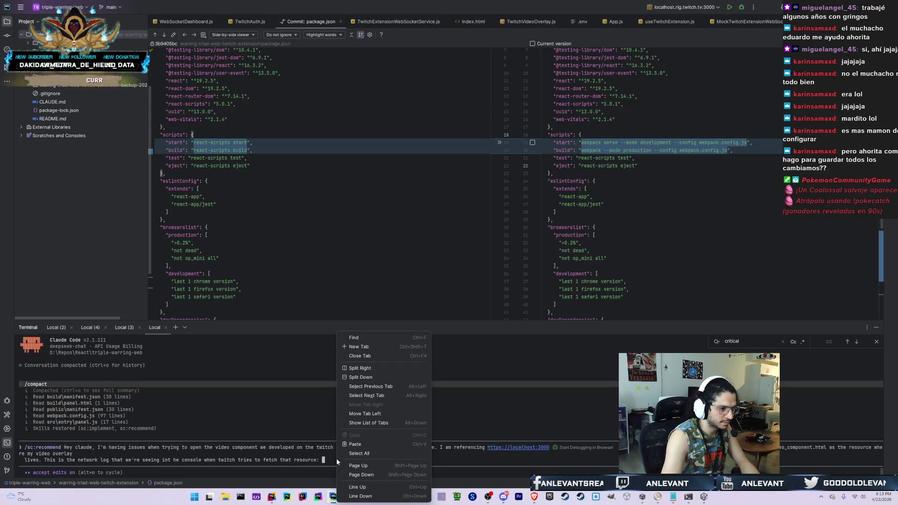
Paste the failing network log line into the message, comparing it with the browser's log
click(361, 442)
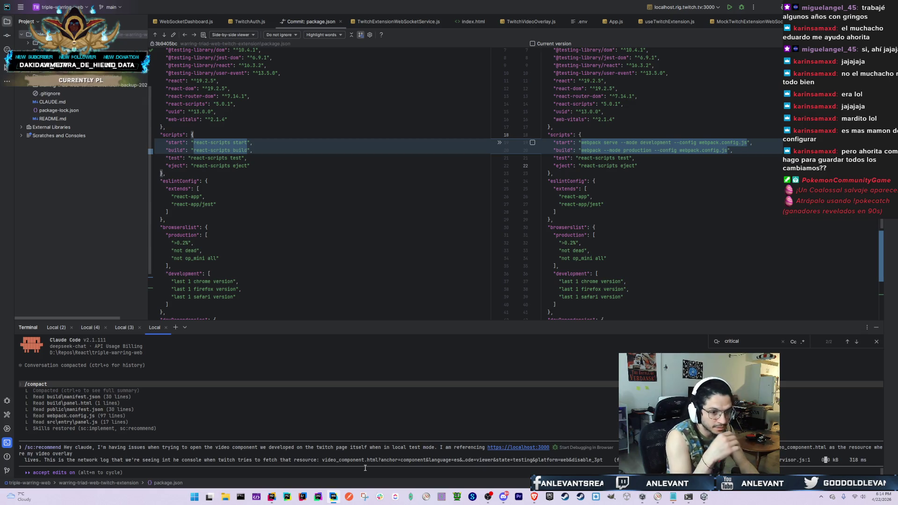
key(End)
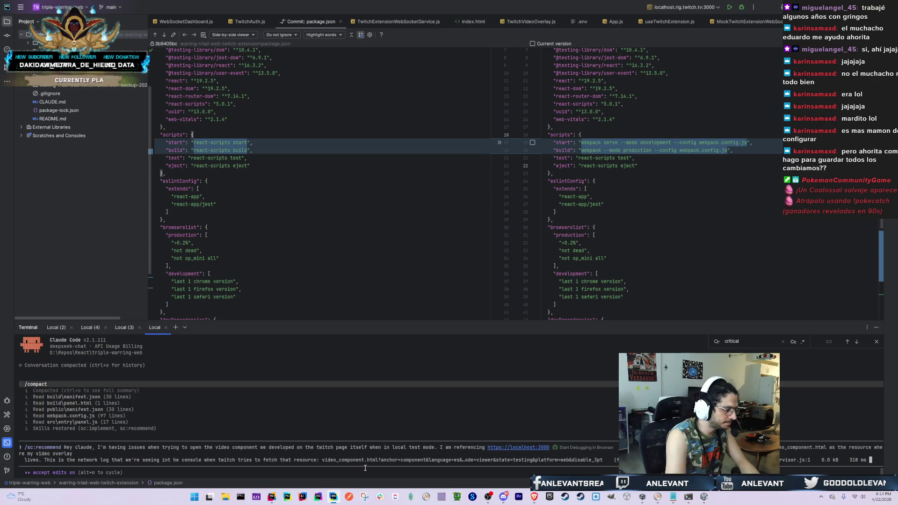
key(alt+Tab)
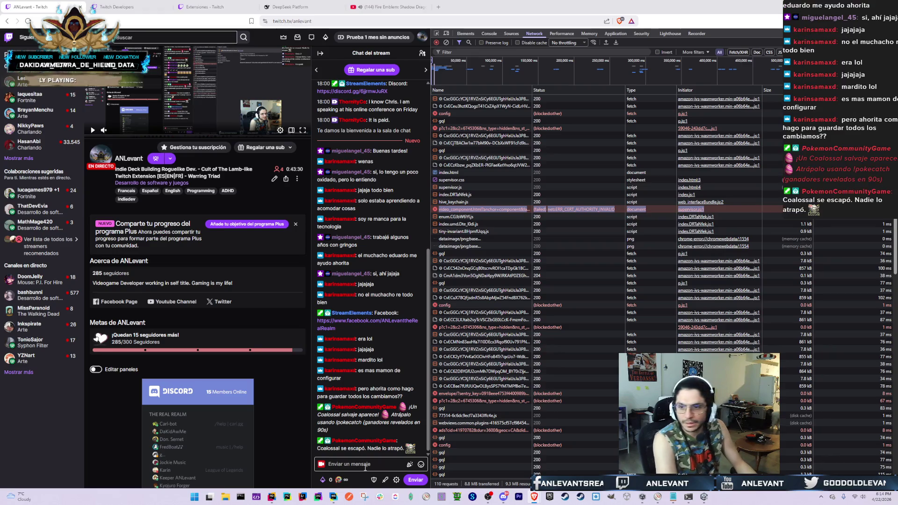
key(alt+Tab)
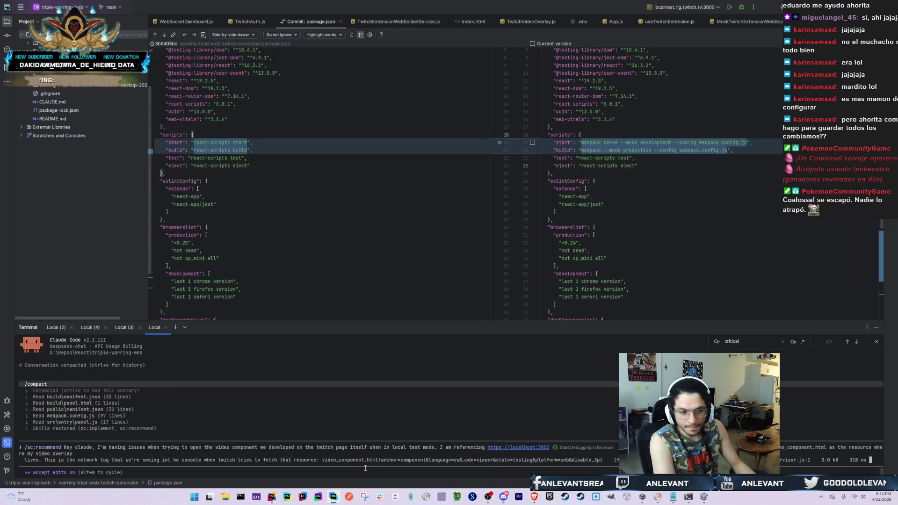
key(alt+Tab)
key(alt+Tab)
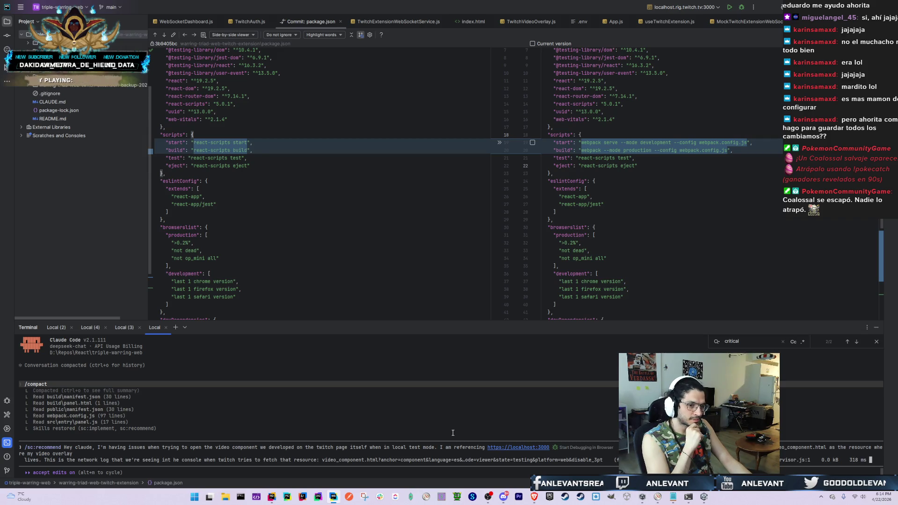
Add a line requesting a SuperClaude command and prompt to investigate from a clean context, and send
text( .)
key(shift+Return)
text(Please suggest a )
text(claude command)
key(BackSpace)
key(BackSpace)
key(BackSpace)
text(superclaud command and prompt to investigate this issue from a clean, )
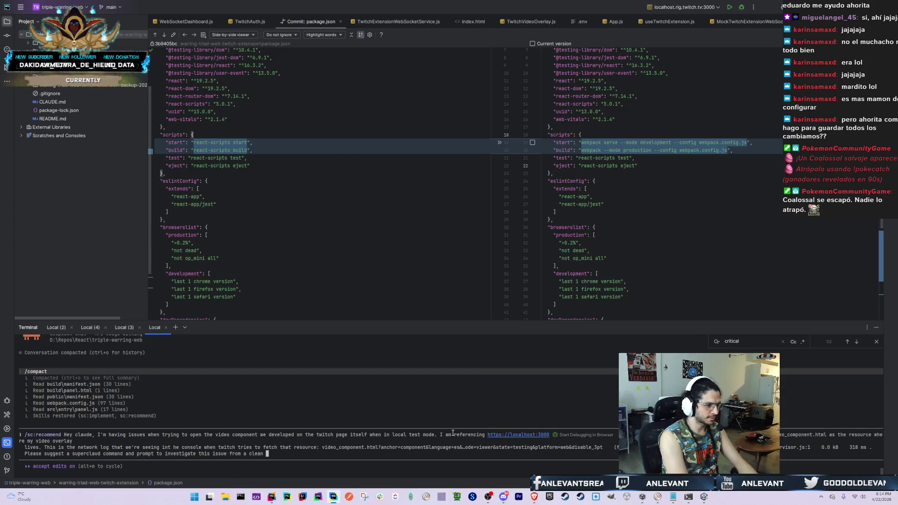
text(new context)
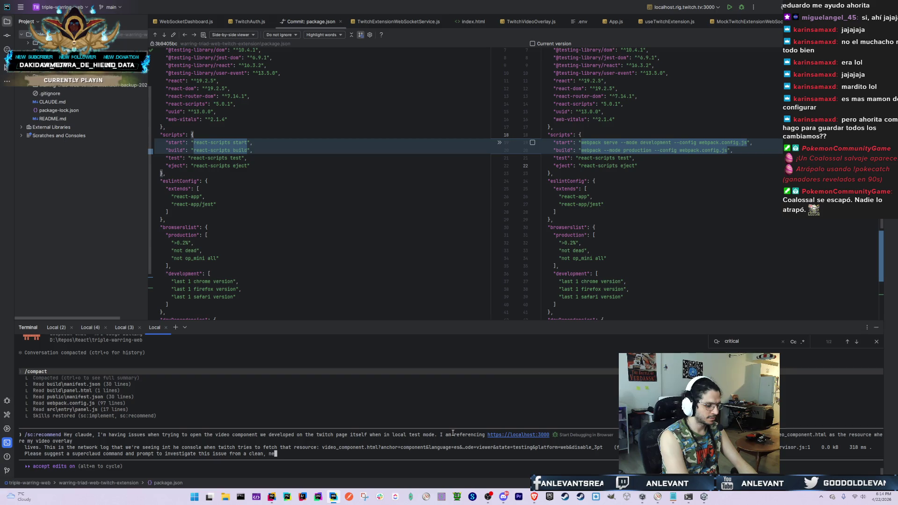
key(Return)
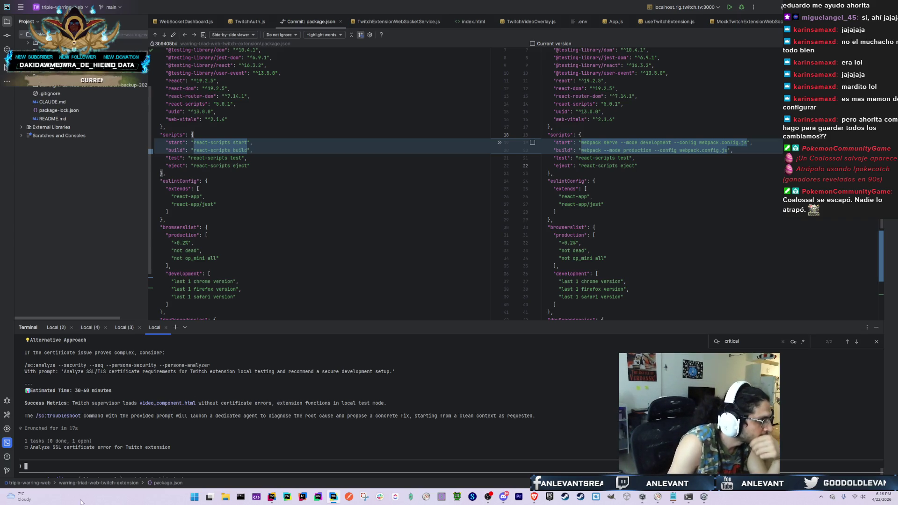
Copy the recommended /sc:troubleshoot --investigate --seq --persona-analyzer --persona-security --validate command into the prompt
drag(22, 365, 39, 364)
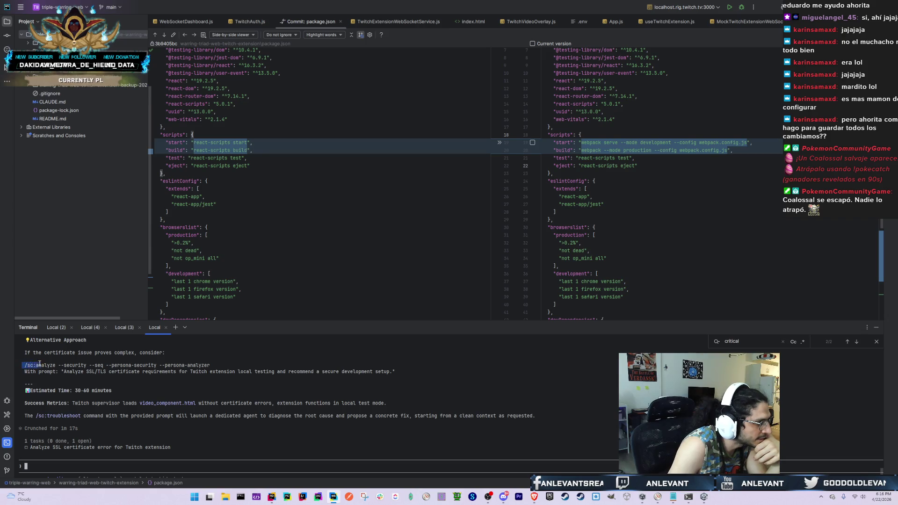
scroll(38, 364, up, 7)
scroll(40, 380, up, 7)
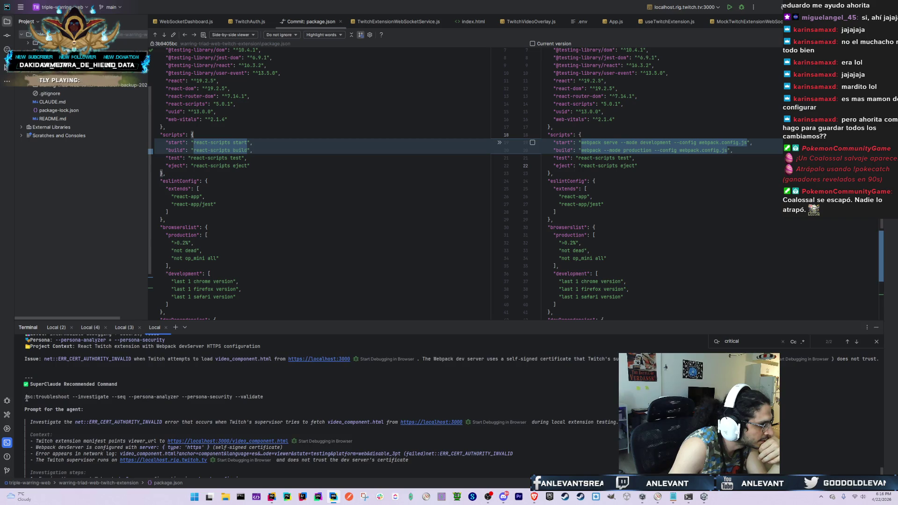
triple_click(27, 397)
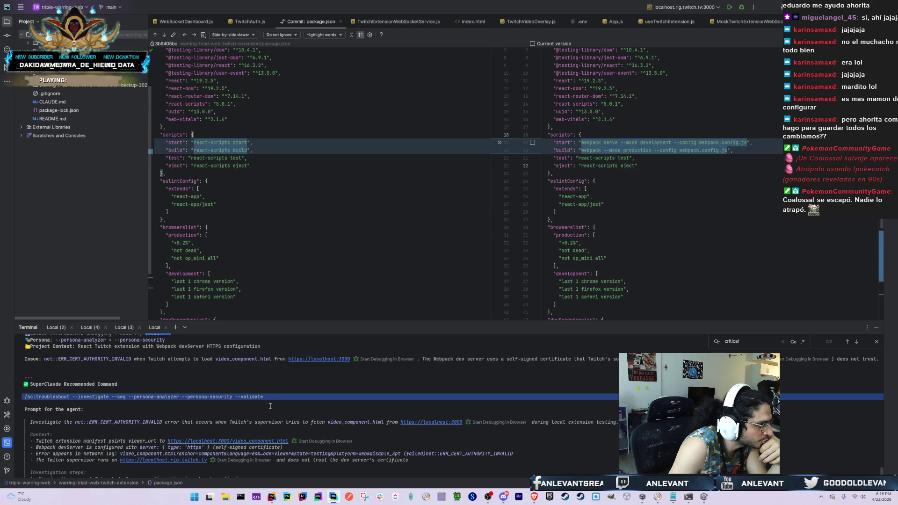
click(266, 404)
mouse_move(264, 397)
mouse_down()
mouse_move(187, 408)
mouse_move(25, 397)
mouse_up()
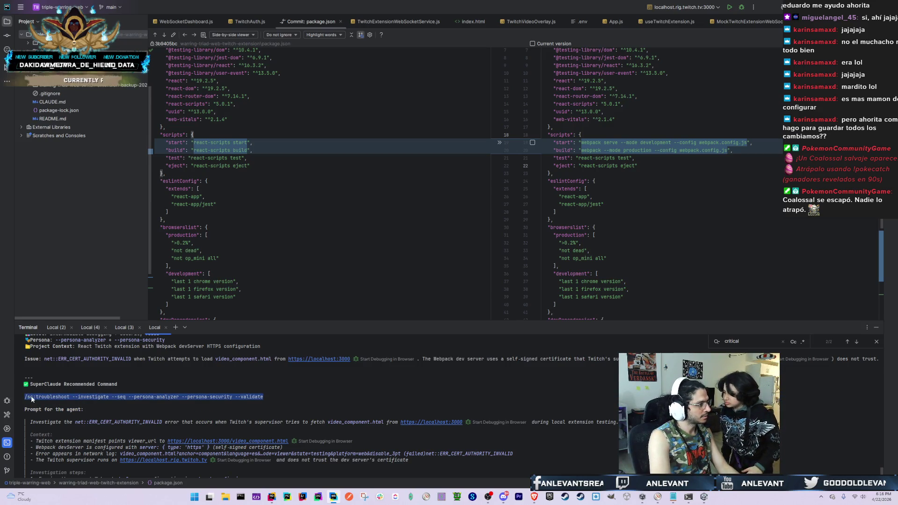
right_click(34, 400)
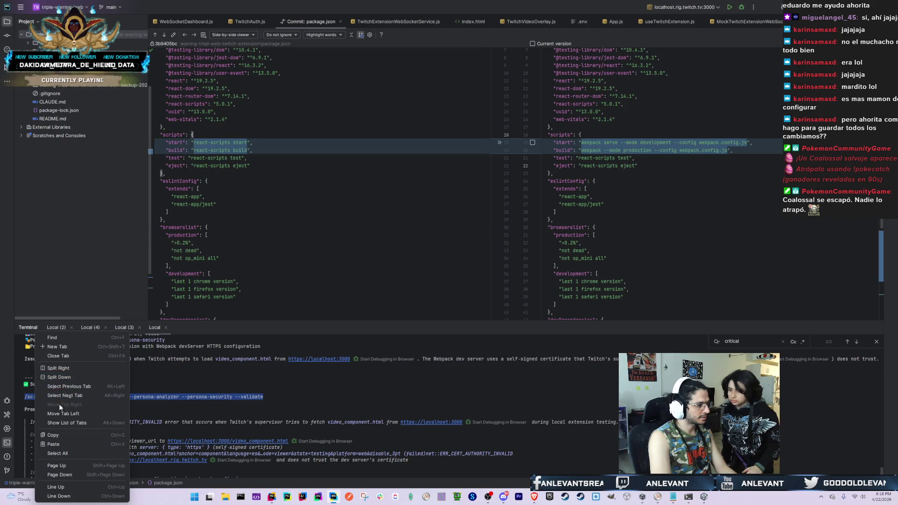
click(53, 435)
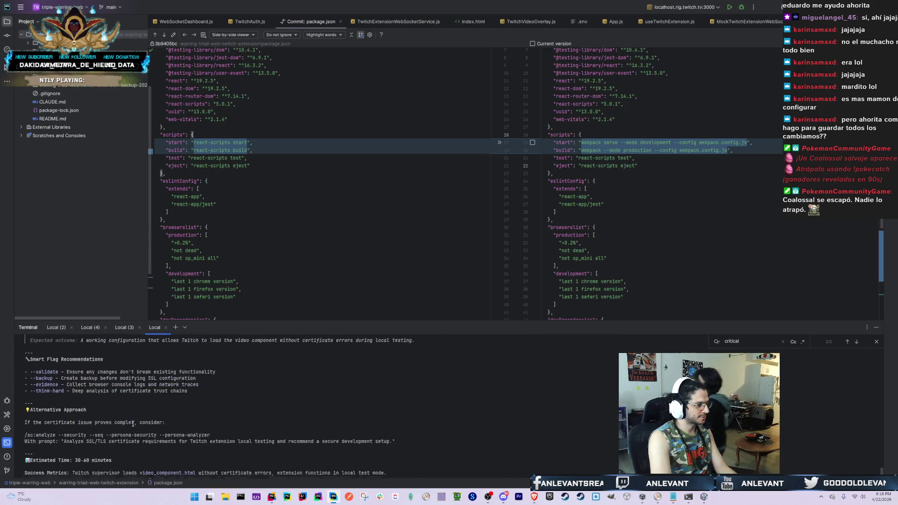
right_click(190, 452)
click(214, 449)
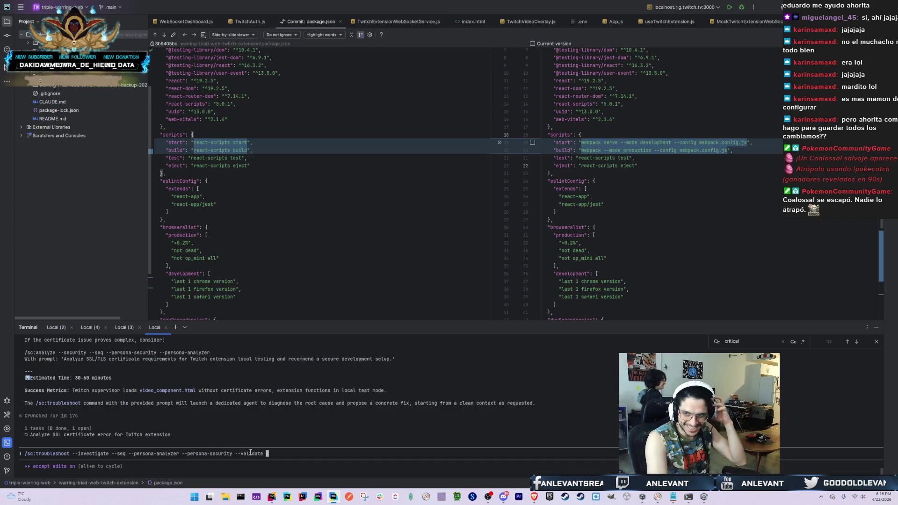
Copy the recommended agent prompt text from Claude's answer
scroll(169, 406, up, 5)
scroll(169, 405, up, 10)
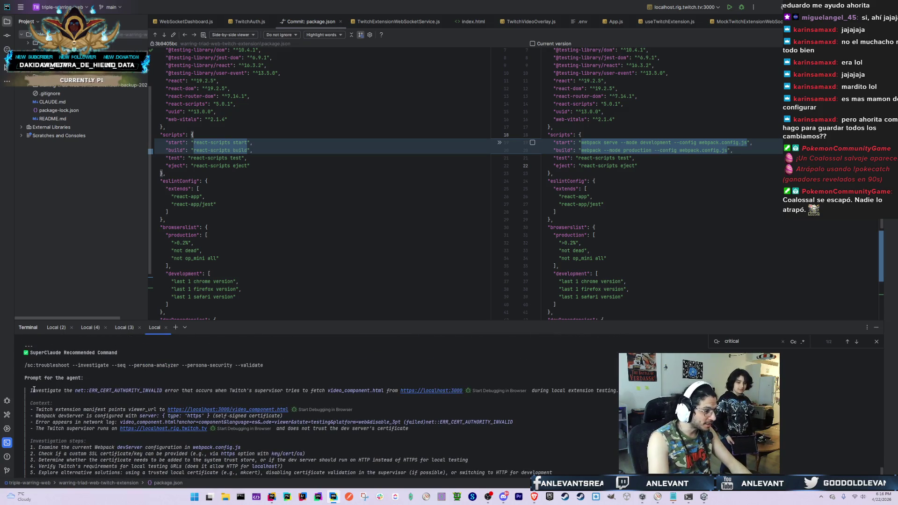
mouse_move(34, 391)
mouse_down()
mouse_move(840, 360)
mouse_move(514, 439)
mouse_move(468, 473)
mouse_move(449, 449)
mouse_move(448, 419)
mouse_move(464, 434)
mouse_move(456, 431)
mouse_up()
right_click(176, 431)
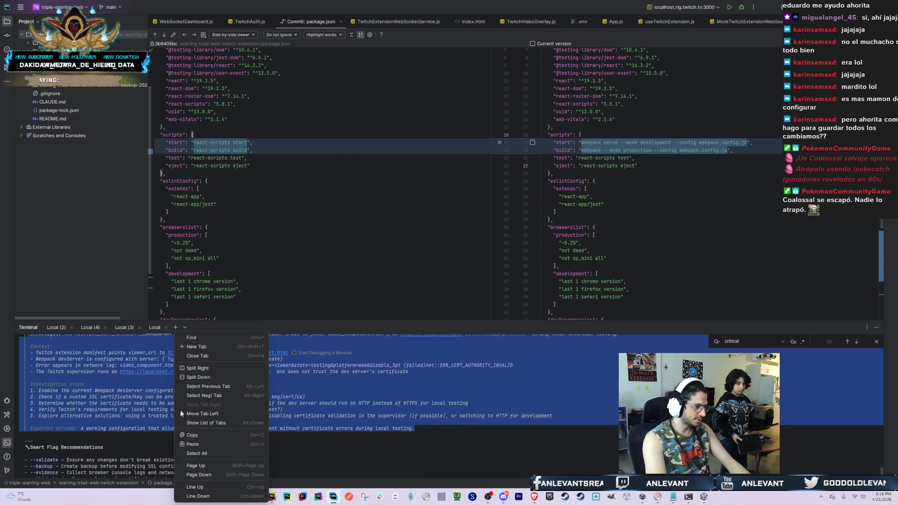
click(216, 435)
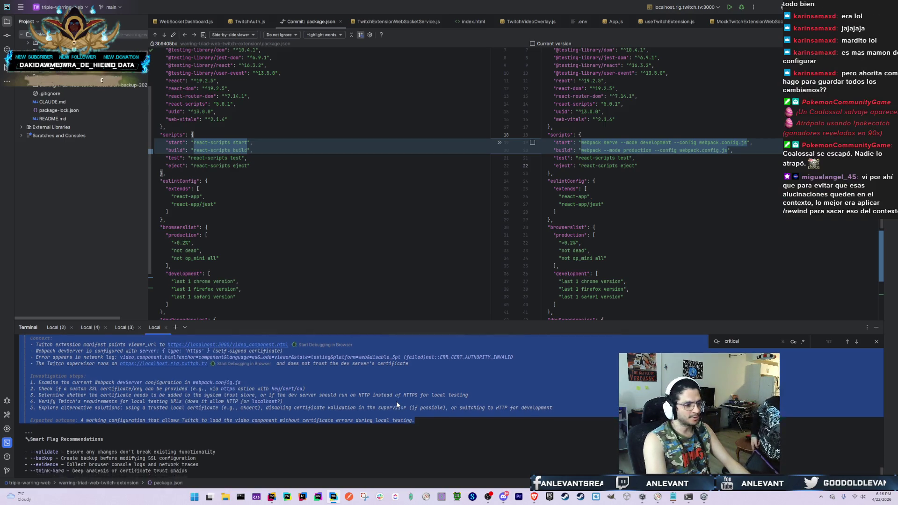
click(397, 400)
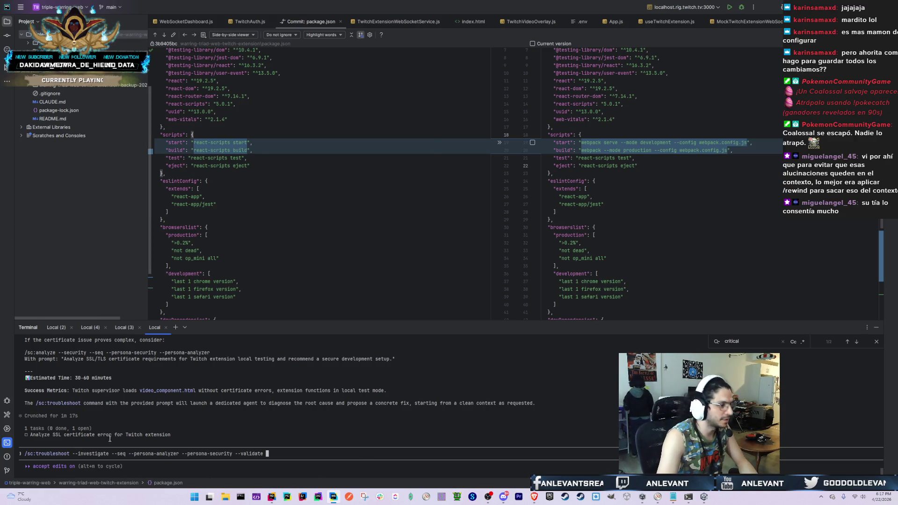
Copy the recommended investigation steps through 'Expected outcome:'
scroll(89, 438, up, 10)
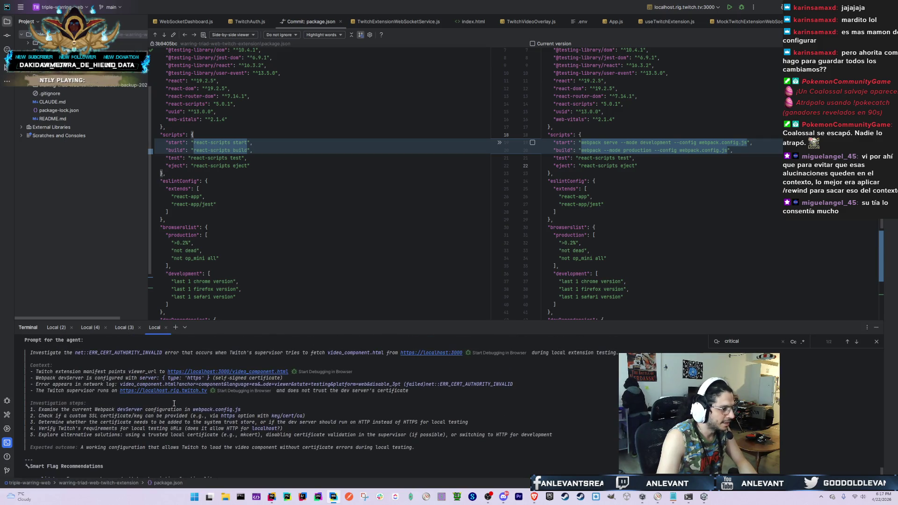
mouse_move(414, 449)
mouse_down()
mouse_move(21, 400)
mouse_move(18, 355)
mouse_move(17, 397)
mouse_move(10, 376)
mouse_move(234, 437)
mouse_move(421, 473)
mouse_move(559, 446)
mouse_up()
scroll(47, 367, up, 2)
scroll(246, 389, down, 3)
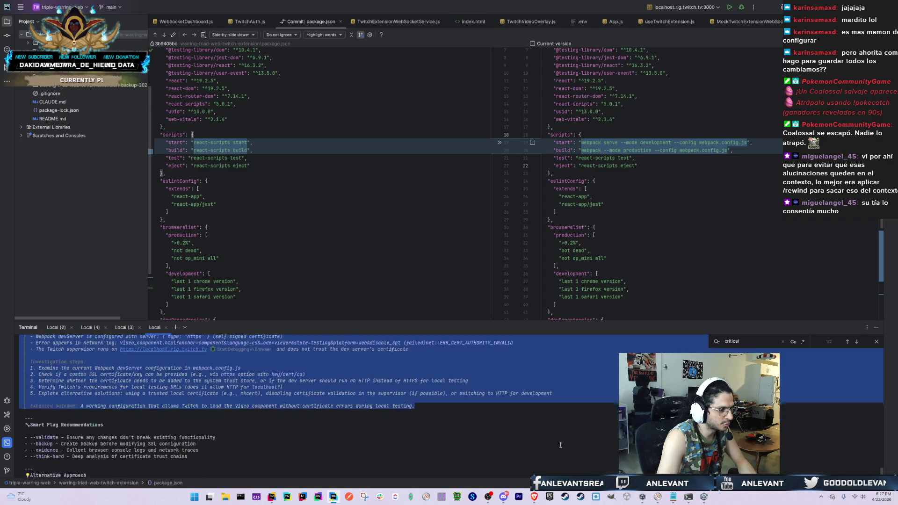
right_click(213, 380)
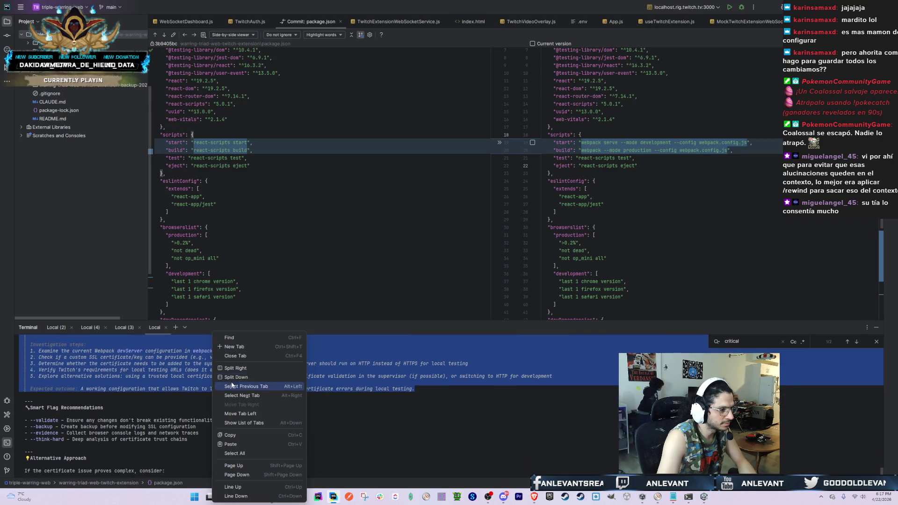
click(225, 435)
Paste the investigation steps after the /sc:troubleshoot command and trim the tail to 'Expected outcome:'
scroll(355, 461, down, 5)
key(ctrl+v)
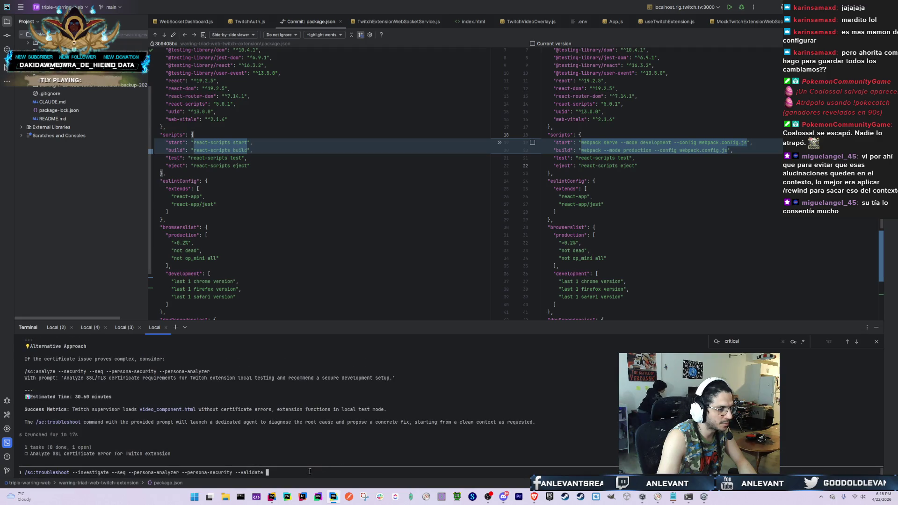
right_click(310, 456)
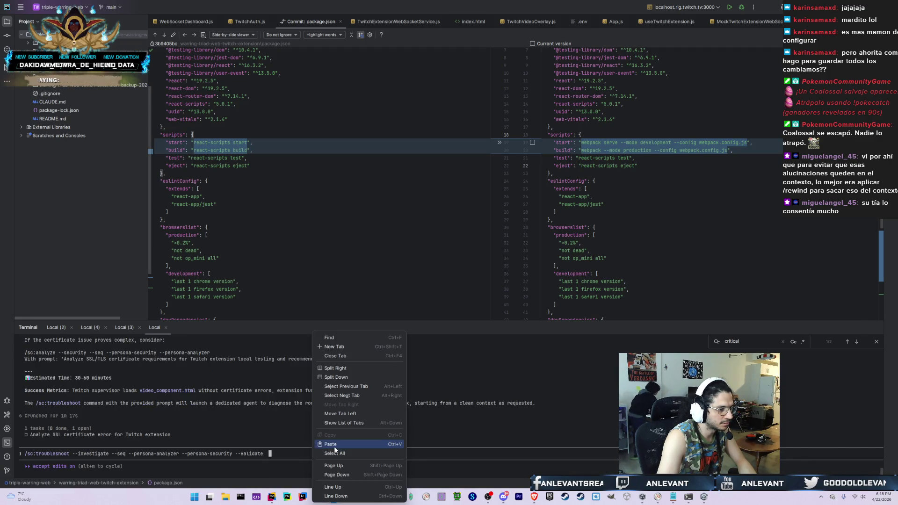
click(334, 446)
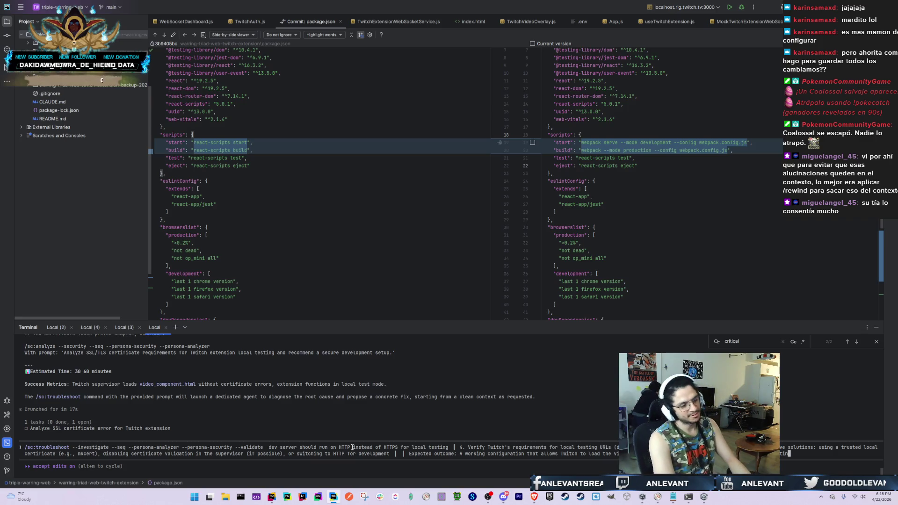
key(BackSpace)
key(BackSpace)
key(BackSpace)
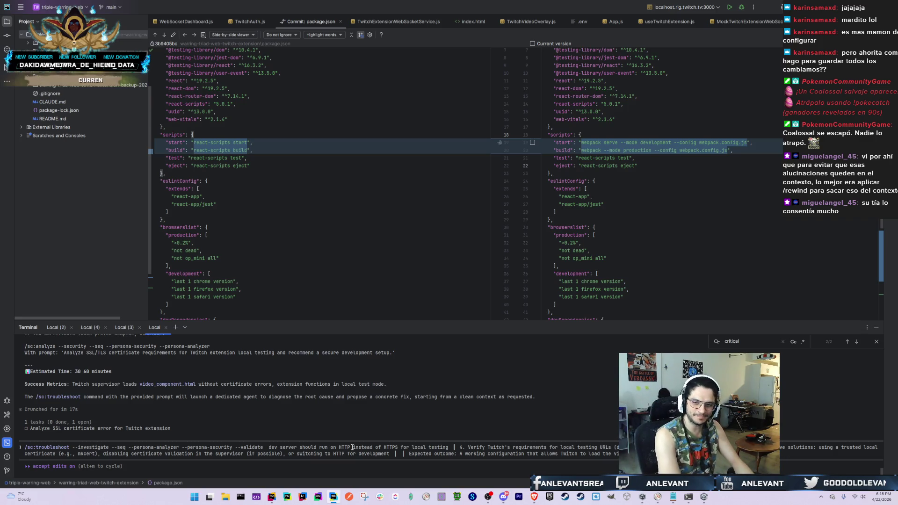
key(BackSpace)
key(BackSpace)
key(BackSpace)
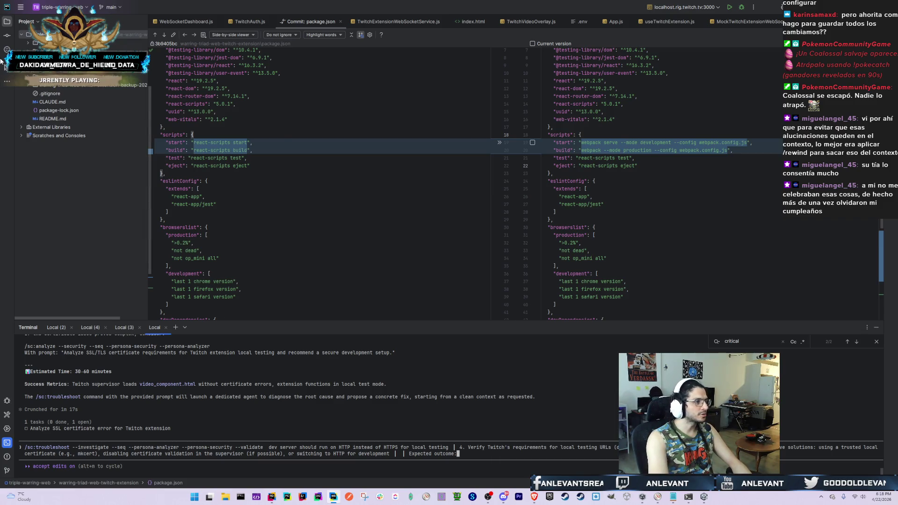
right_click(84, 35)
Create instructions.md in the project root, skip adding it to Git, and paste the investigation prompt
mouse_move(171, 42)
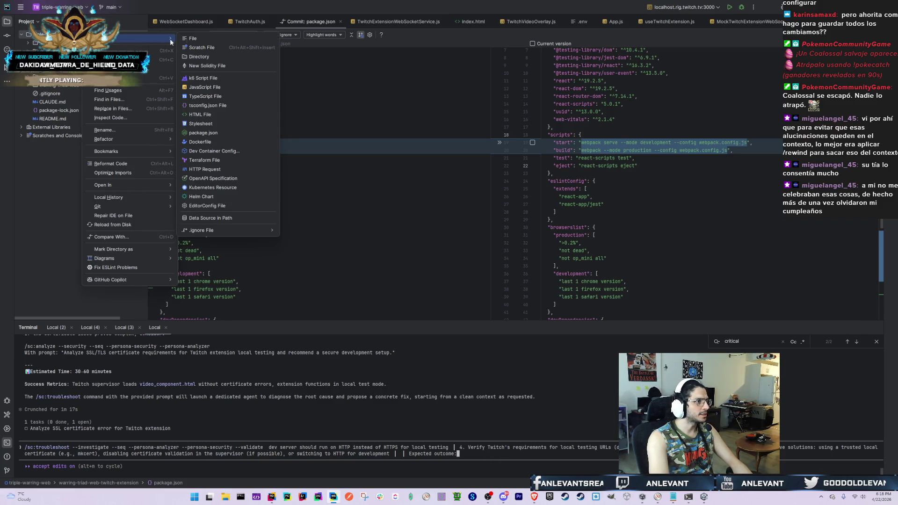
click(248, 38)
text(instructions.md)
key(Return)
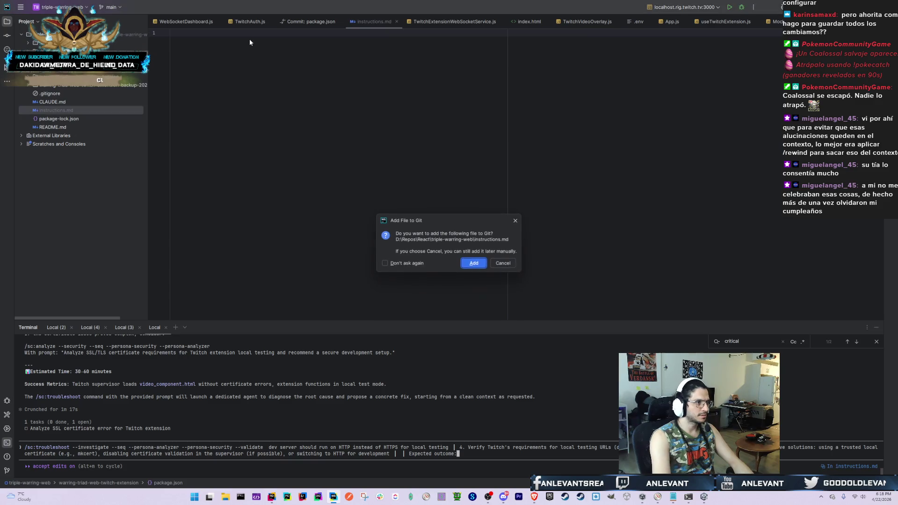
click(502, 263)
key(ctrl+v)
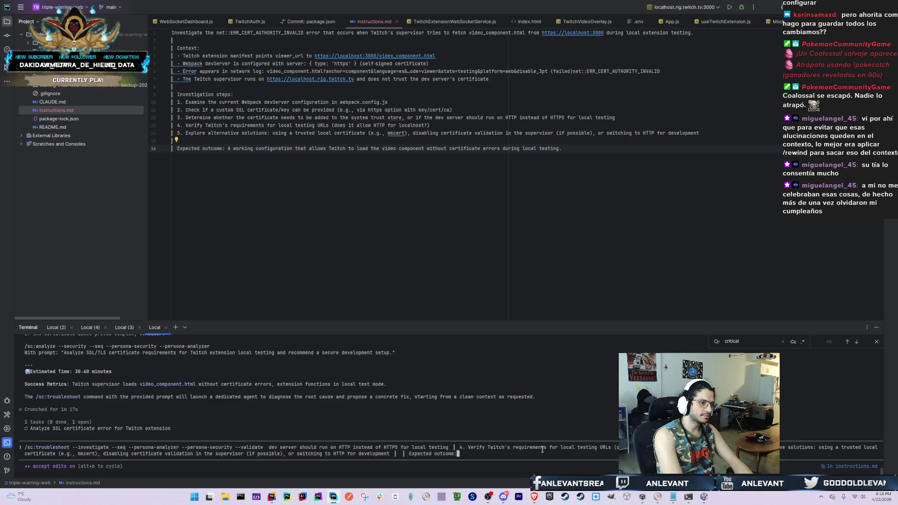
Replace the pasted text after --validate with 'read instructions.md for instructions'
key(BackSpace)
key(BackSpace)
key(BackSpace)
key(BackSpace)
key(BackSpace)
key(BackSpace)
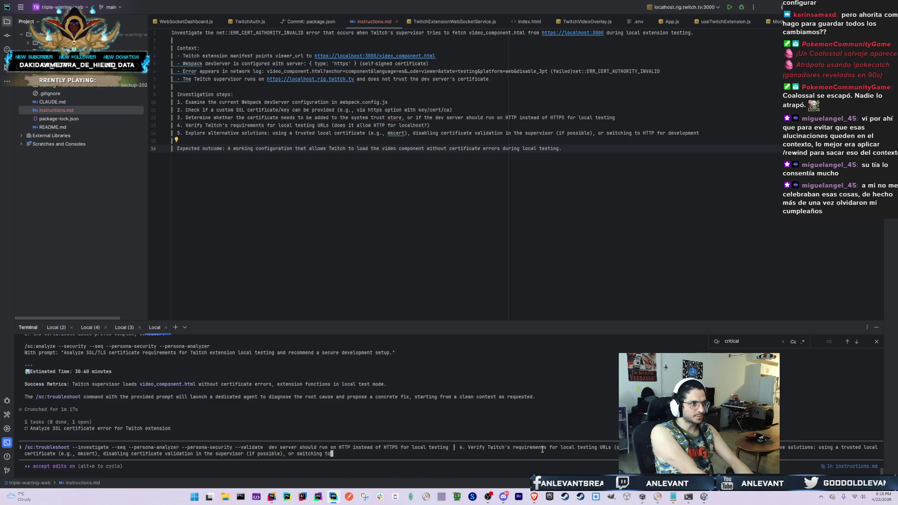
key(BackSpace)
key(BackSpace)
key(BackSpace)
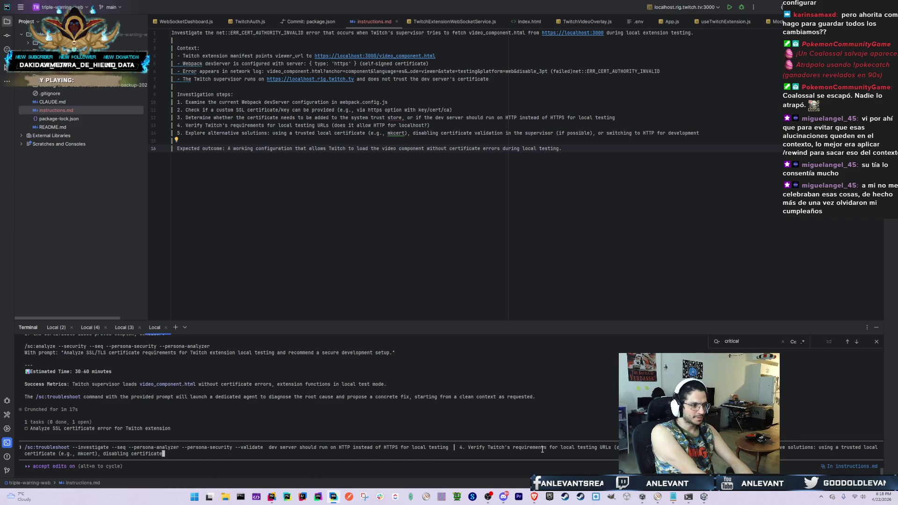
key(BackSpace)
key(BackSpace)
key(BackSpace)
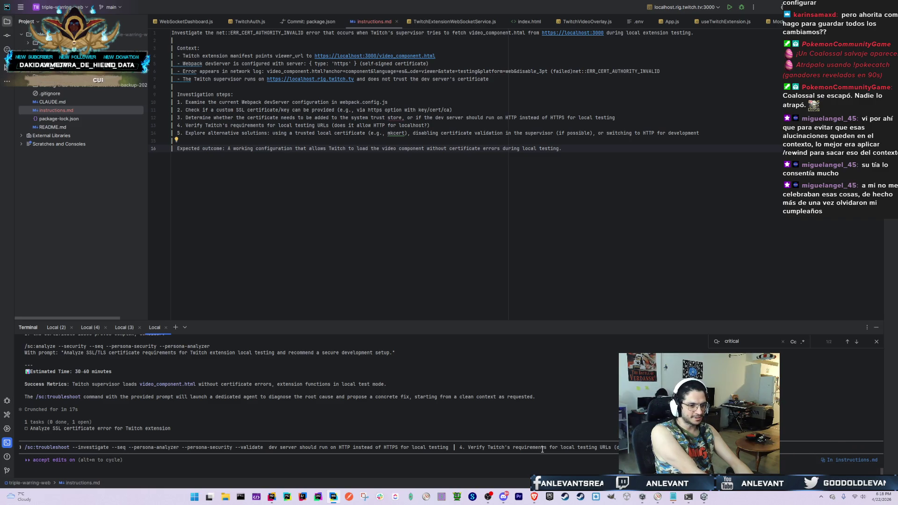
key(BackSpace)
key(BackSpace)
key(BackSpace)
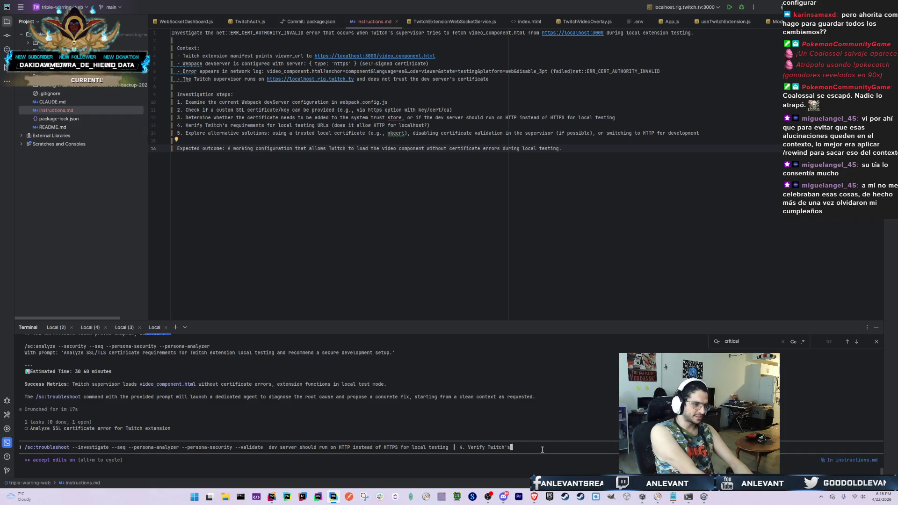
key(BackSpace)
key(BackSpace)
key(BackSpace)
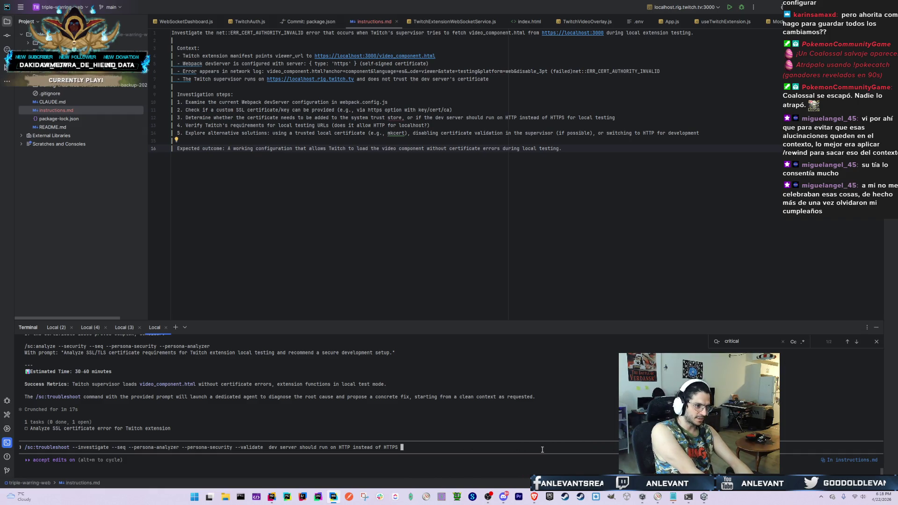
key(BackSpace)
key(BackSpace)
key(BackSpace)
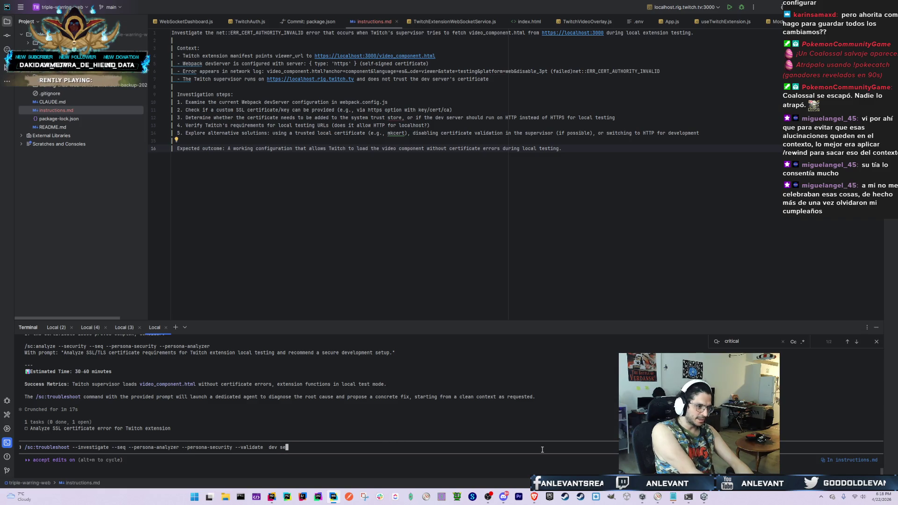
key(BackSpace)
key(BackSpace)
key(BackSpace)
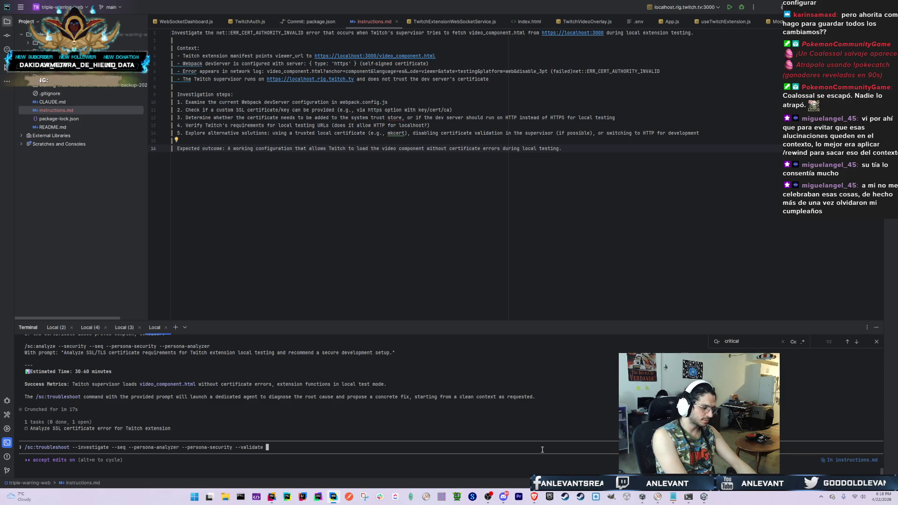
text(read )
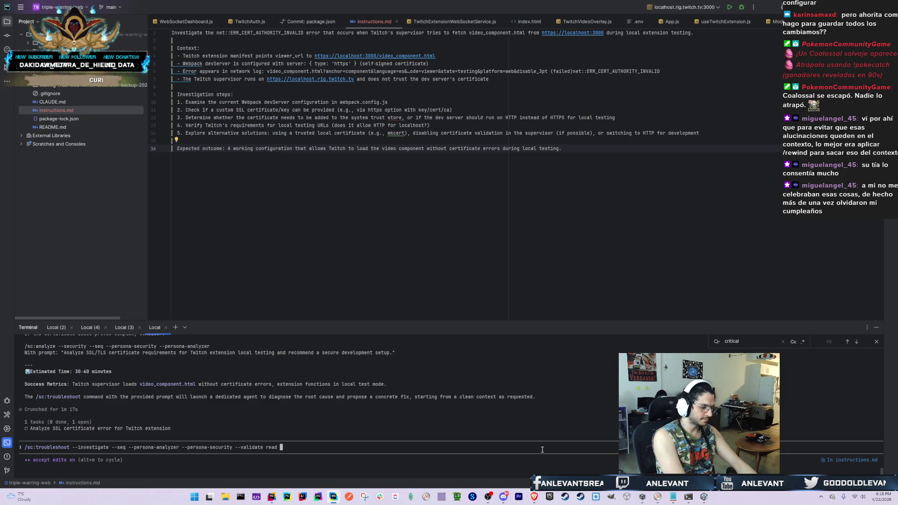
text(instructions.)
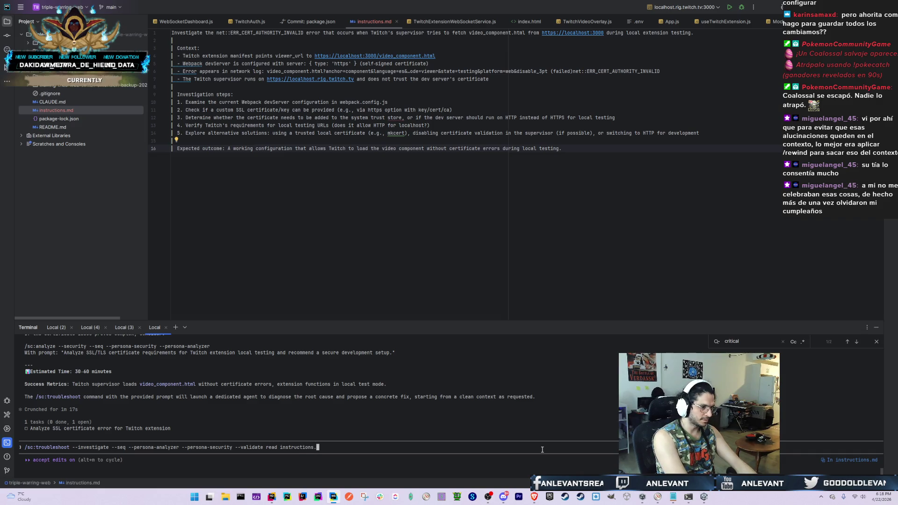
text(md for instru)
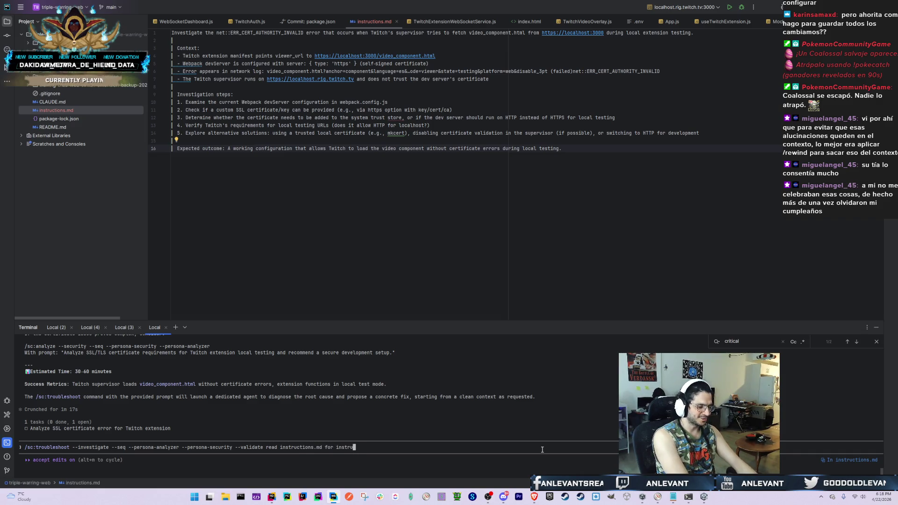
text(ctions)
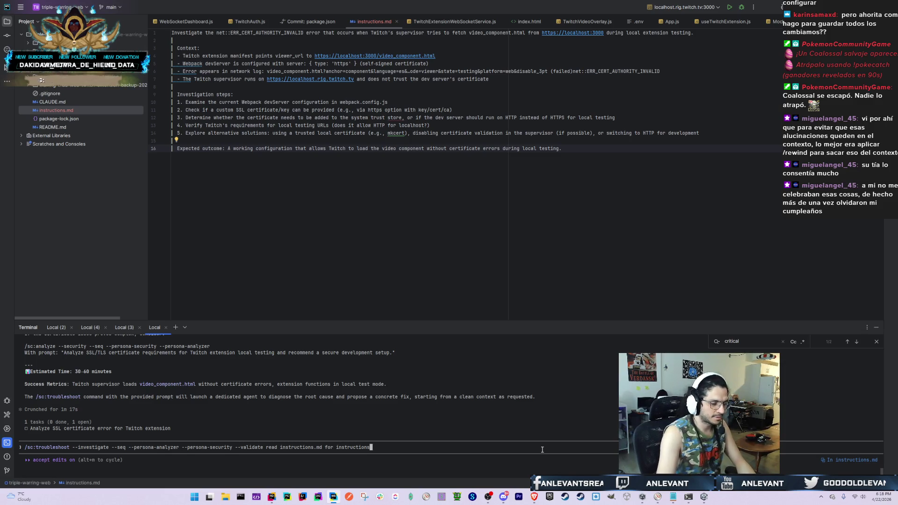
mouse_move(371, 446)
mouse_down()
mouse_move(140, 456)
mouse_move(26, 447)
mouse_up()
Copy the troubleshoot command, erase it, and run /clear to reset the conversation
right_click(36, 447)
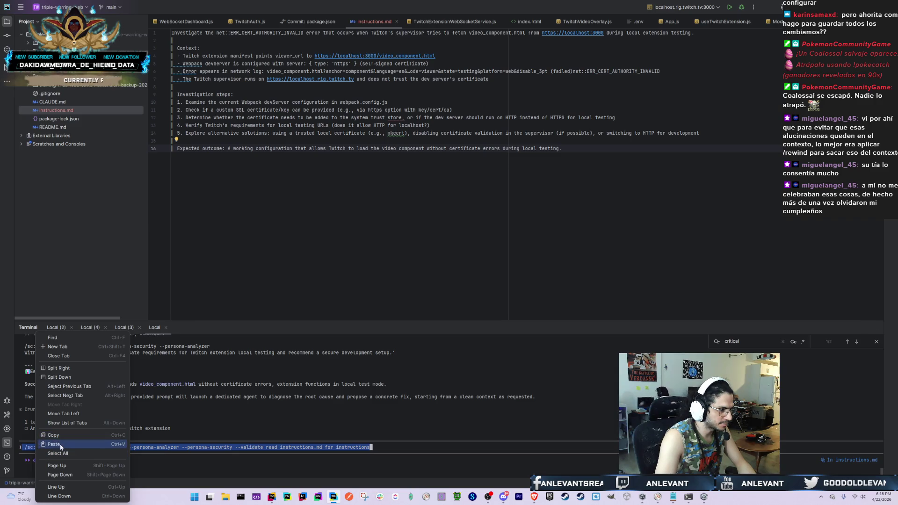
click(54, 435)
key(BackSpace)
key(BackSpace)
key(BackSpace)
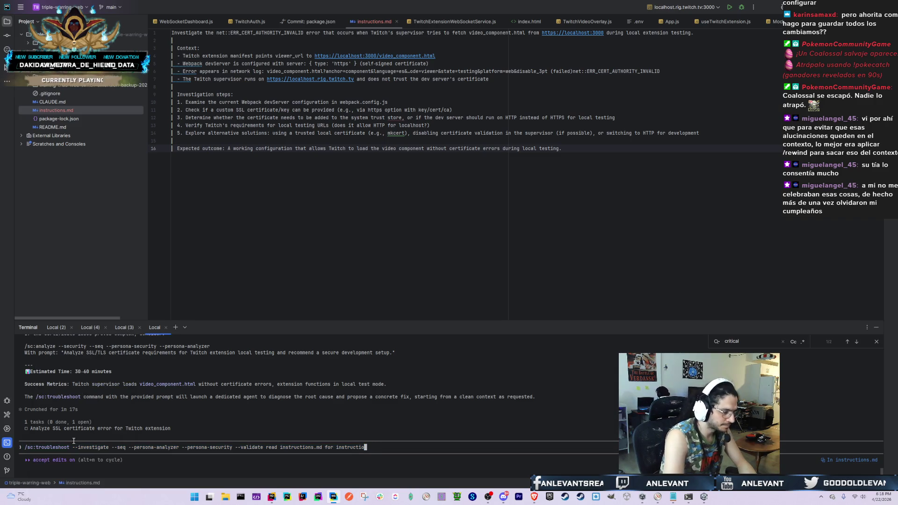
key(BackSpace)
key(BackSpace)
key(BackSpace)
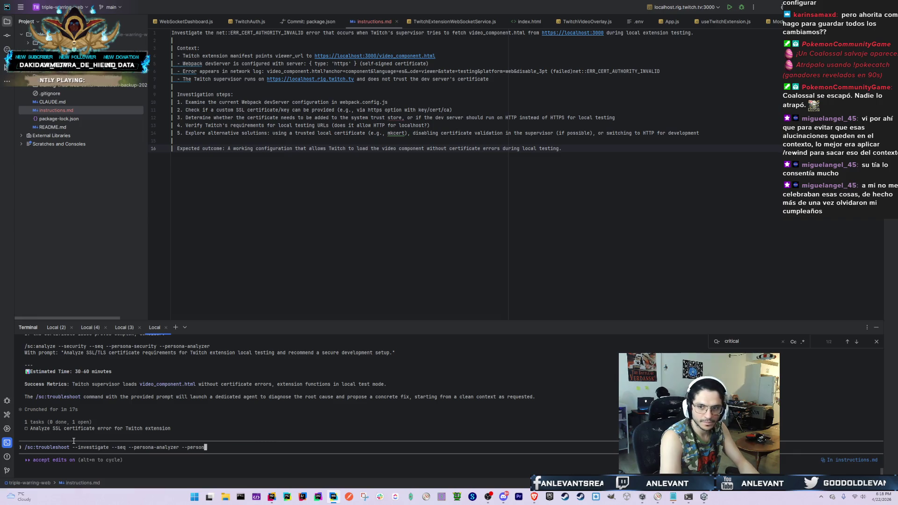
key(BackSpace)
key(BackSpace)
key(BackSpace)
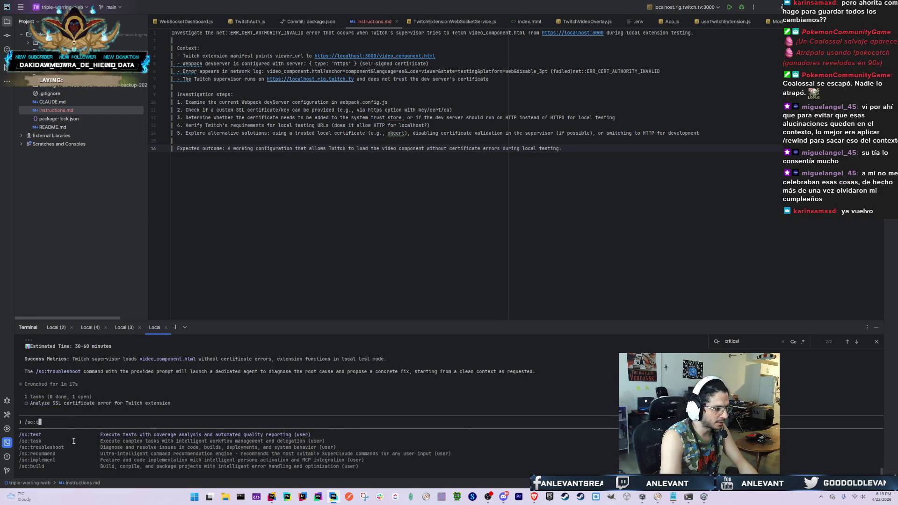
text(clear)
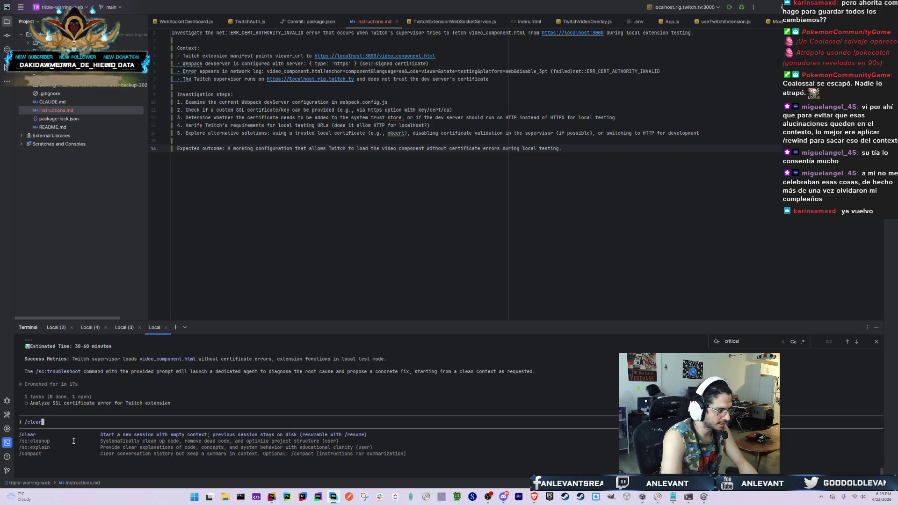
key(Return)
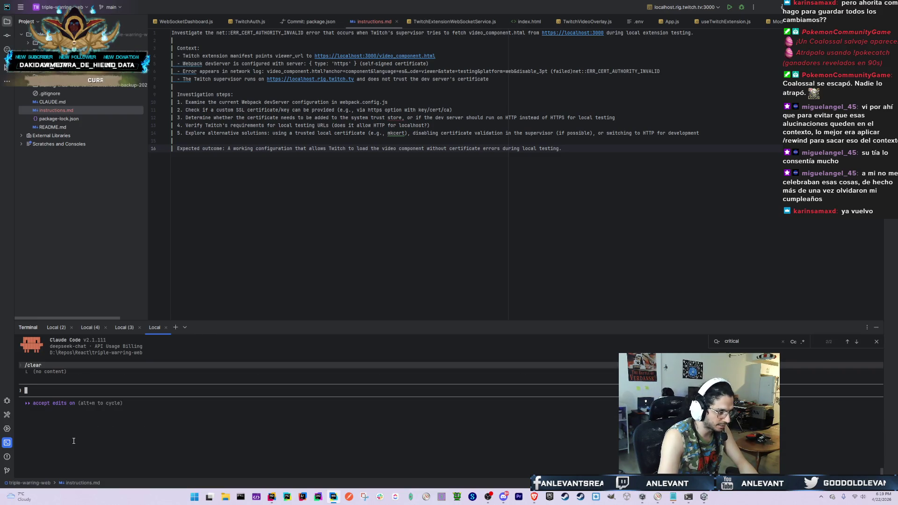
Paste the troubleshoot command into the fresh session, remove the stray slash, and submit it
text(/)
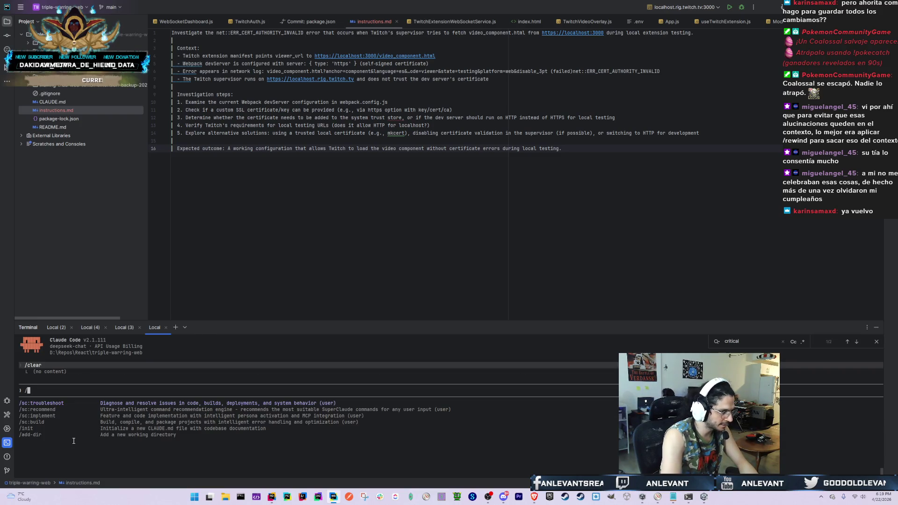
right_click(104, 393)
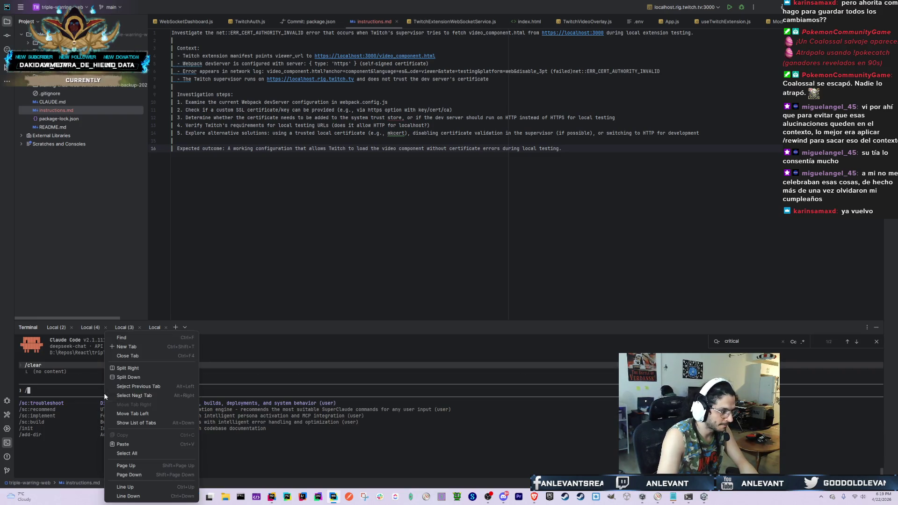
click(133, 446)
key(Home)
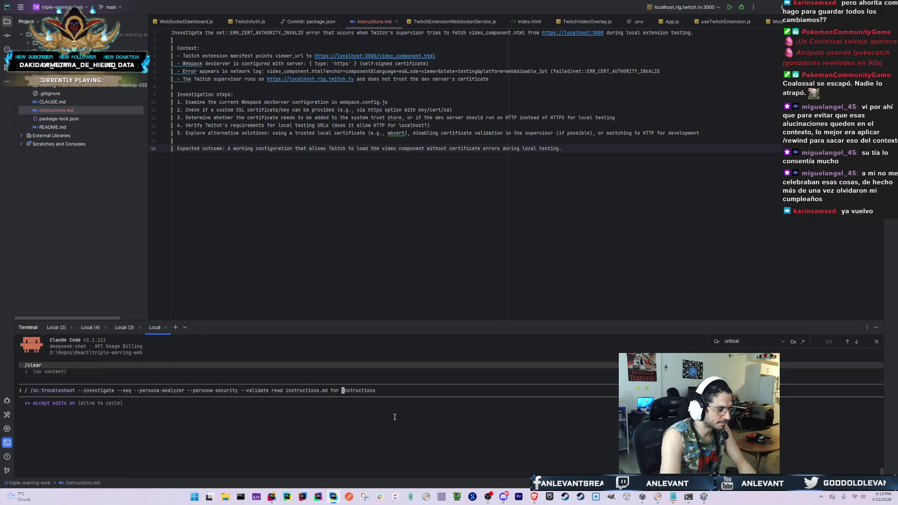
key(Delete)
key(Delete)
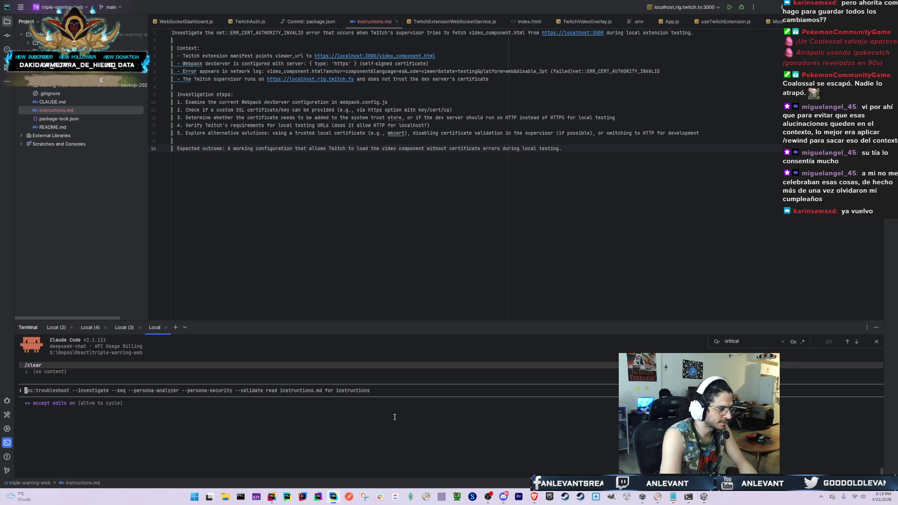
key(ctrl+Right)
key(ctrl+Right)
key(ctrl+Right)
key(Return)
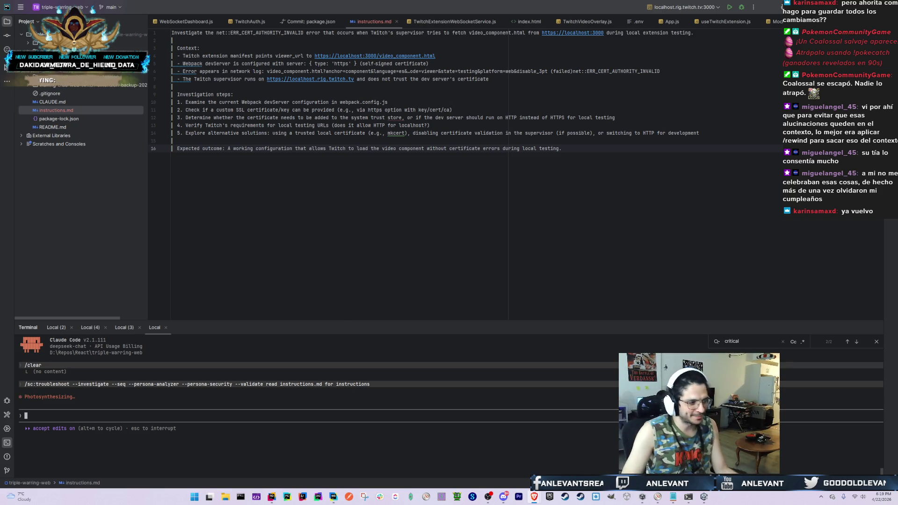
key(alt+Tab)
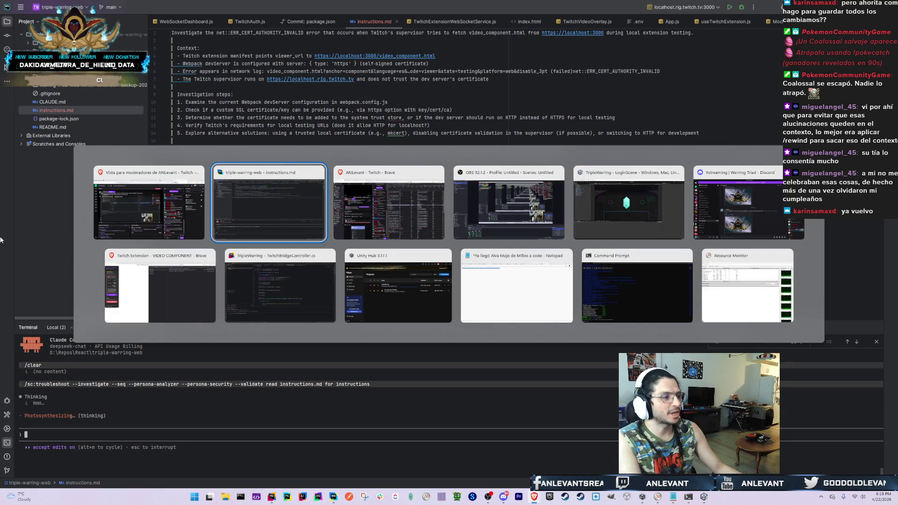
key(alt+Tab)
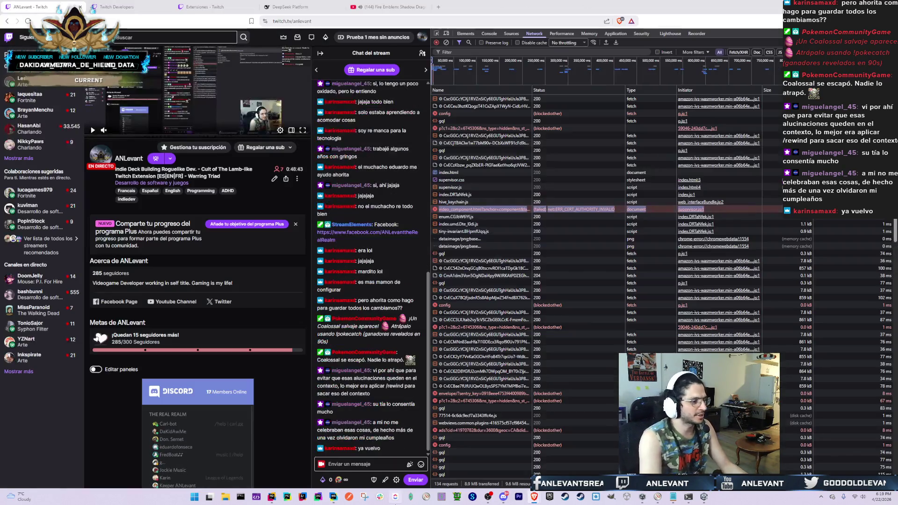
key(alt+Tab)
key(alt+Tab)
key(alt+Tab)
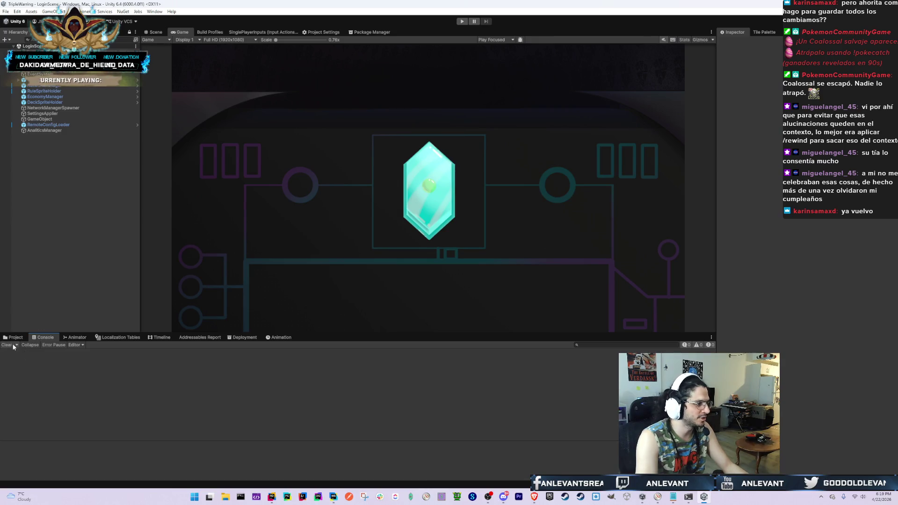
In the Project tab's asset tree, go to Assets > Scenes > Menus and select LoginScene
click(17, 338)
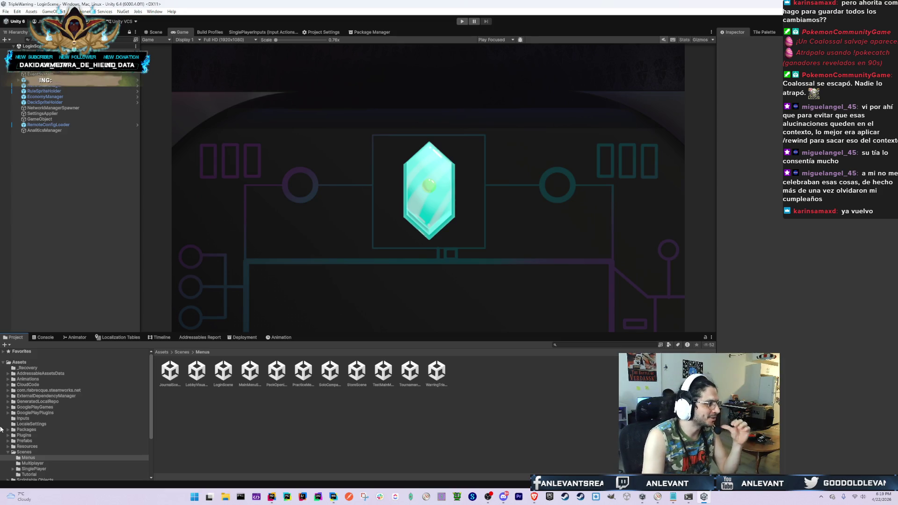
click(12, 450)
key(Left)
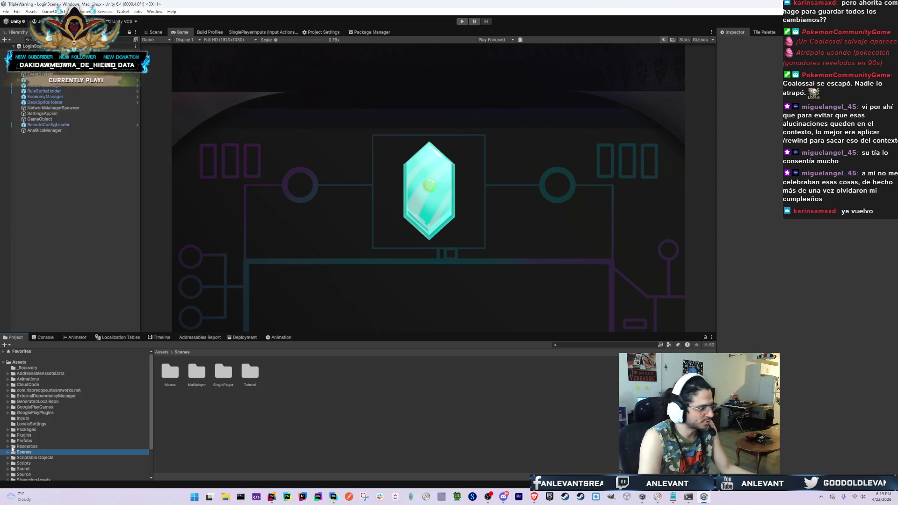
key(Left)
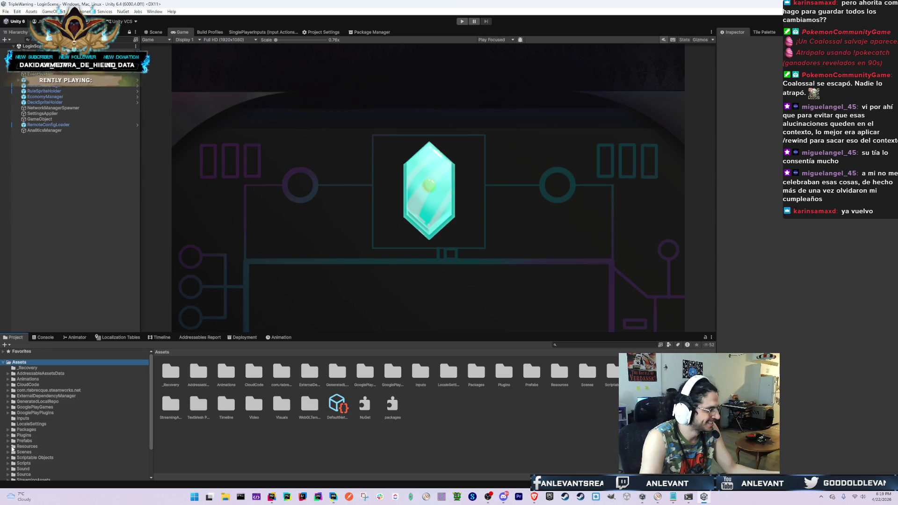
key(Down)
key(Down)
key(Down)
key(Down)
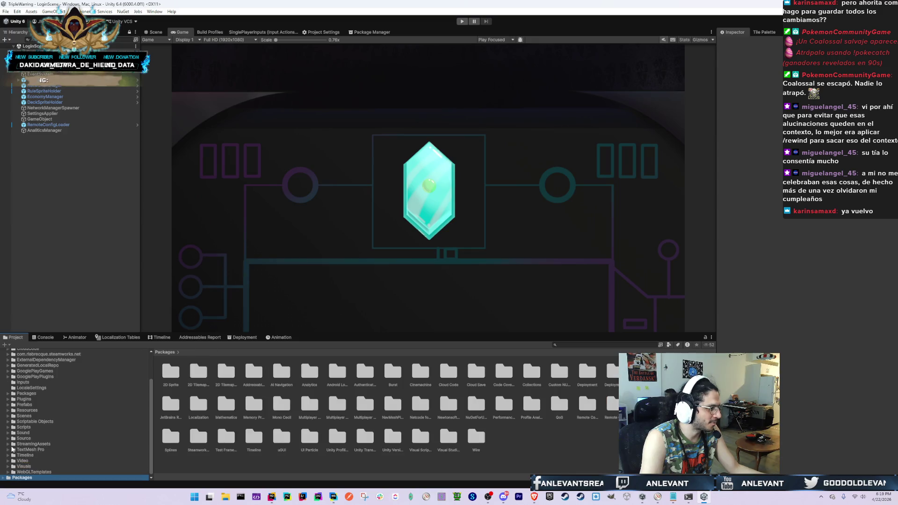
key(Up)
key(Up)
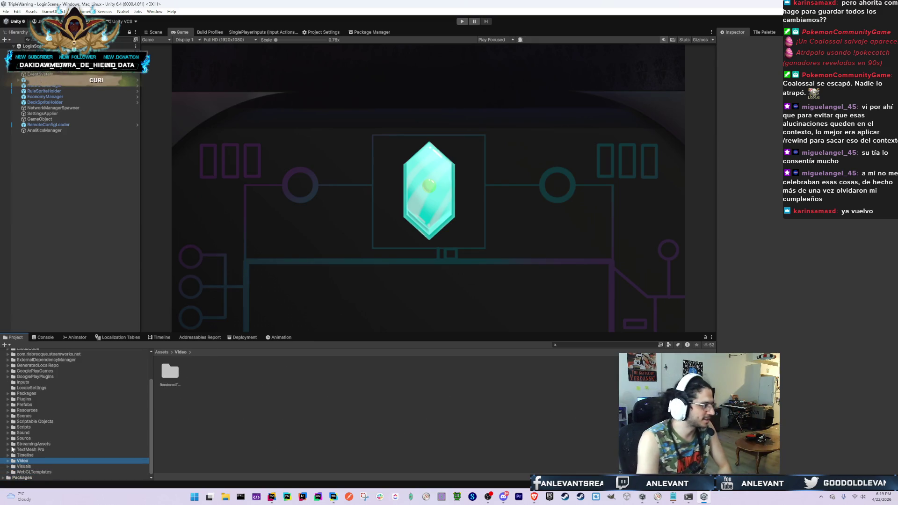
key(Up)
key(Up)
key(Up)
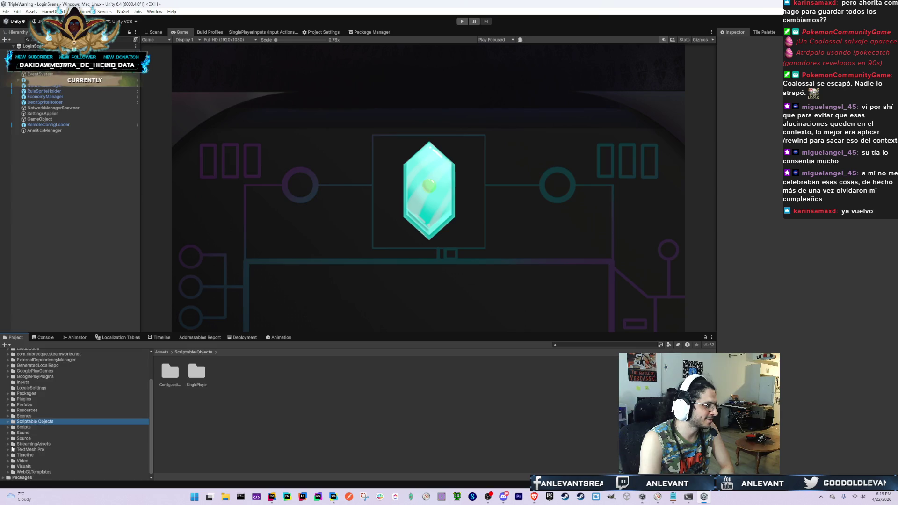
key(Right)
key(Down)
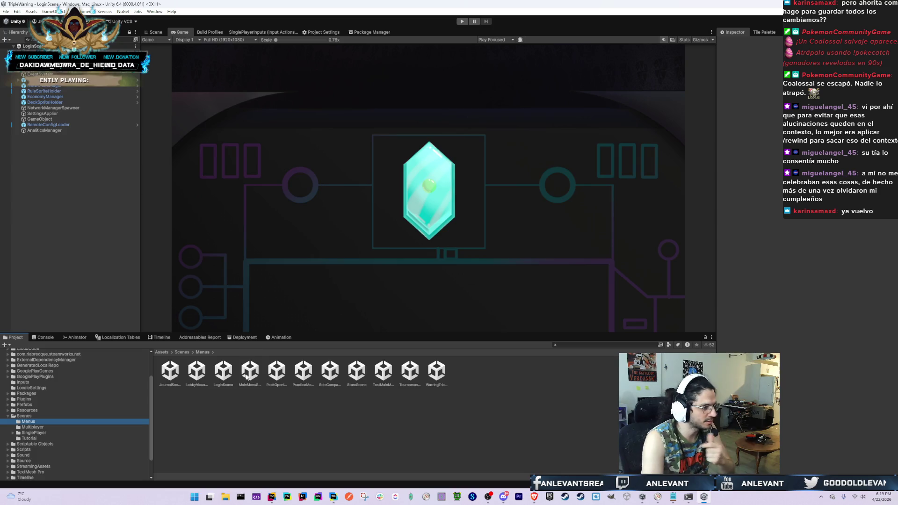
click(221, 369)
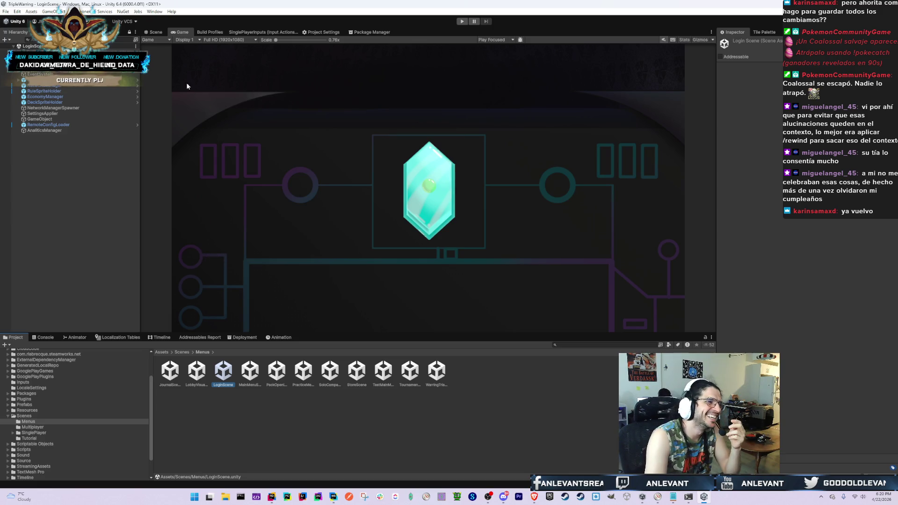
Check LoginScene in the Scene and Game views, start Play mode, and show the Console
click(156, 31)
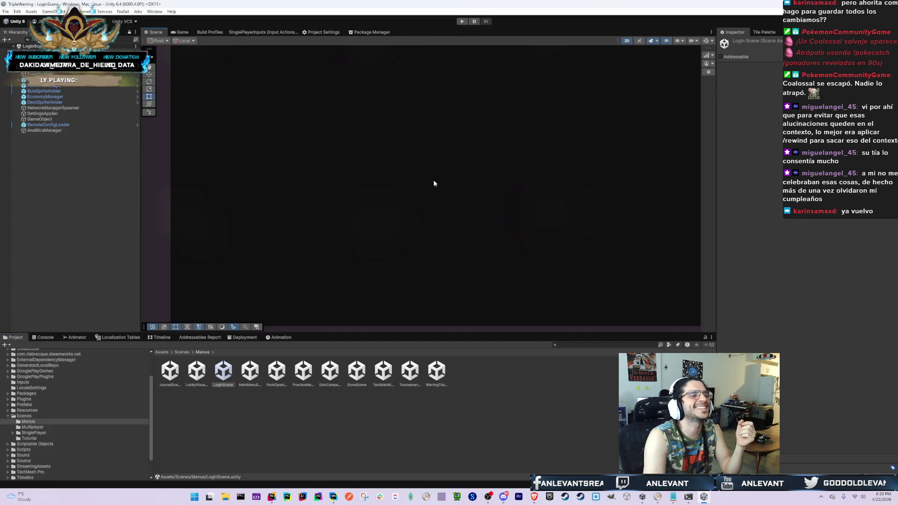
click(181, 33)
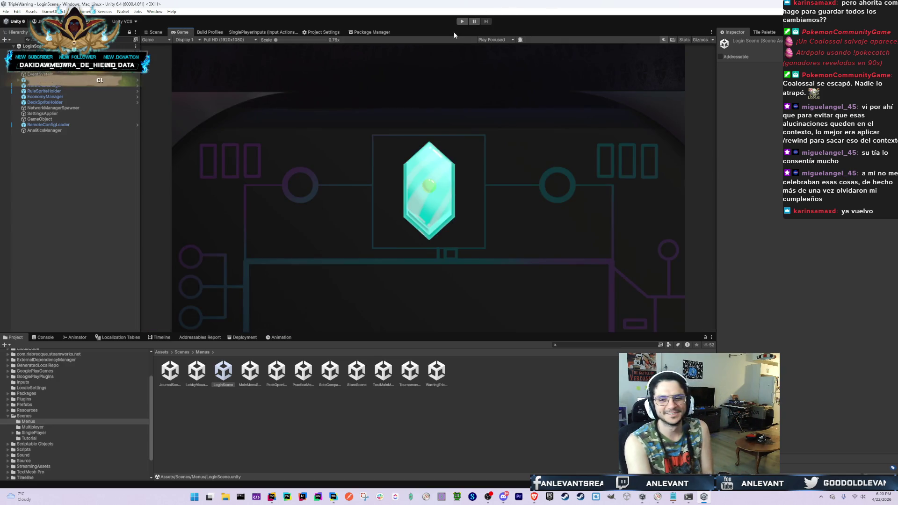
click(461, 22)
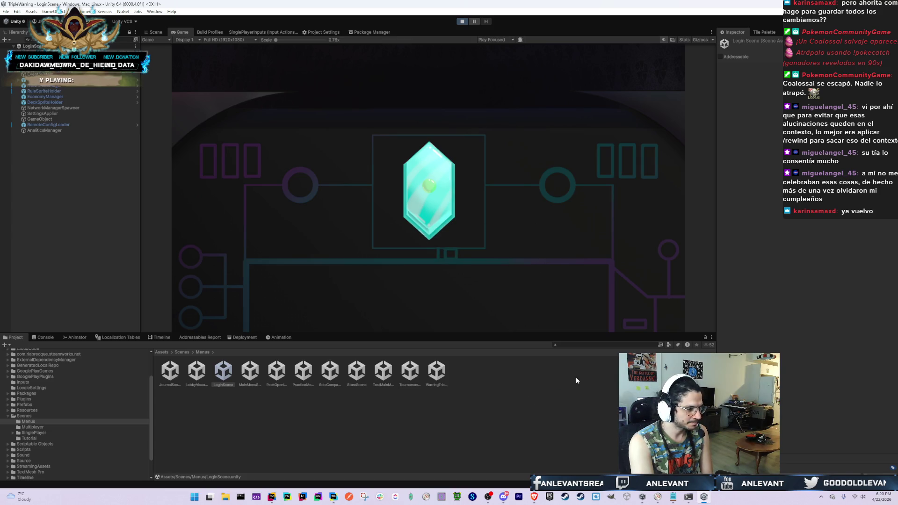
click(42, 338)
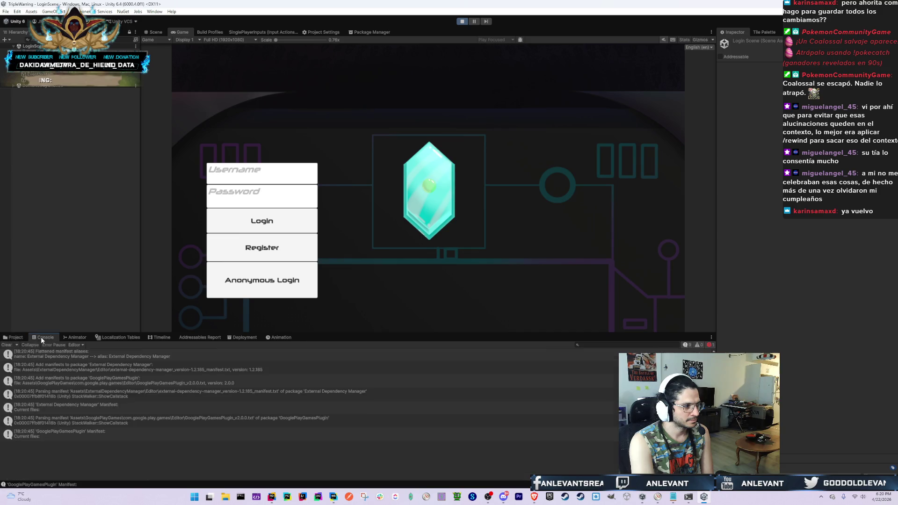
Clear the Console and log in with username 'admin' and the account password
click(6, 345)
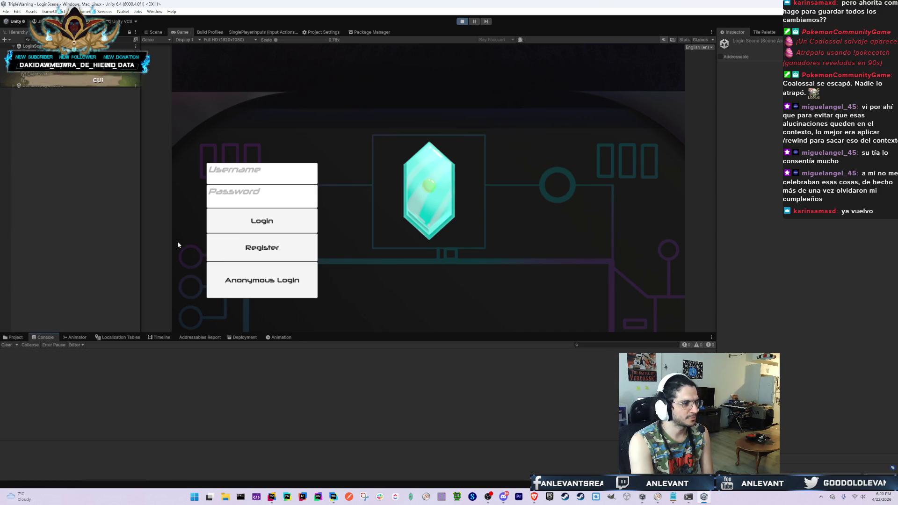
click(249, 179)
text(admin)
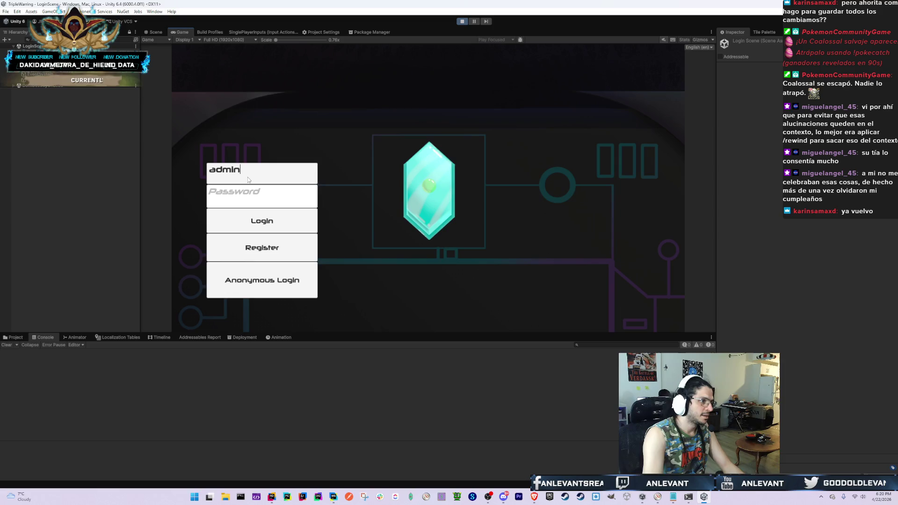
click(282, 194)
text(***********)
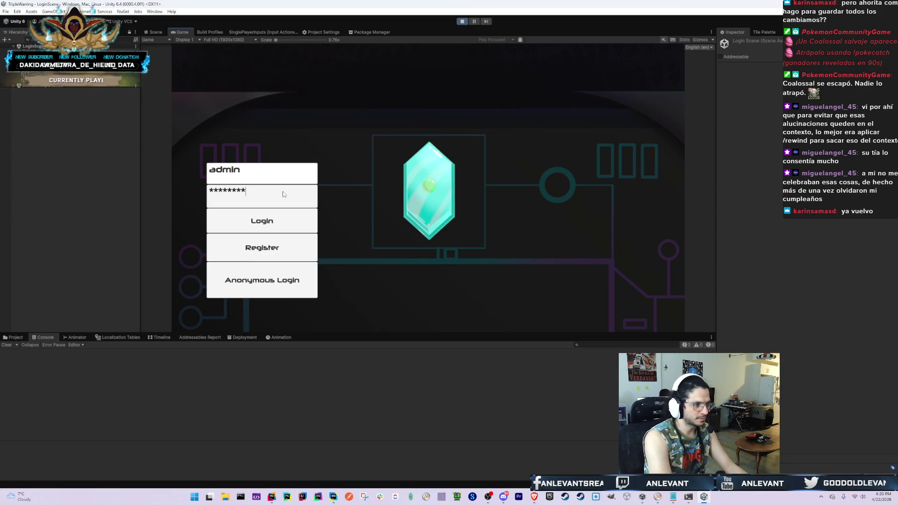
click(282, 218)
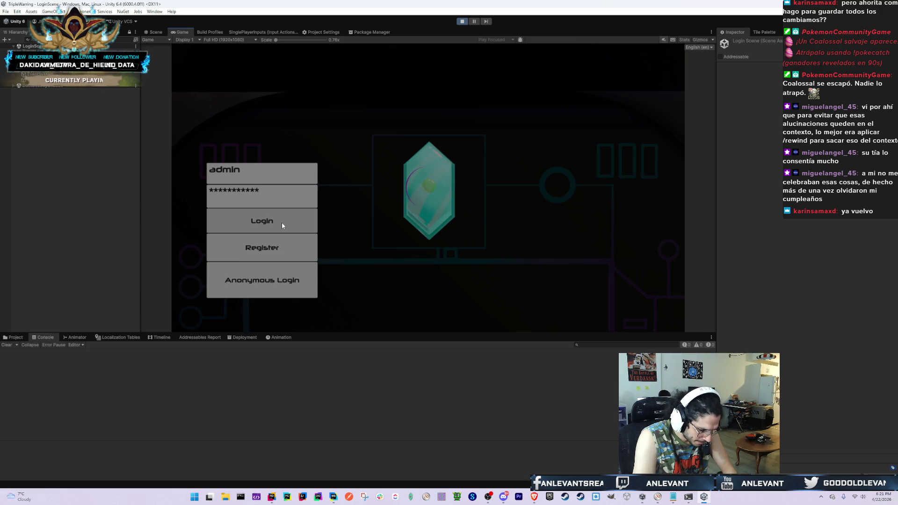
Continue to the main menu showing 71518 coins, then stop Play mode
click(282, 223)
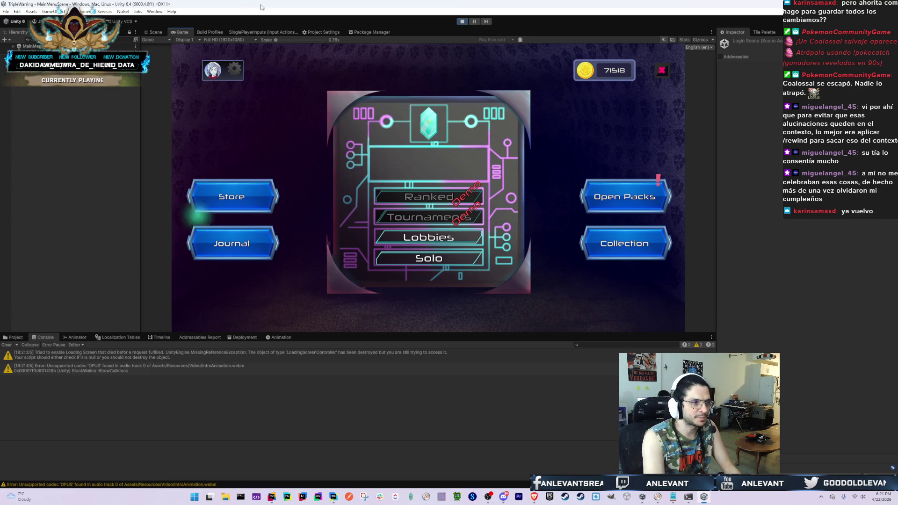
click(462, 21)
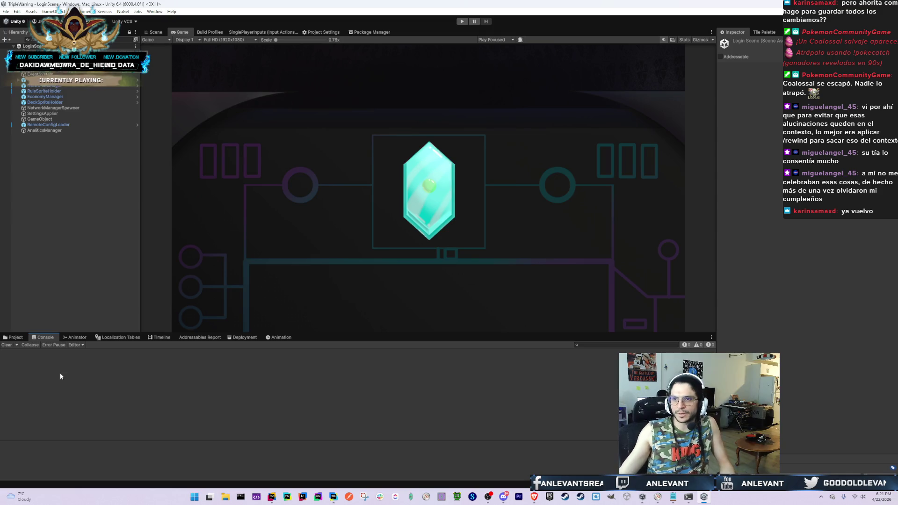
key(alt+Tab)
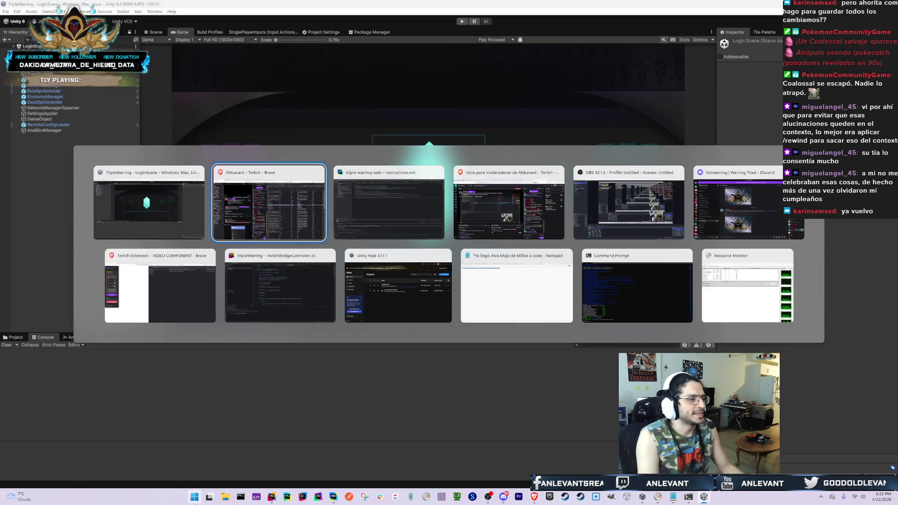
click(383, 216)
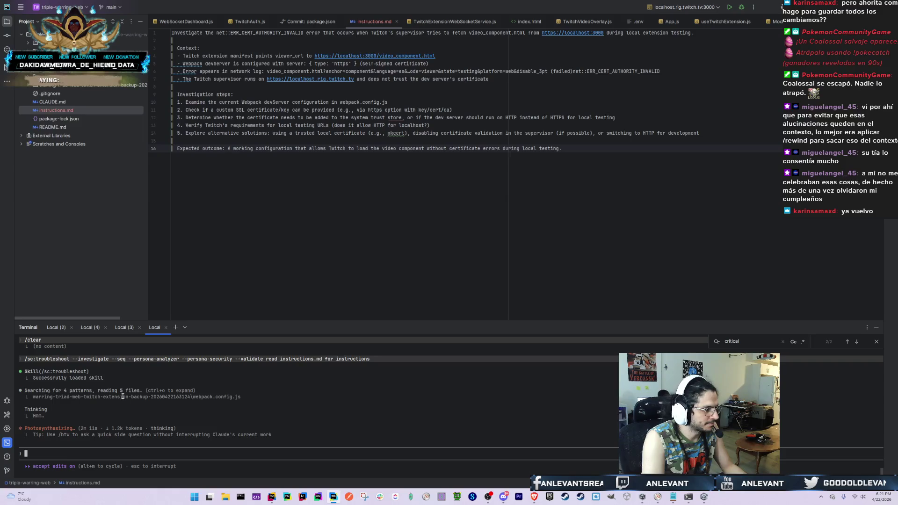
key(alt+Tab)
click(266, 215)
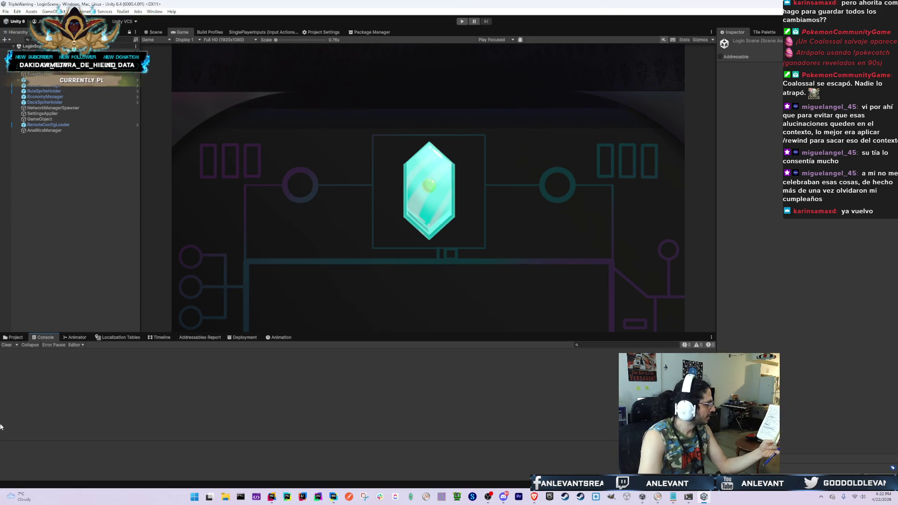
Open MainMenuScene from the Project assets and frame its Image object
click(14, 337)
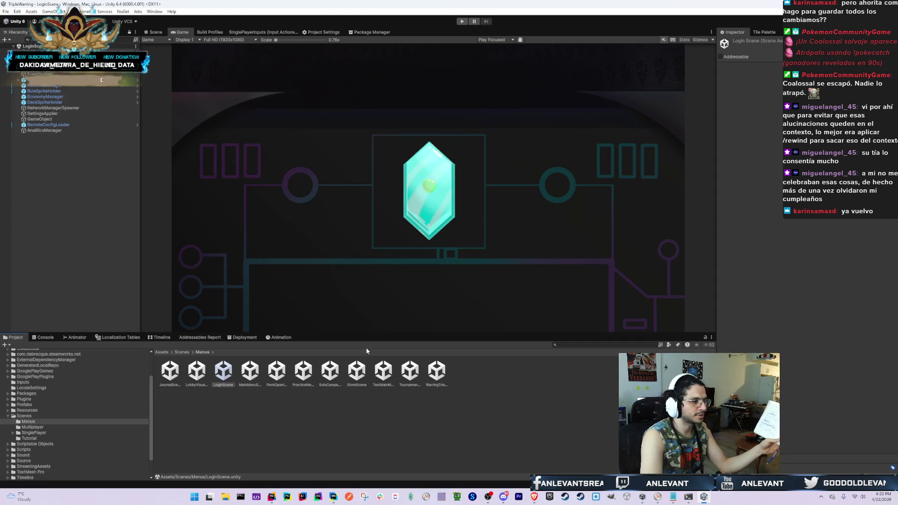
double_click(249, 371)
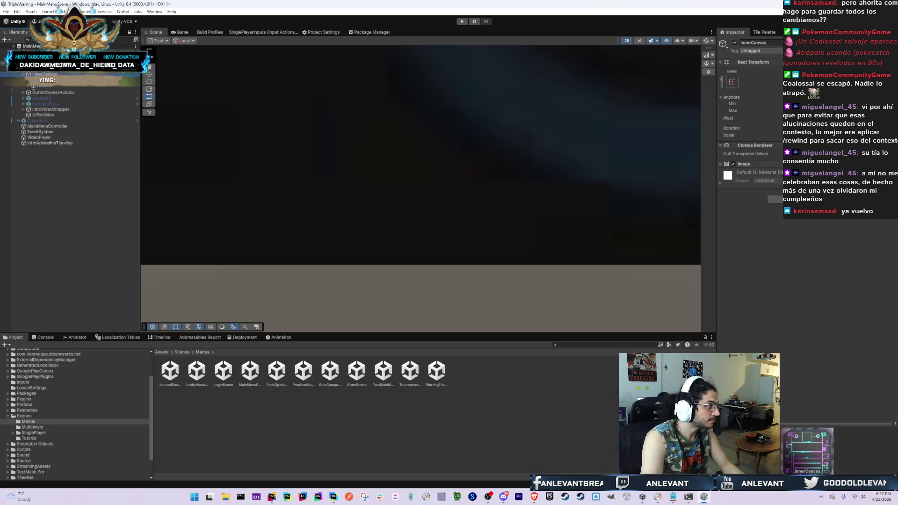
key(Down)
key(f)
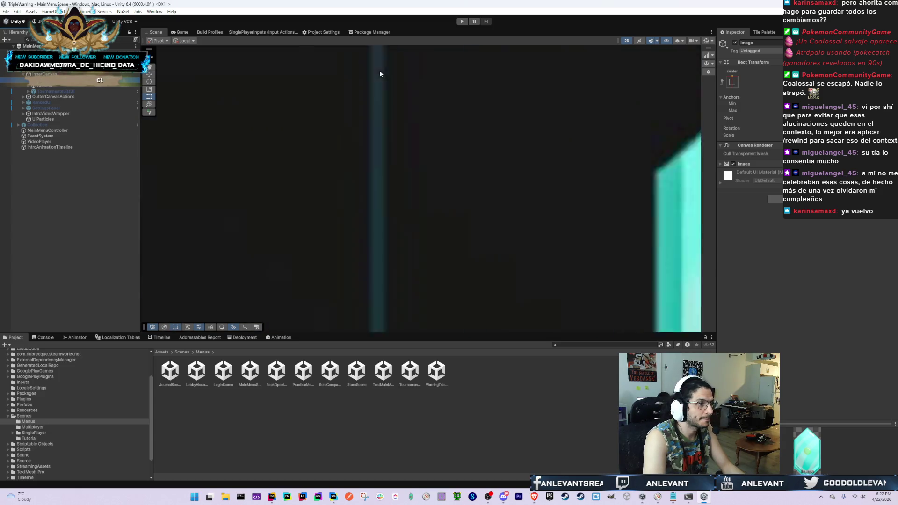
scroll(257, 150, down, 6)
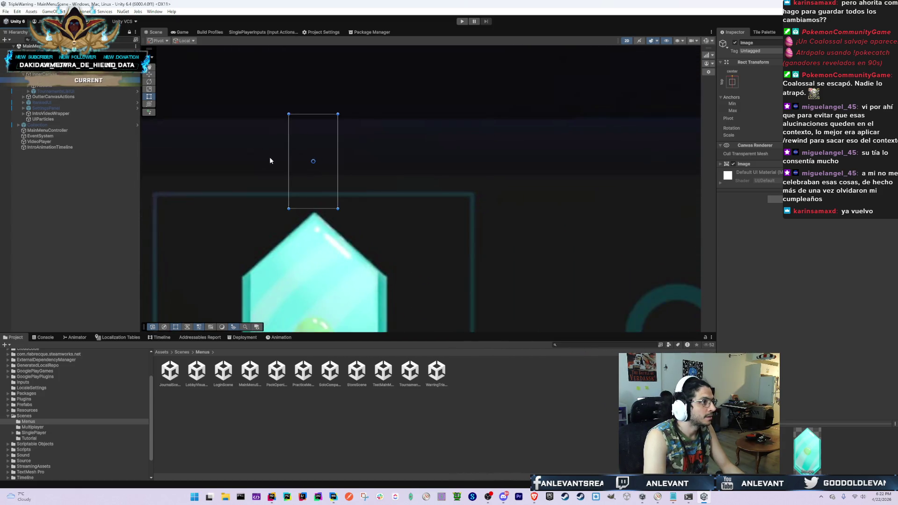
Browse the Hierarchy past IntroVideoWrapper and expand the object holding the menu buttons
key(Left)
key(Left)
key(Left)
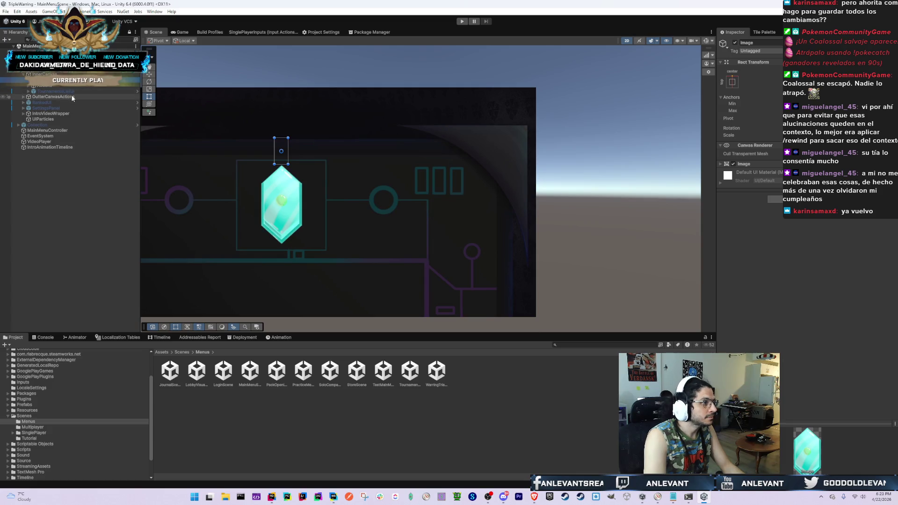
key(Down)
key(Down)
key(Down)
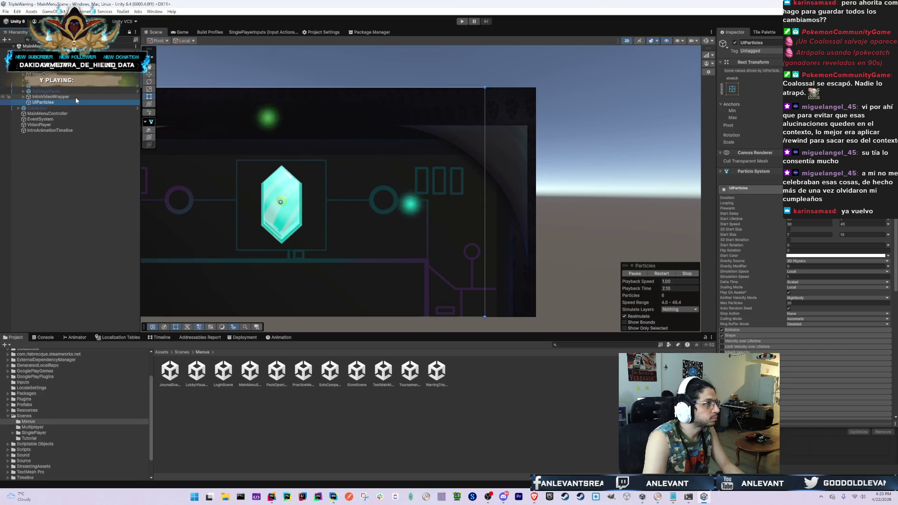
key(Up)
key(Right)
key(Left)
key(Up)
key(Up)
key(Up)
key(Right)
key(Down)
key(Down)
key(Down)
key(Down)
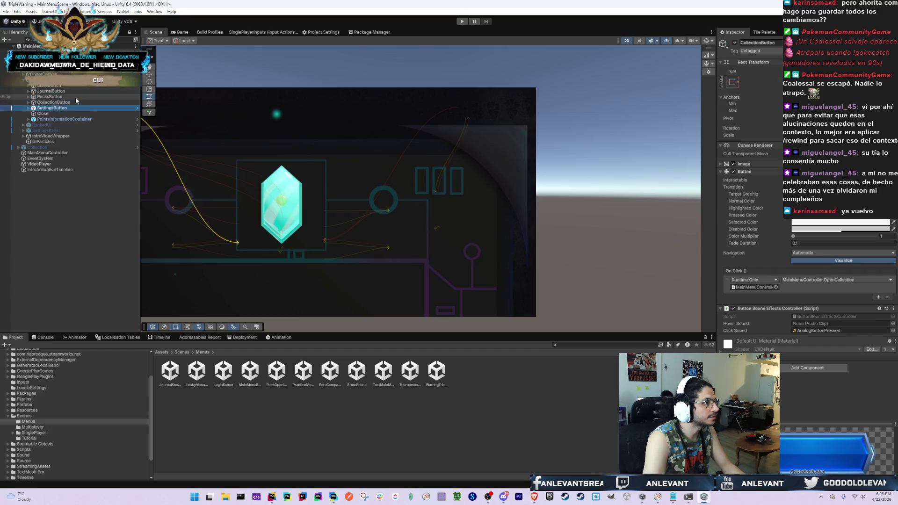
Frame the Close button, confirm its OnClick calls MainMenuController.CloseGame, and return to WebStorm
key(f)
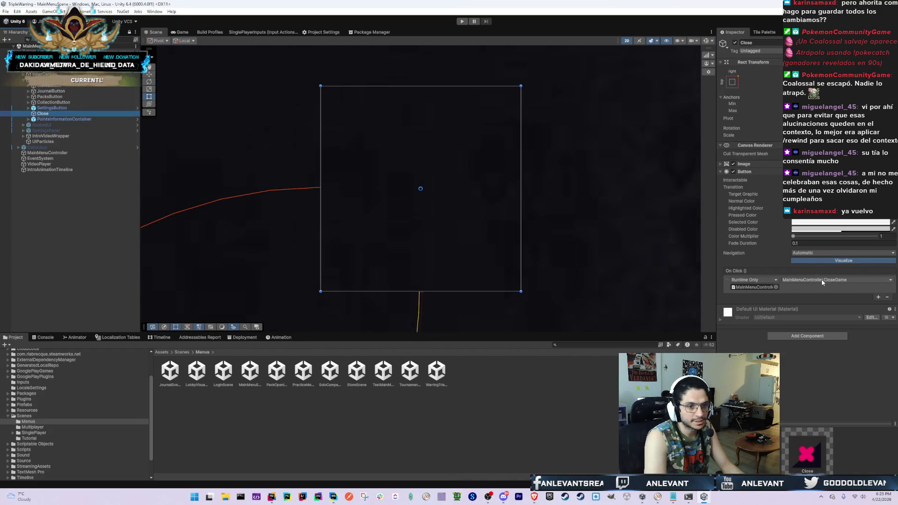
click(824, 280)
key(alt+Tab)
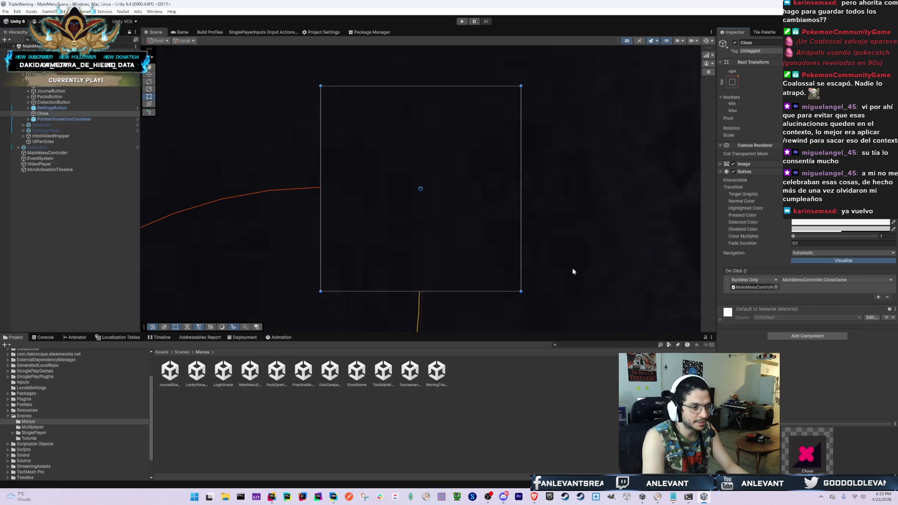
click(267, 228)
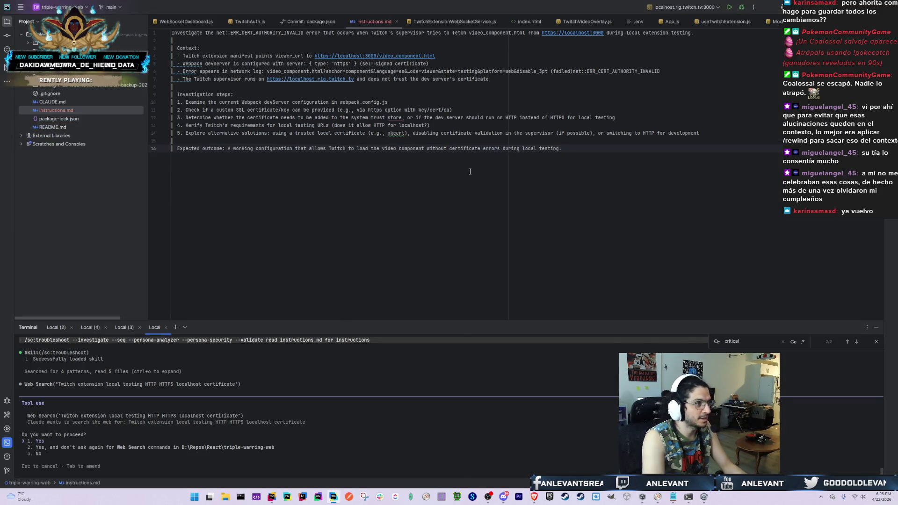
In Rider, search the project for 'HouseBui' with Search Everywhere, then dismiss it
key(alt+Tab)
click(268, 281)
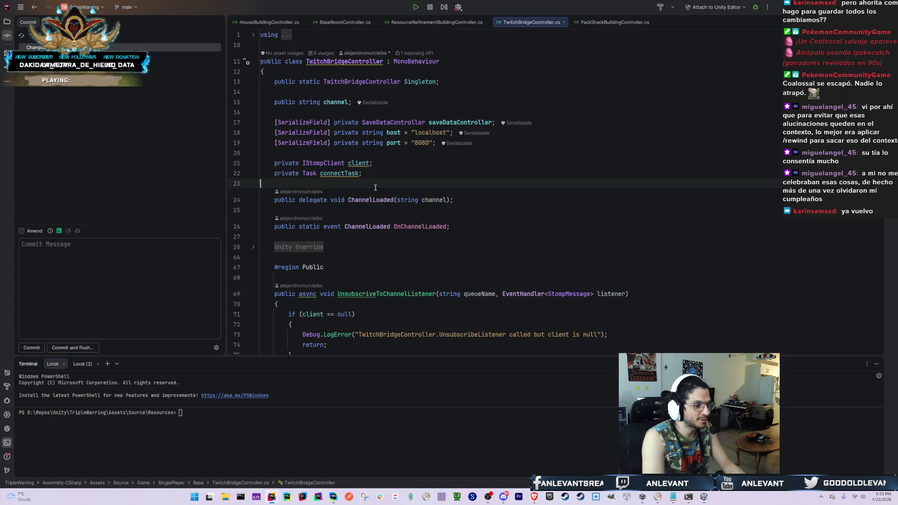
key(shift)
key(shift)
text(HouseBui)
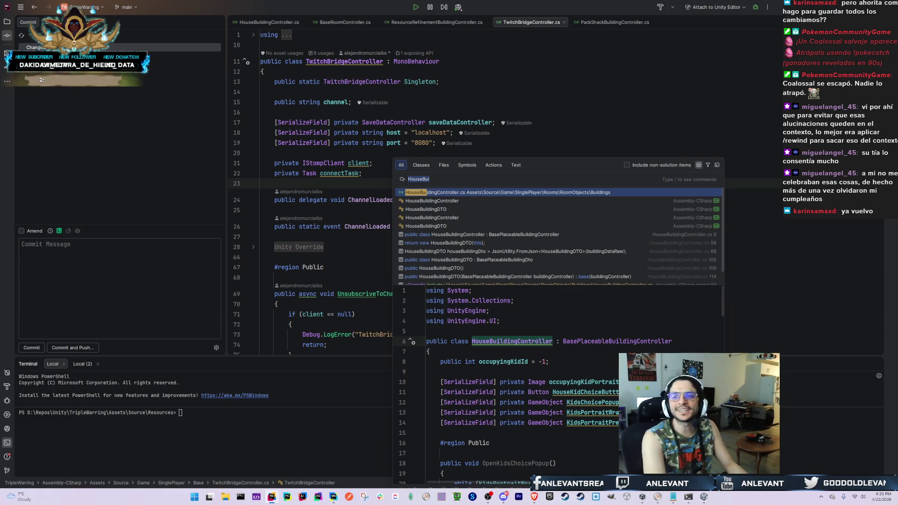
key(Escape)
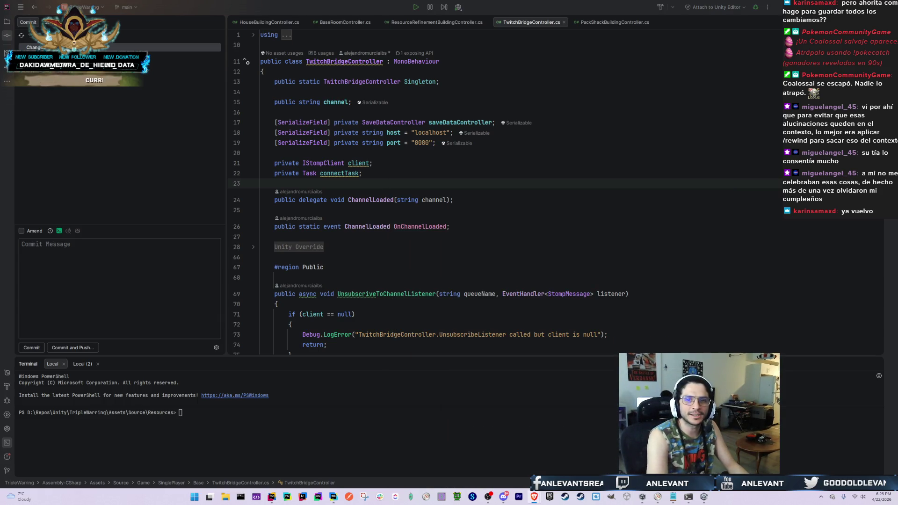
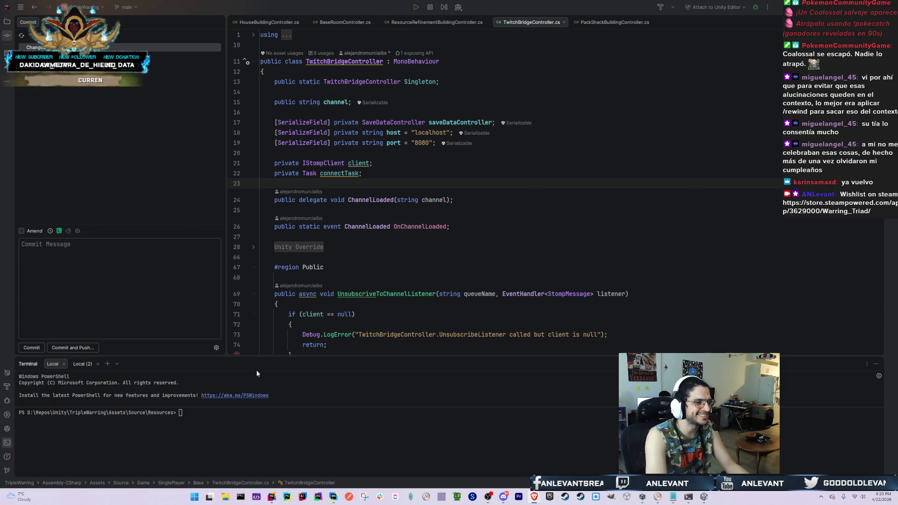
Duplicate the saveDataController field line in TwitchBridgeController, then undo the duplicate
click(413, 263)
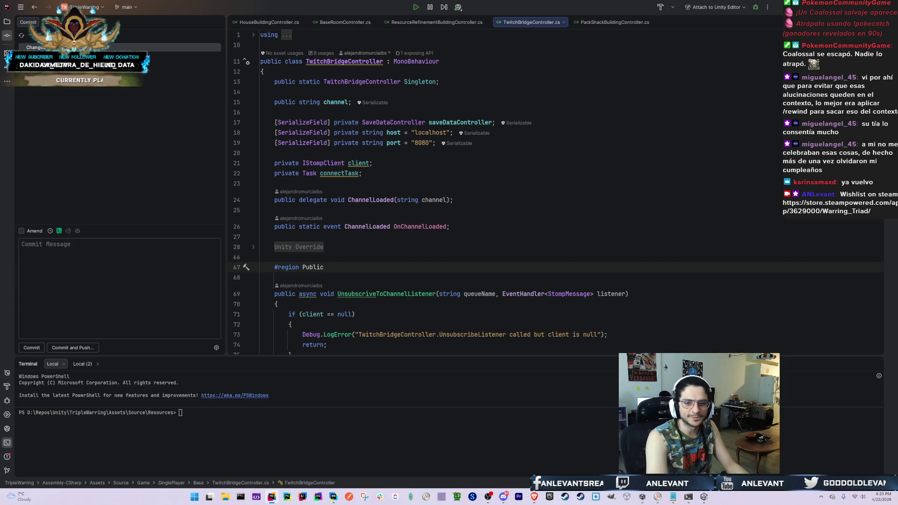
scroll(420, 244, down, 10)
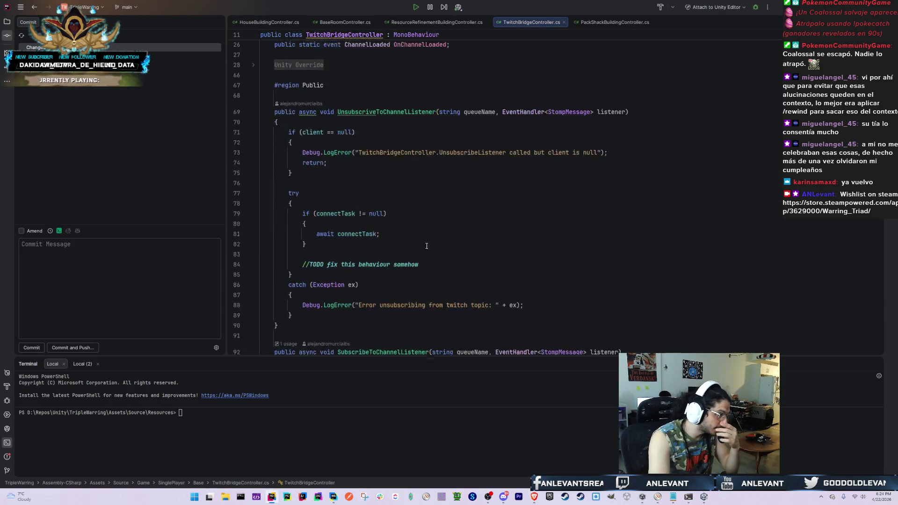
scroll(420, 244, up, 10)
click(665, 133)
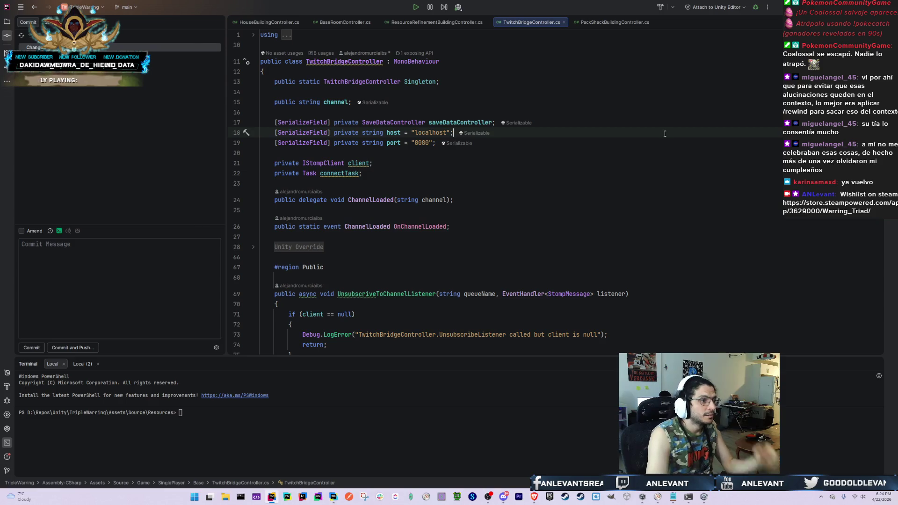
key(Up)
key(ctrl+d)
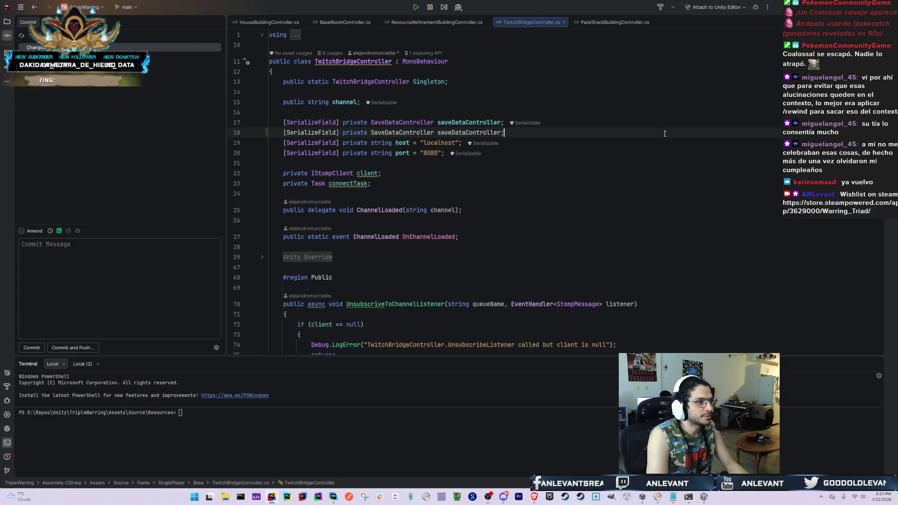
key(ctrl+Left)
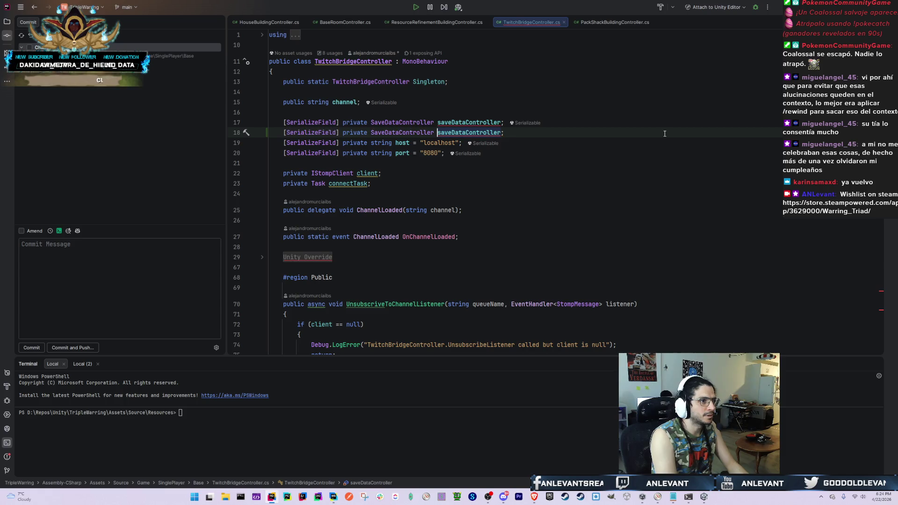
key(ctrl+z)
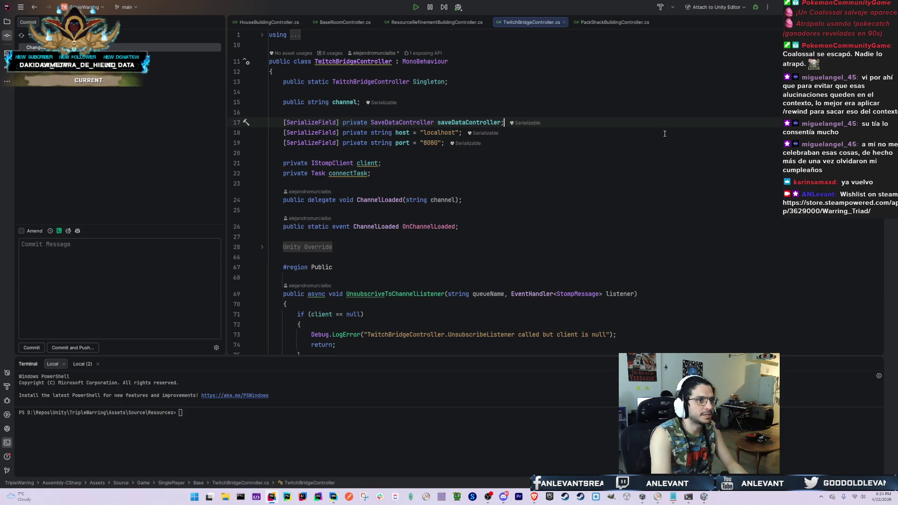
Close the open Rider code tabs and reveal the MainMenuController object the Close button calls in Unity
middle_click(293, 23)
middle_click(290, 23)
middle_click(290, 22)
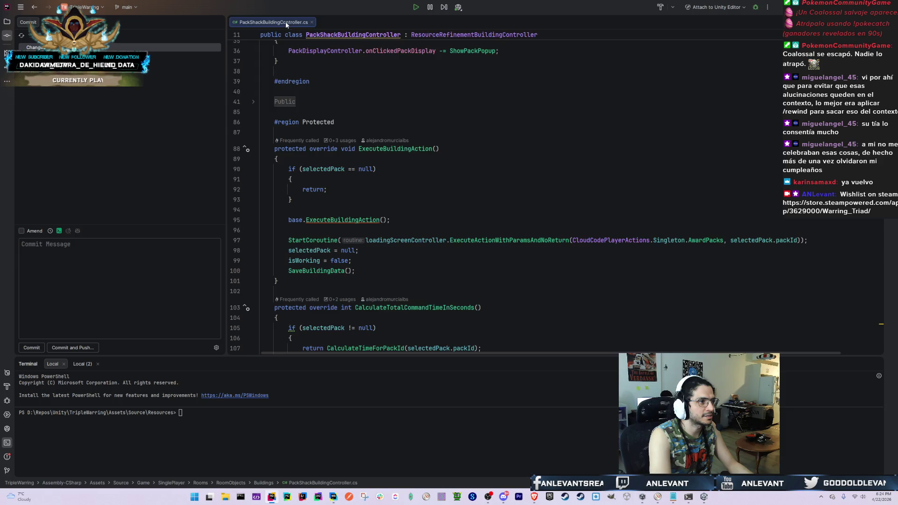
middle_click(285, 21)
middle_click(285, 21)
key(alt+Tab)
click(493, 204)
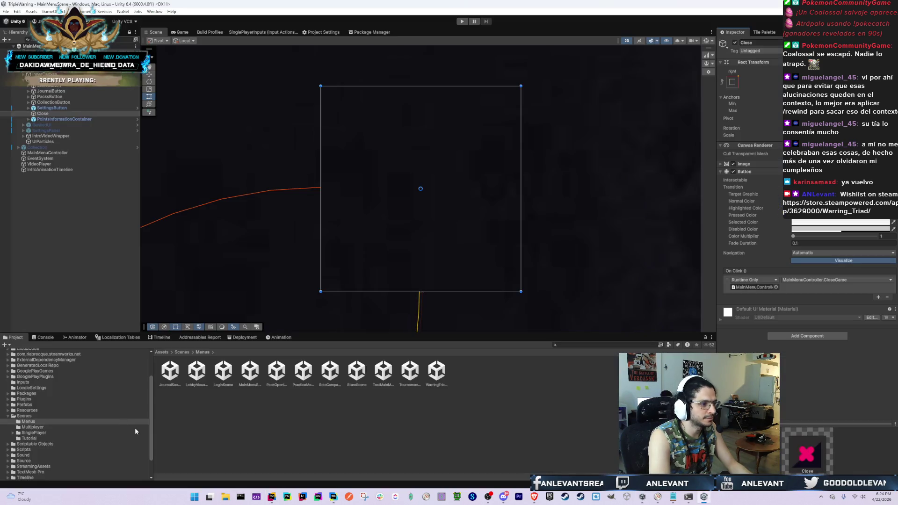
click(738, 287)
click(56, 153)
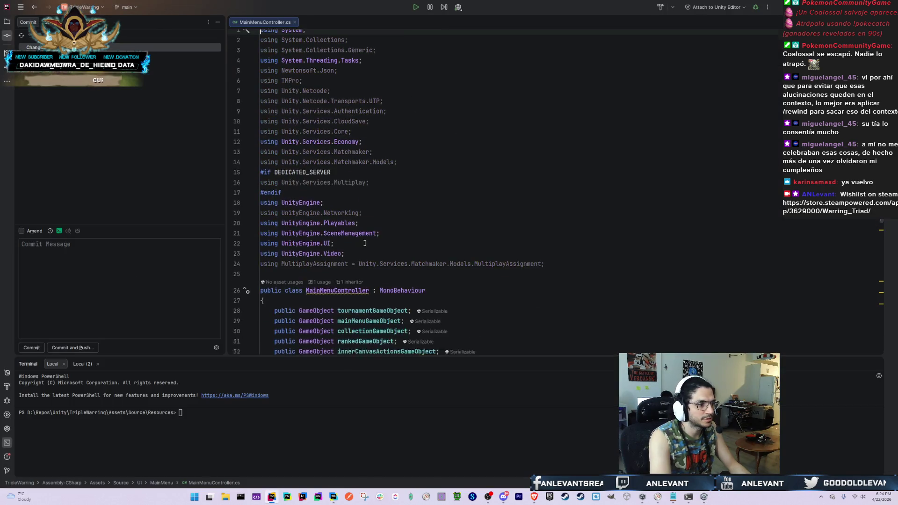
After outterCanvasActionsGameObject, declare public GameObject GameCloseConfirmationPopup;
key(Up)
key(Up)
key(Up)
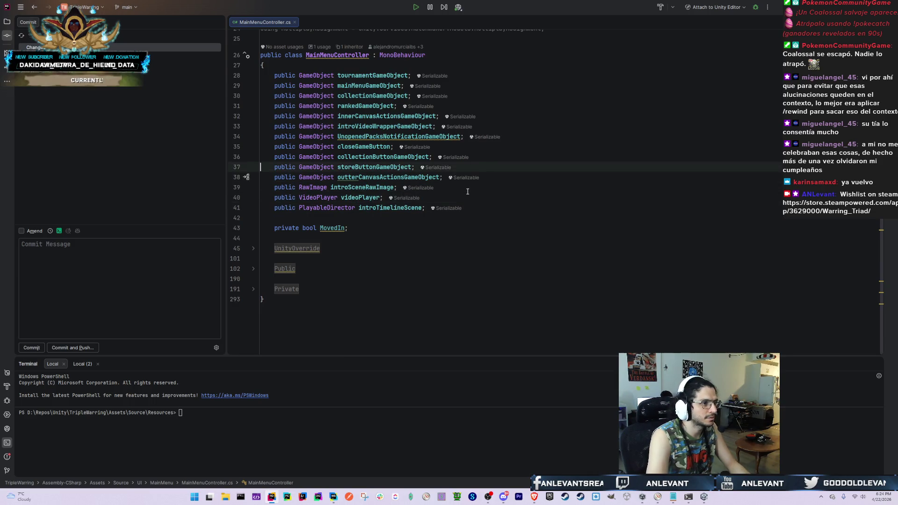
key(Down)
key(Down)
key(Down)
key(Return)
text(public )
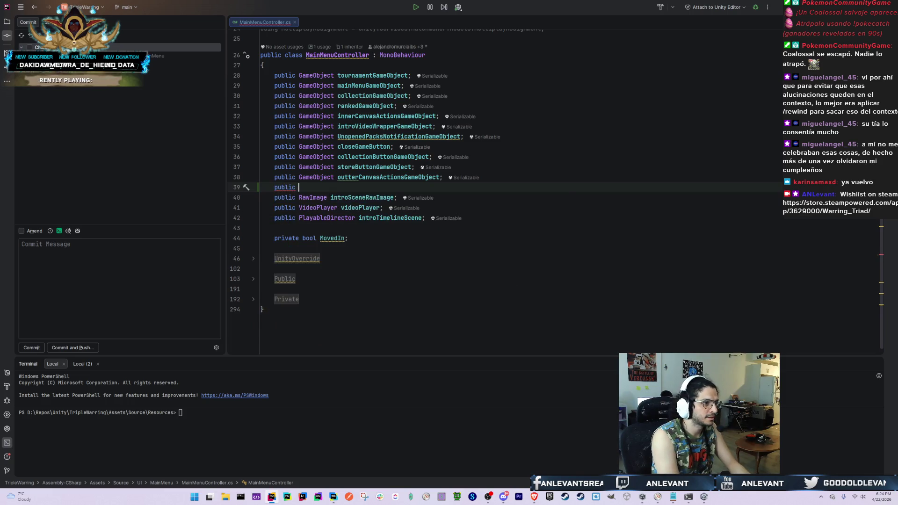
text(GameOb)
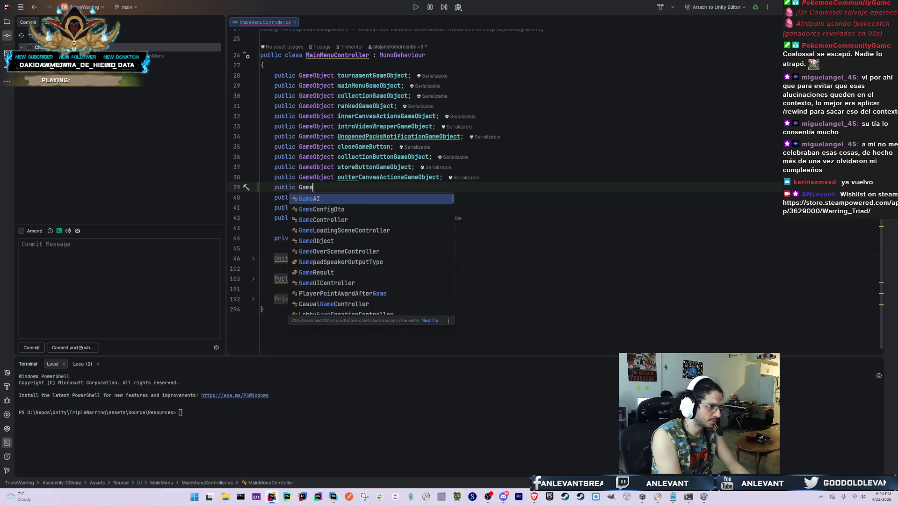
key(Escape)
key(BackSpace)
text(bject)
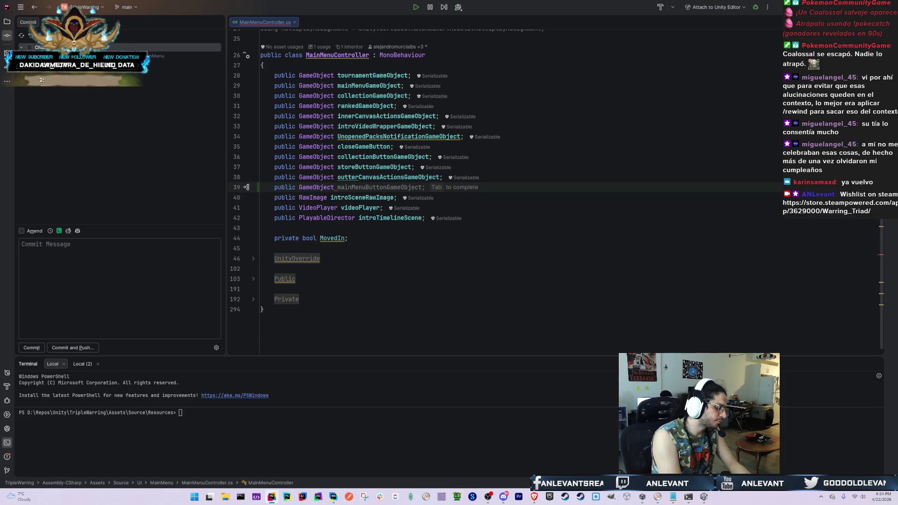
text(Game)
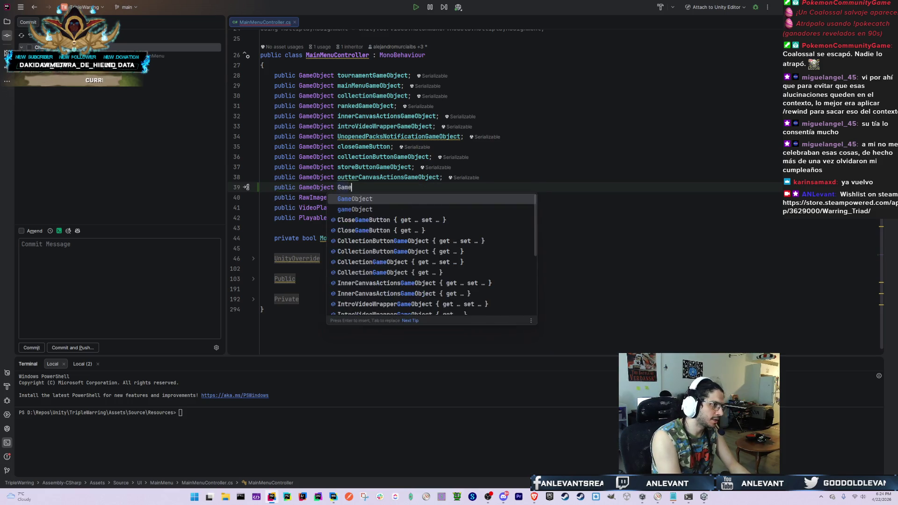
text(CloseConfi)
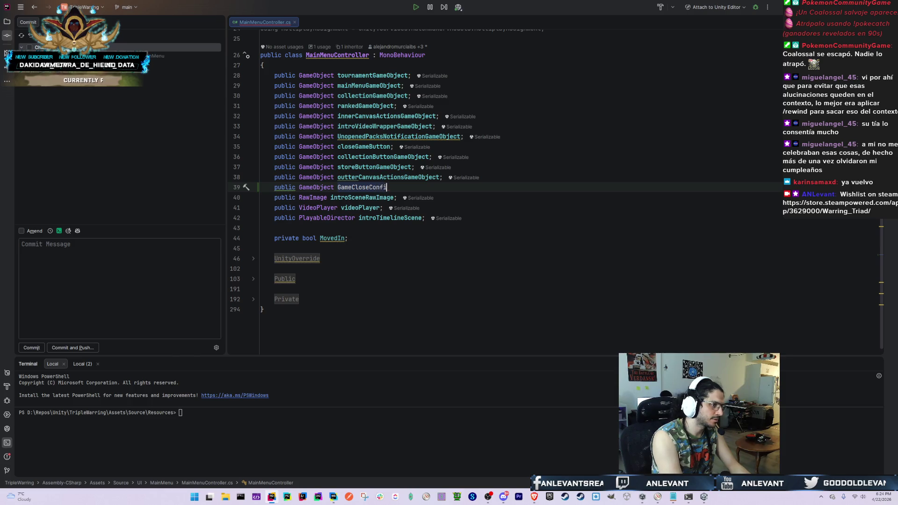
text(rmation)
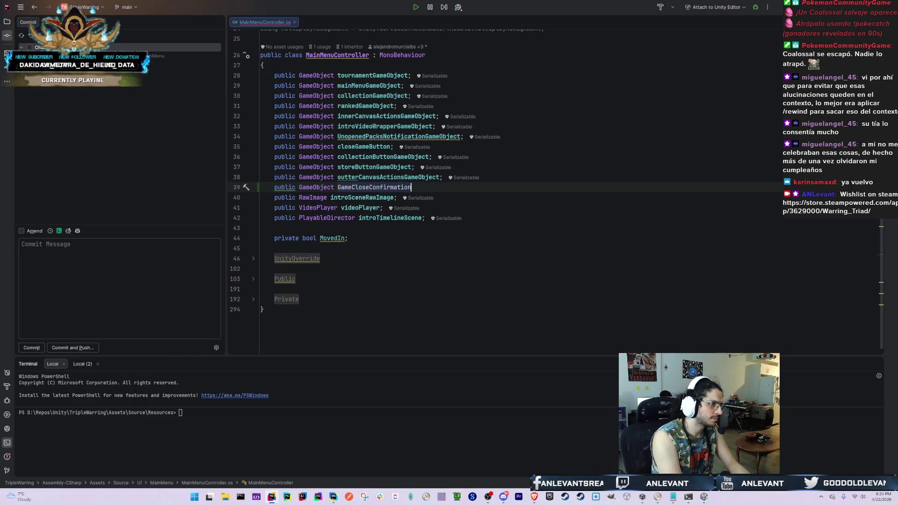
text(Popup;)
Rename the field to closeGameConfirmationPopup without renaming its usages
click(340, 187)
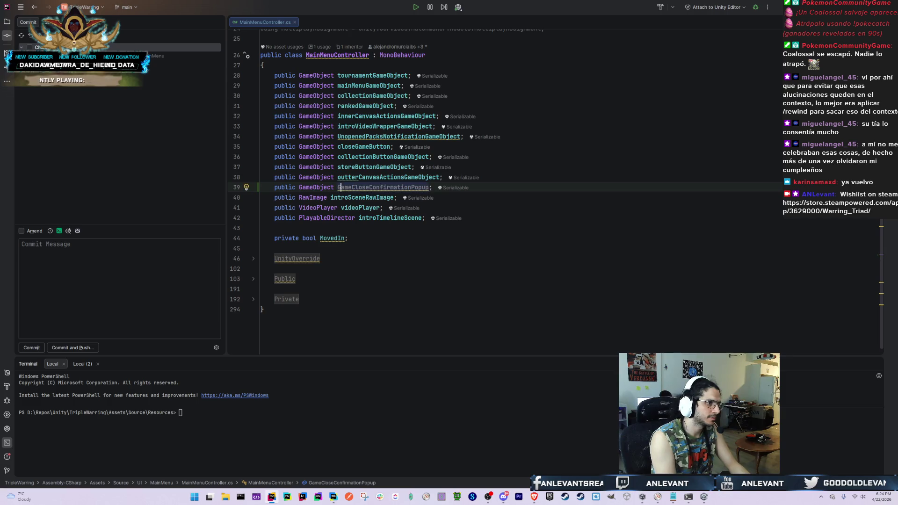
key(BackSpace)
key(BackSpace)
key(BackSpace)
key(Right)
key(Right)
key(Right)
text(Game)
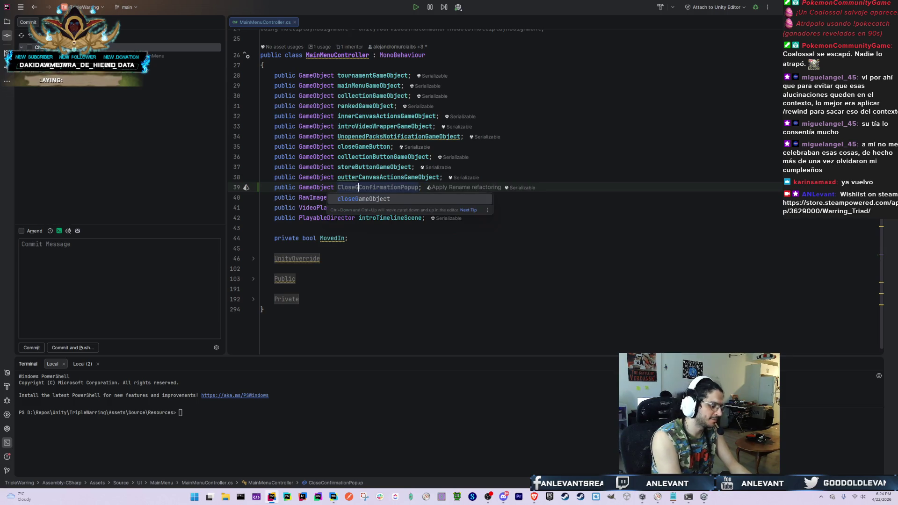
key(Escape)
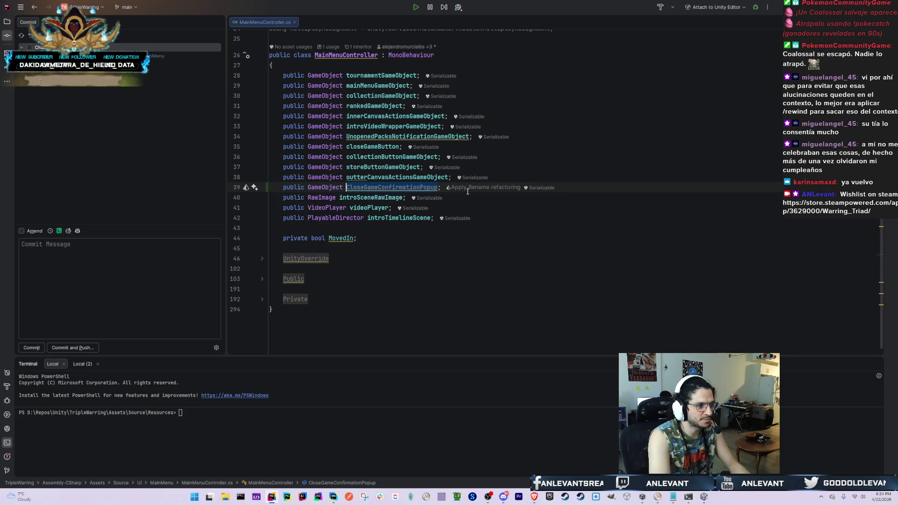
scroll(467, 191, down, 1)
key(Delete)
text(c)
key(Escape)
key(Left)
key(ctrl+f)
text(Cl)
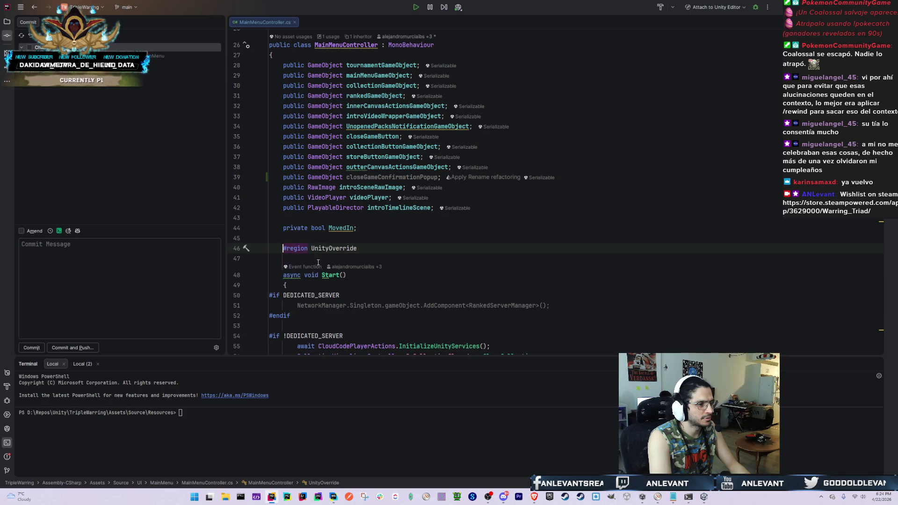
text(ose)
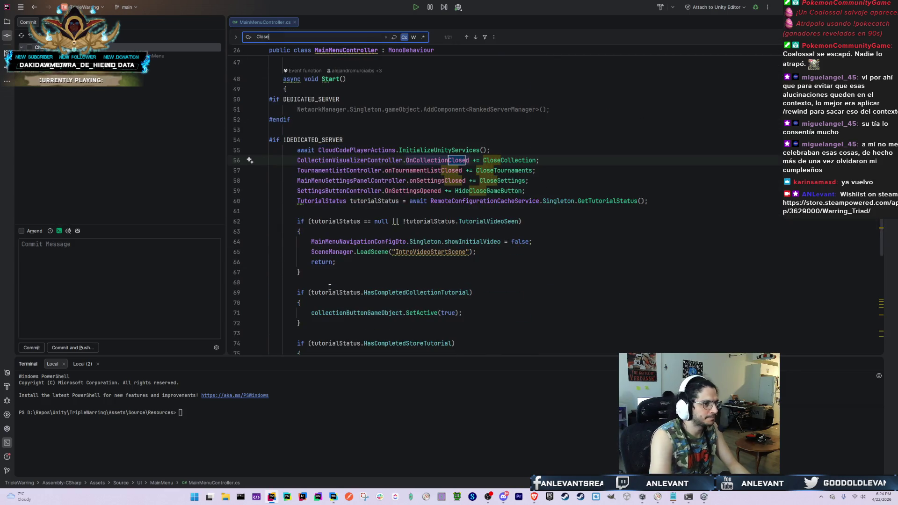
Step through the 'Close' matches to CloseGame() and insert a blank line above it
key(Return)
key(Return)
key(Return)
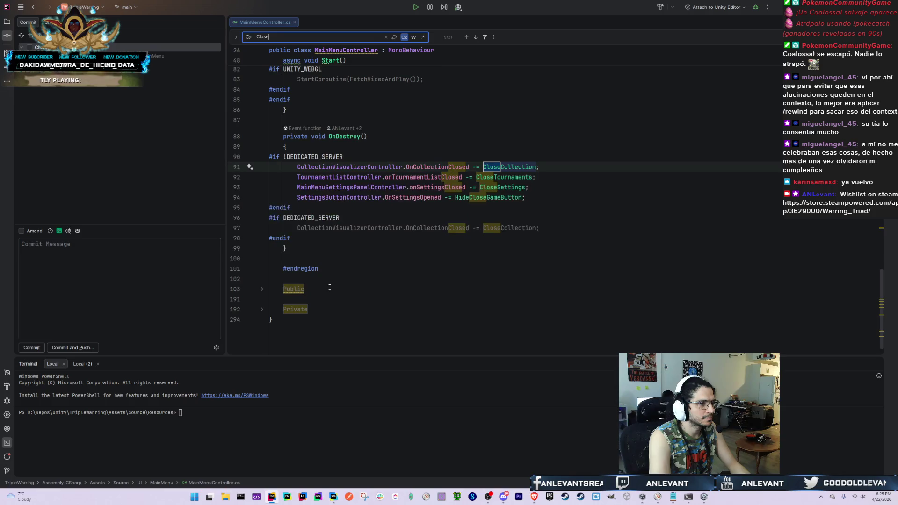
key(Return)
key(Return)
key(Return)
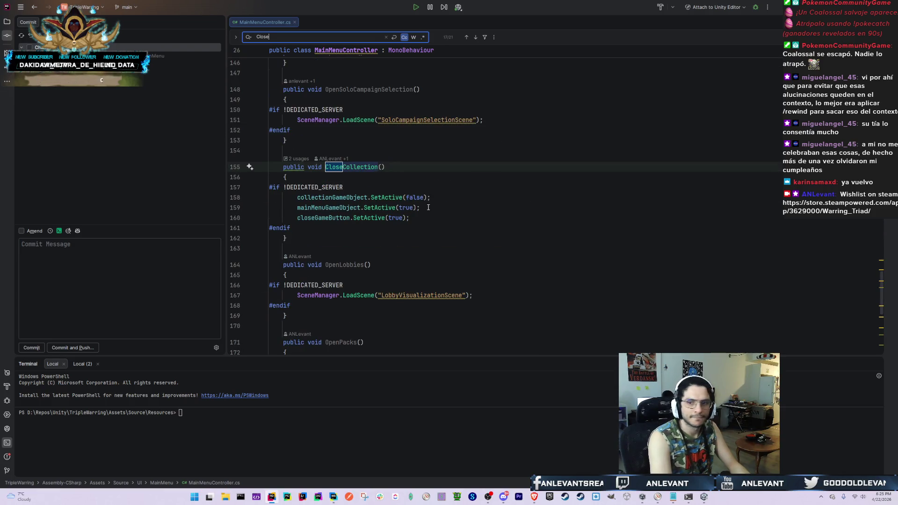
key(Return)
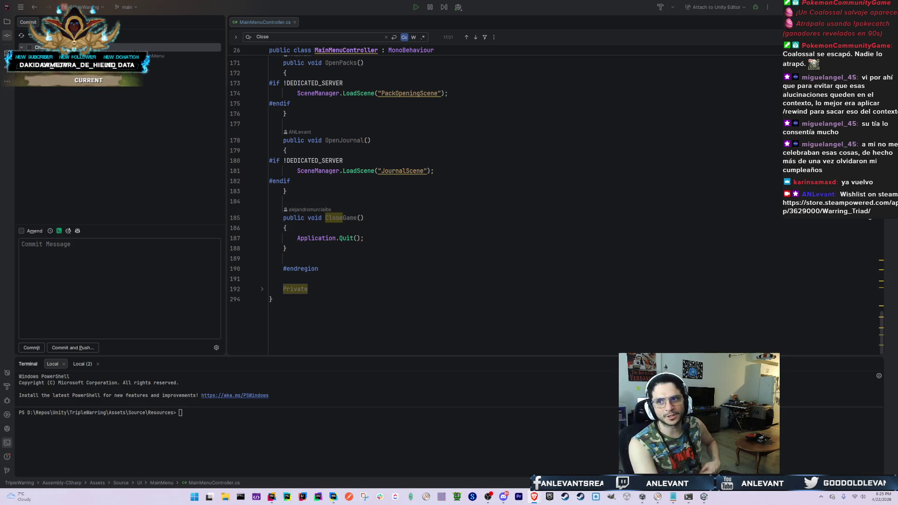
click(374, 238)
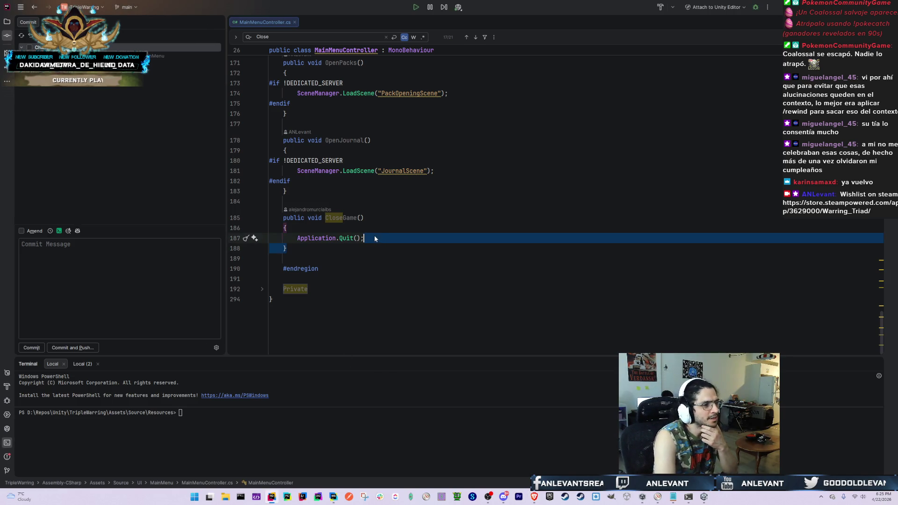
key(Up)
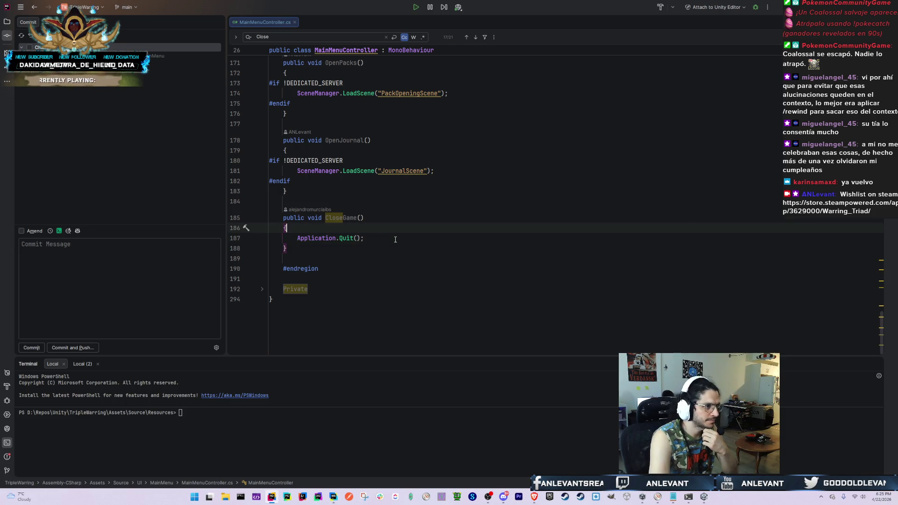
key(Up)
key(Up)
key(Up)
key(Return)
key(Return)
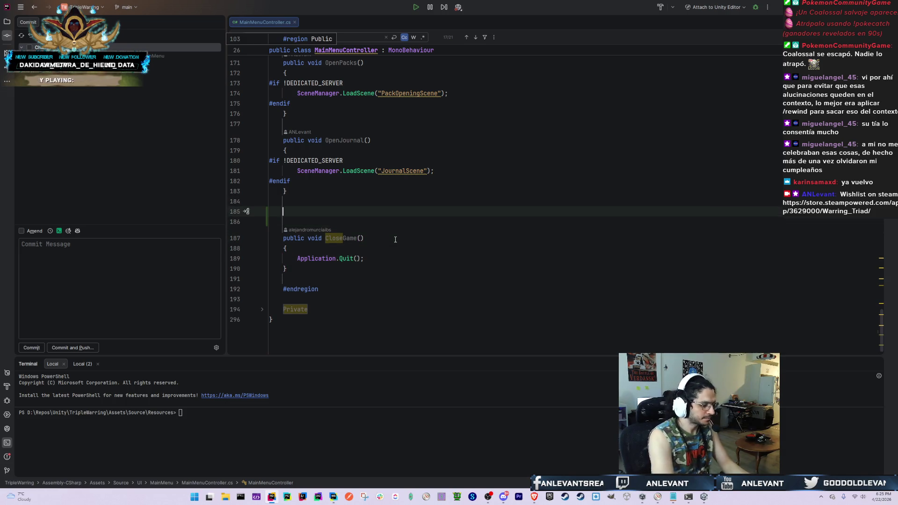
Write OpenCloseGamePopup() calling closeGameConfirmationPopup.SetActive(true)
text(public void )
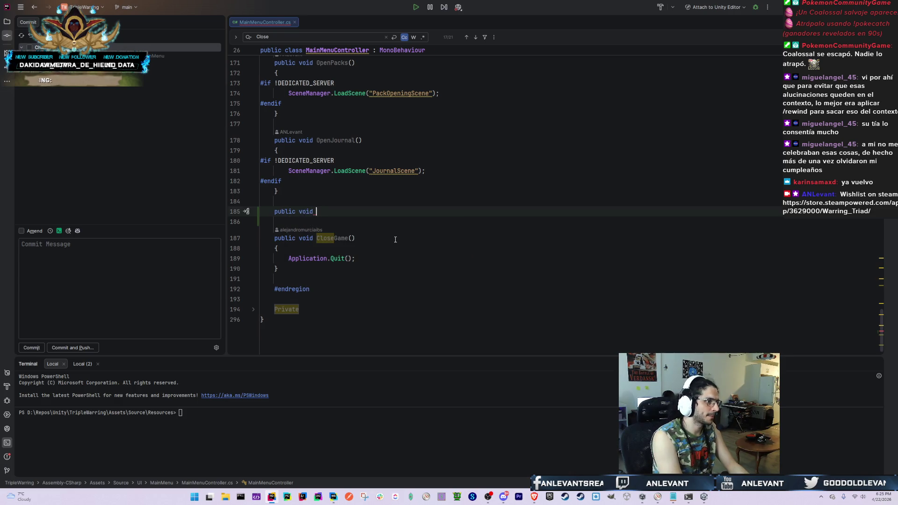
text(OpenClos)
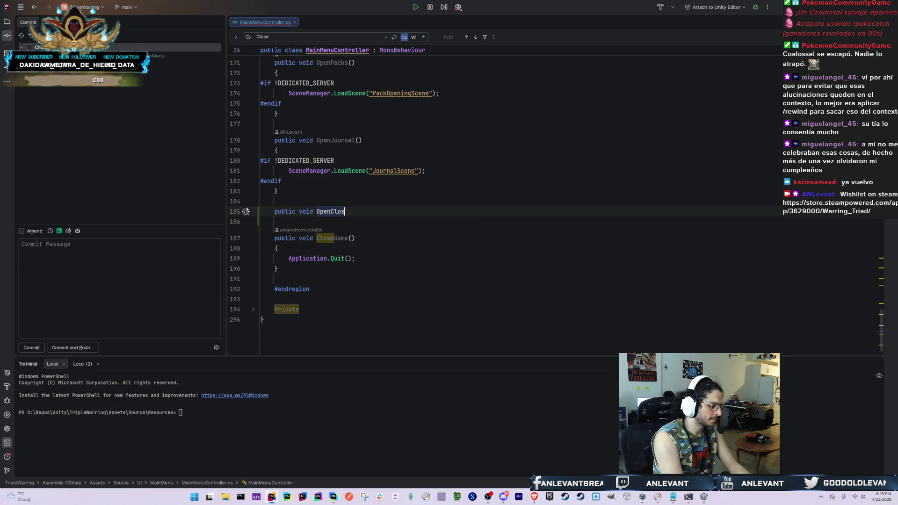
text(eGamePopp)
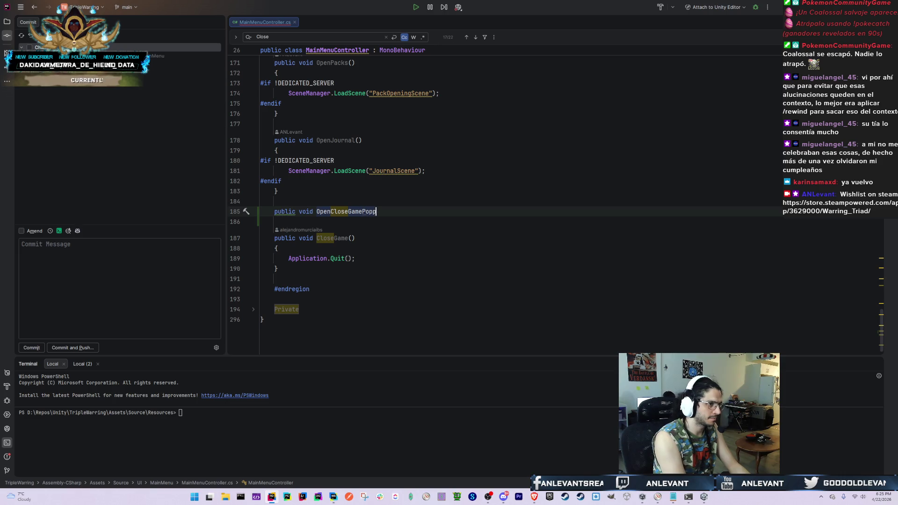
key(BackSpace)
text(up())
key(Return)
text({)
key(Return)
text(closeGameConfirmationPopup)
key(Tab)
text(.)
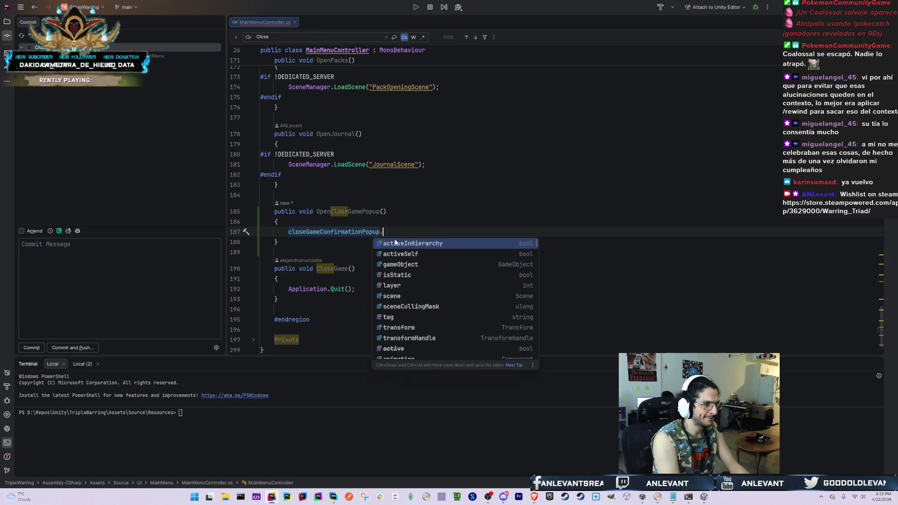
key(Escape)
key(Tab)
key(Down)
key(Return)
key(Return)
Add CloseCloseGamePopup() calling closeGameConfirmationPopup.SetActive(false) from the IDE's completion
text(pu)
key(Return)
text(ov)
key(BackSpace)
key(BackSpace)
key(BackSpace)
text(void OpenC)
text(lose)
key(Tab)
key(Up)
key(Up)
key(Up)
key(End)
key(shift+Home)
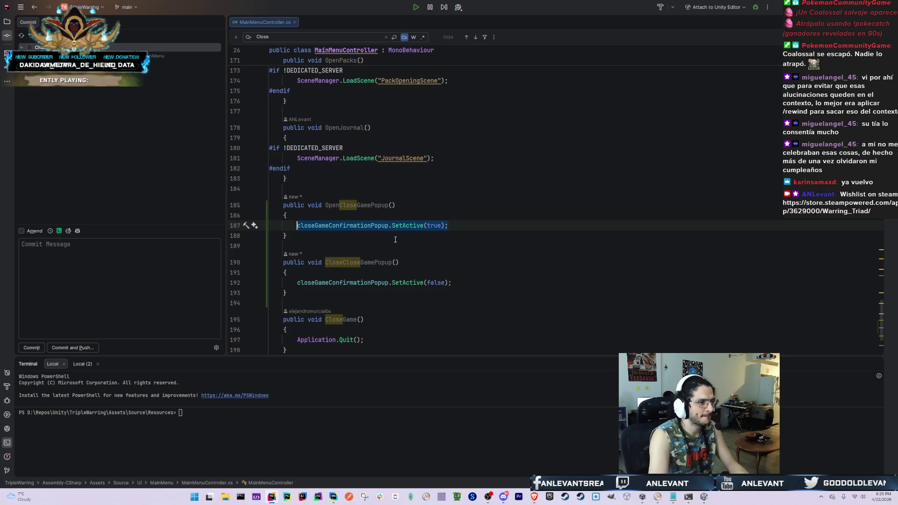
scroll(395, 240, down, 3)
click(474, 188)
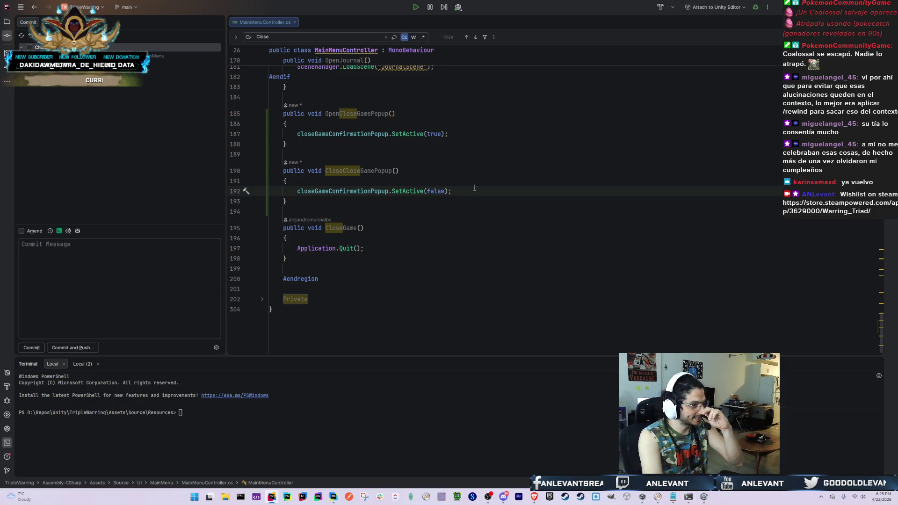
click(424, 248)
Approve the web project's terminal agent to run its web search, then return to Unity's MainMenuScene
key(alt+Tab)
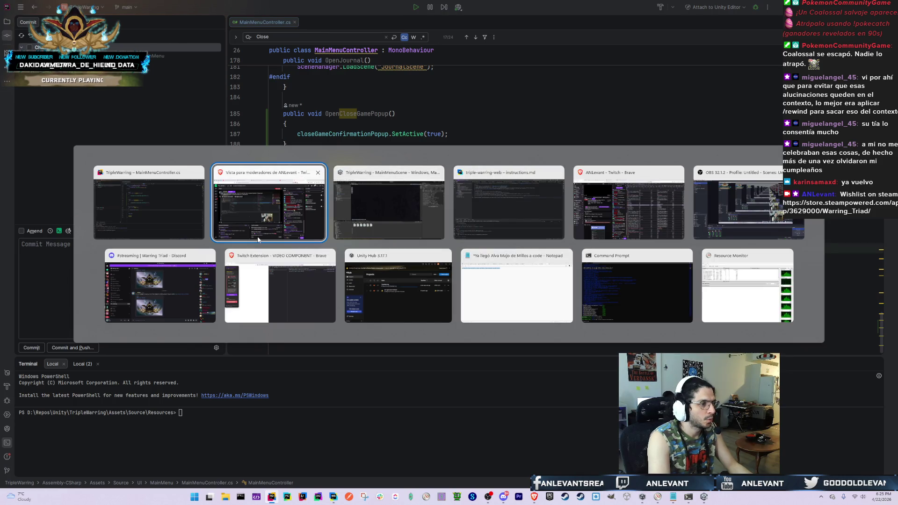
click(491, 205)
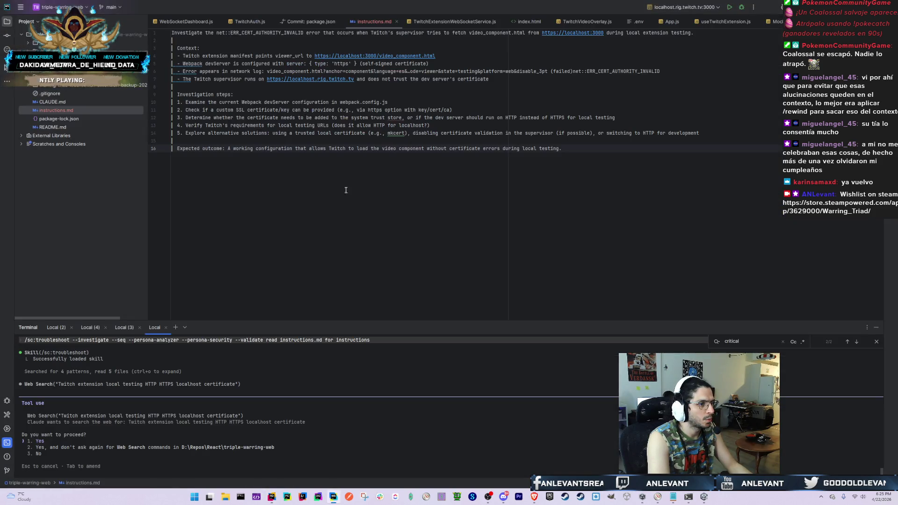
key(alt+Tab)
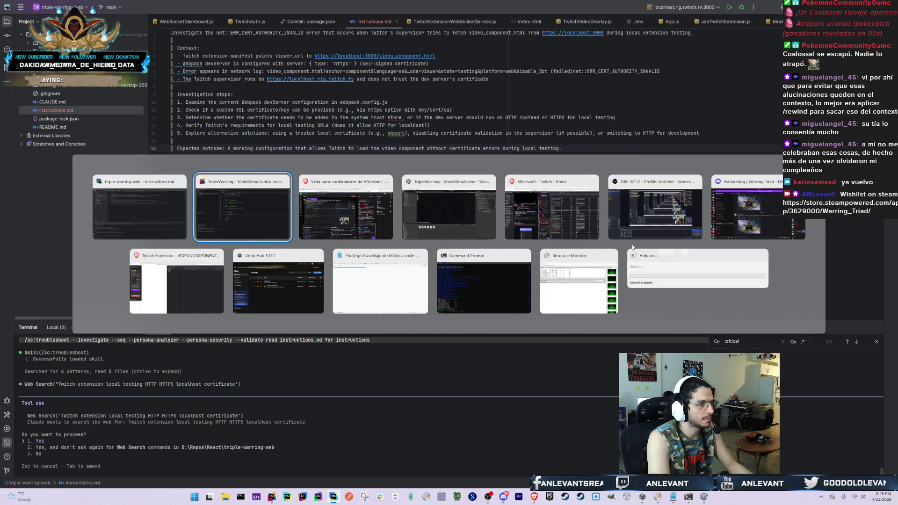
click(671, 266)
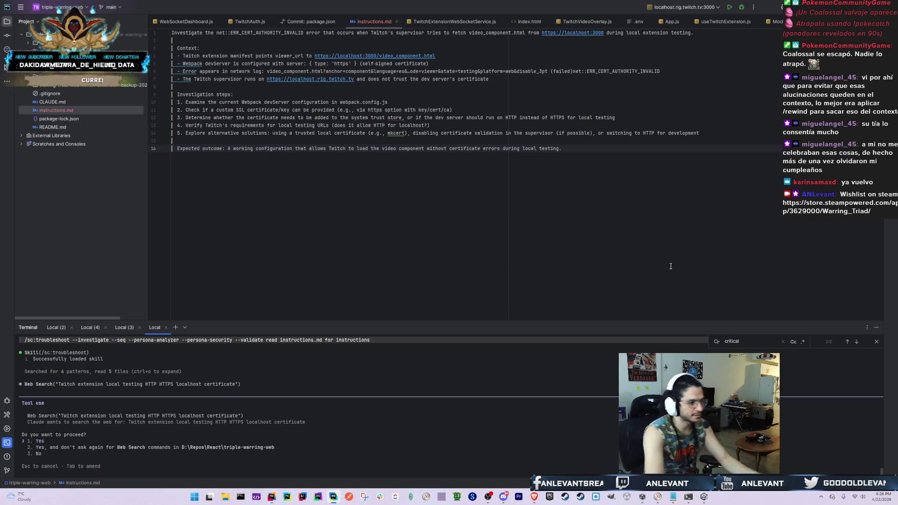
key(Return)
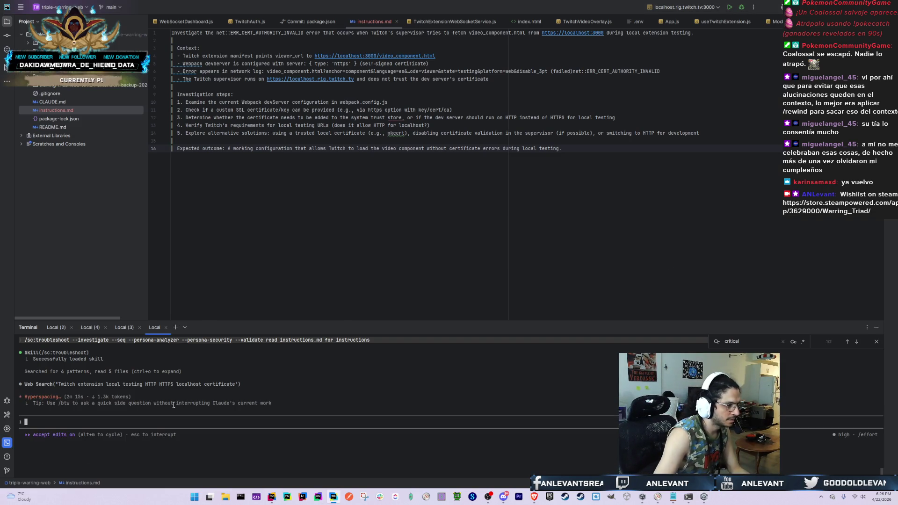
key(alt+Tab)
click(499, 228)
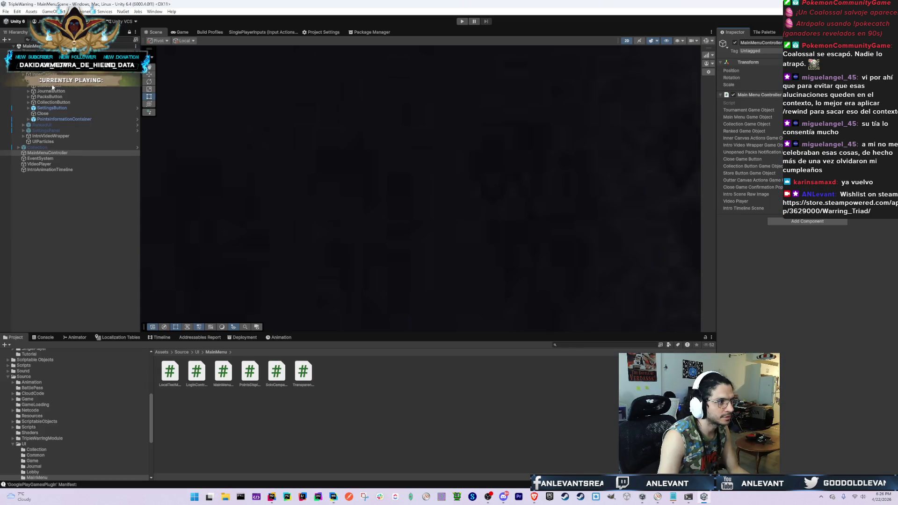
Clear the Console, then search the Project assets for 'game' and clear the search again
click(46, 338)
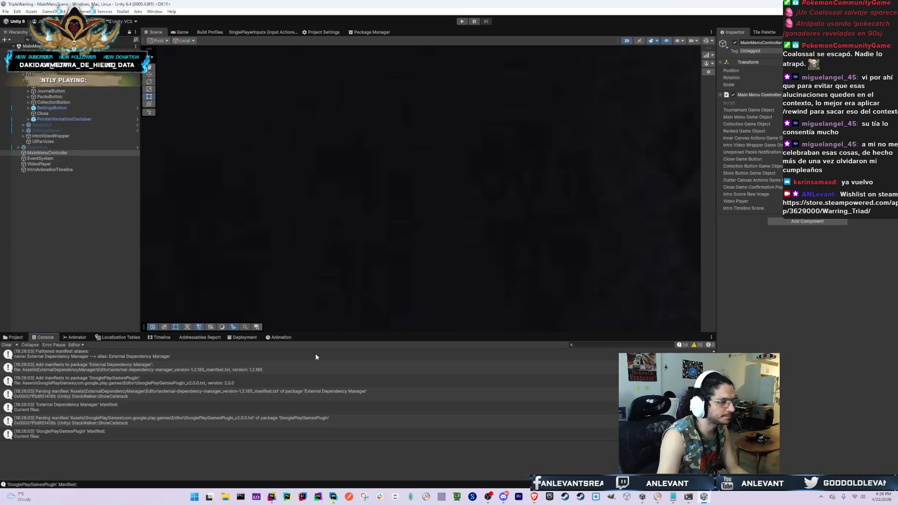
click(11, 345)
click(14, 337)
click(587, 345)
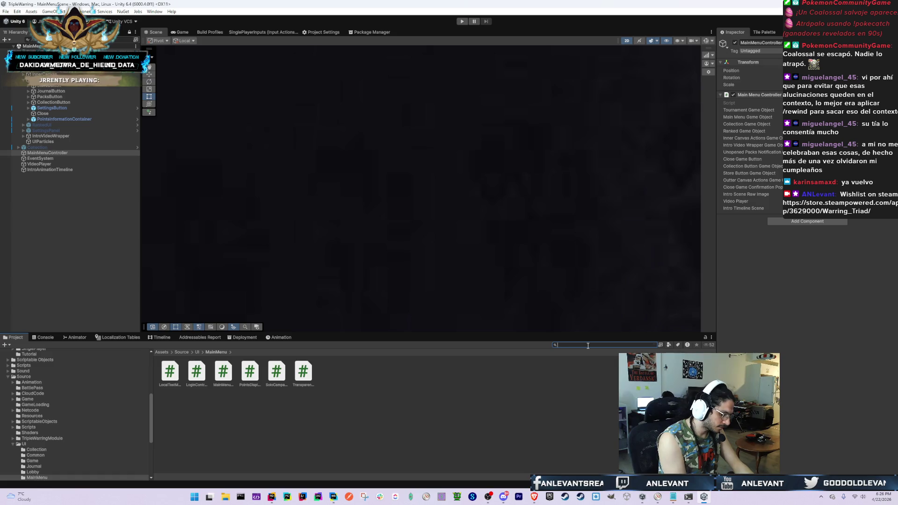
text(ingame)
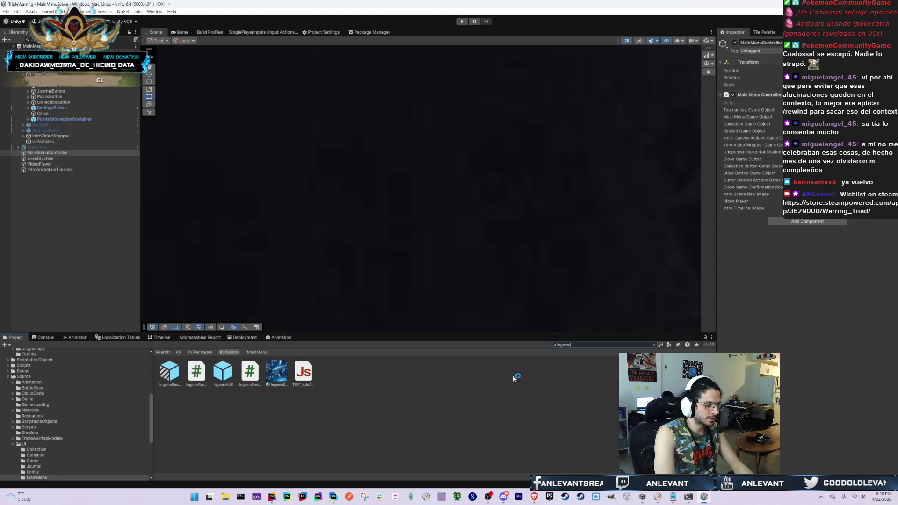
key(ctrl+a)
key(BackSpace)
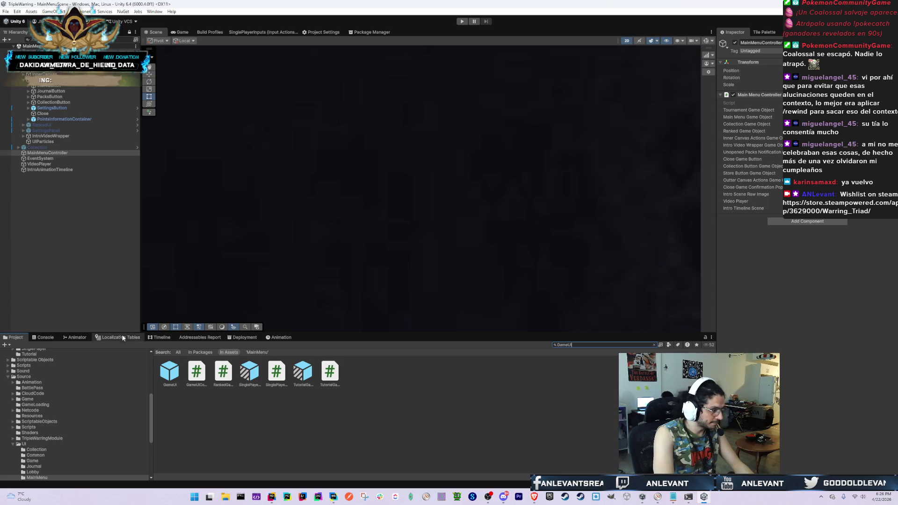
Drop a GameUI prefab instance into the Hierarchy and copy its Wrapper/ConcedePanel
click(68, 242)
drag(60, 219, 56, 216)
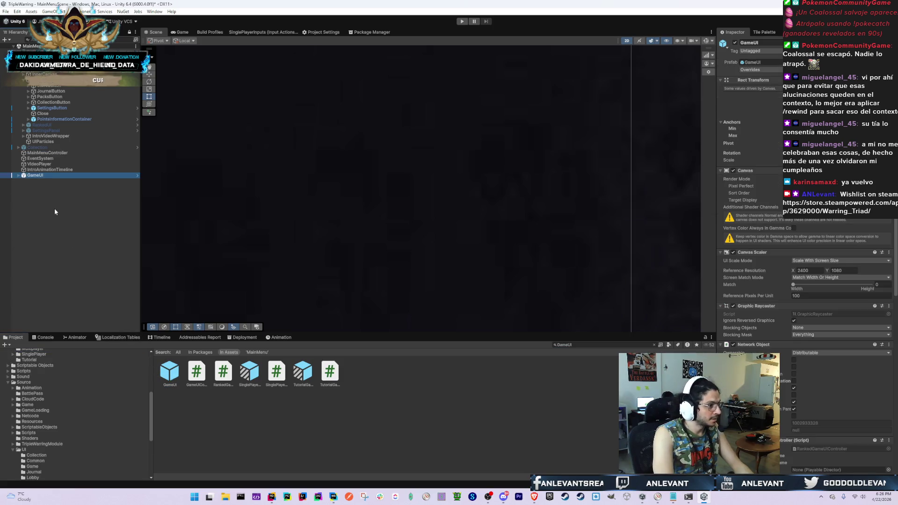
key(Right)
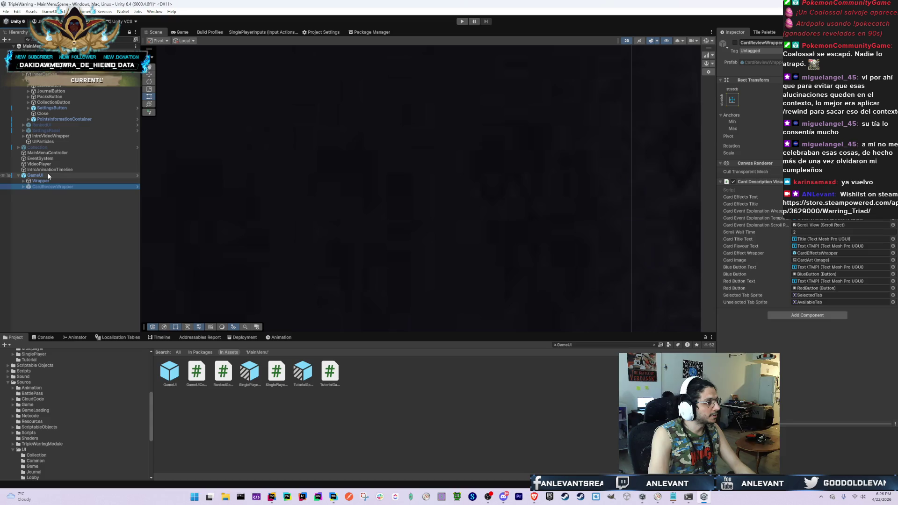
key(Down)
key(Right)
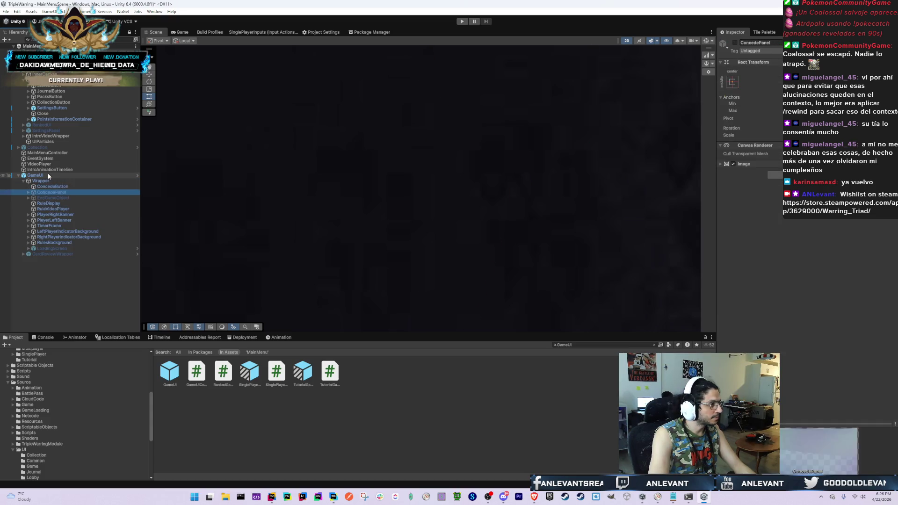
key(Down)
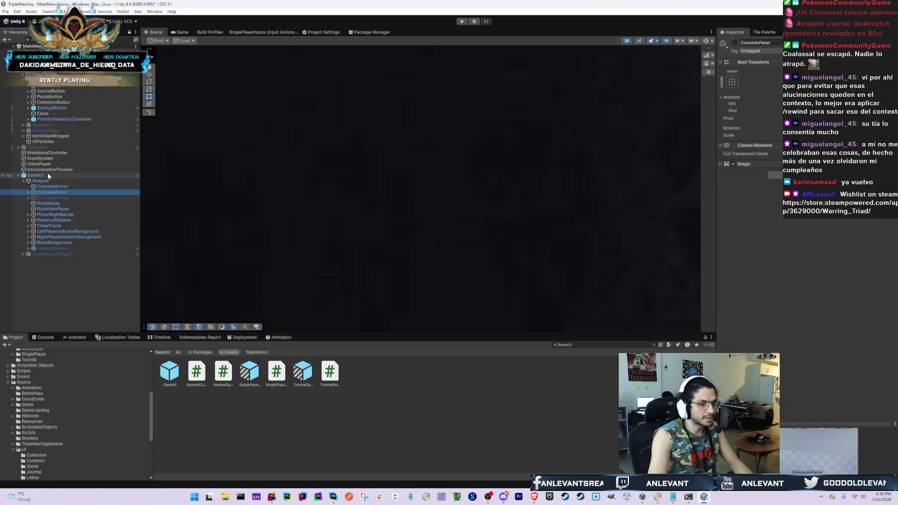
right_click(70, 192)
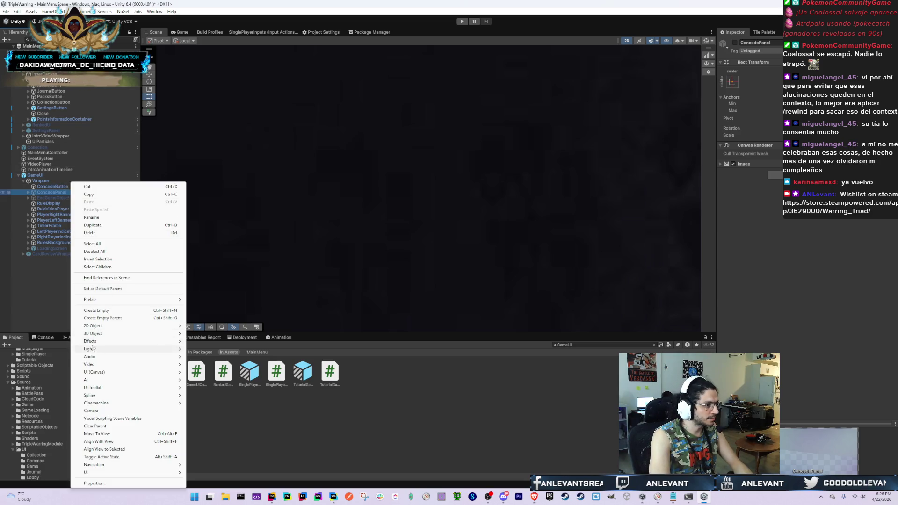
click(93, 194)
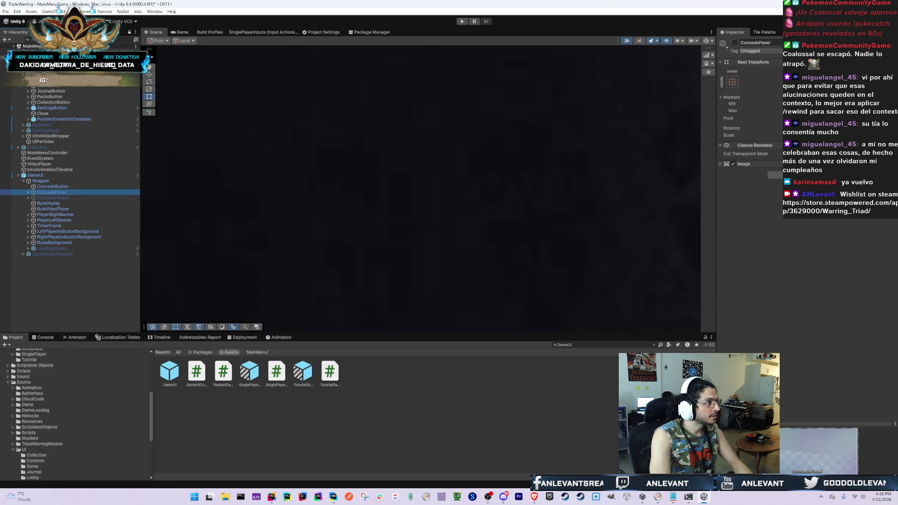
Paste ConcedePanel into the main menu beside PointsInformationContainer, delete GameUI, and frame the copy
click(46, 74)
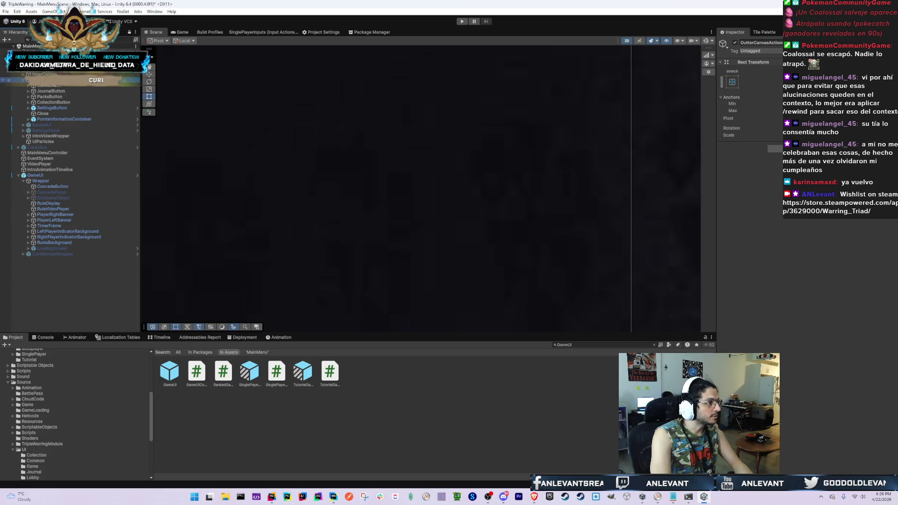
key(ctrl+v)
drag(52, 125, 55, 123)
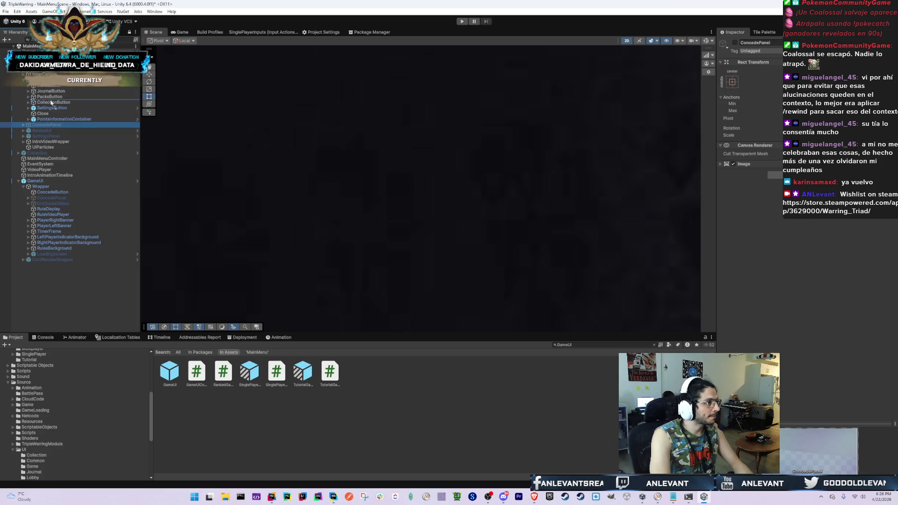
click(42, 181)
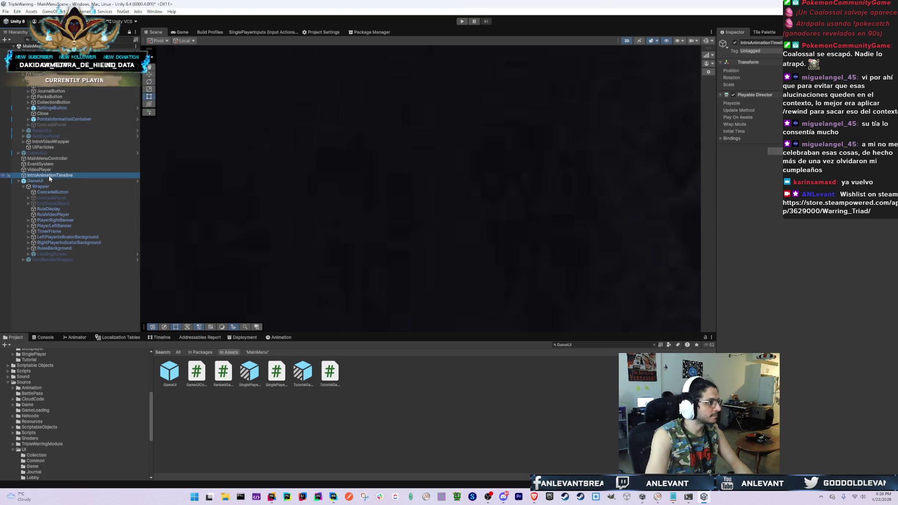
key(Delete)
click(52, 125)
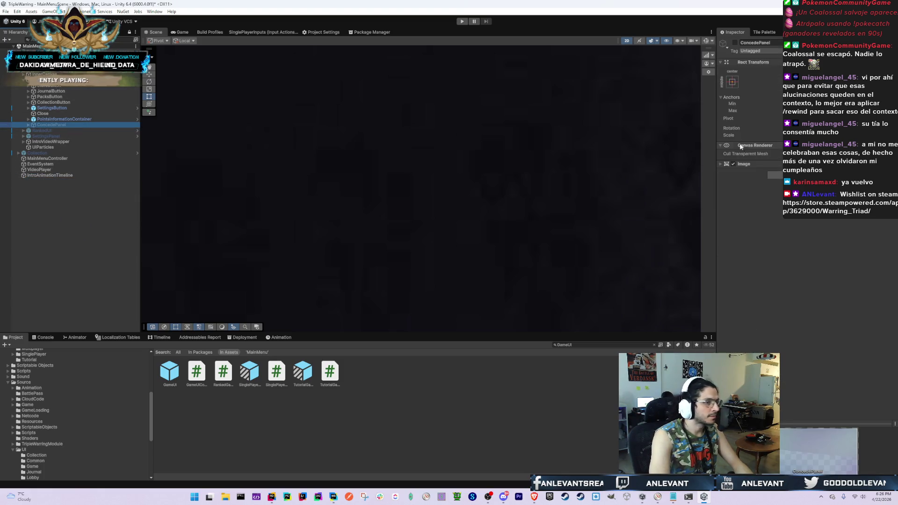
key(f)
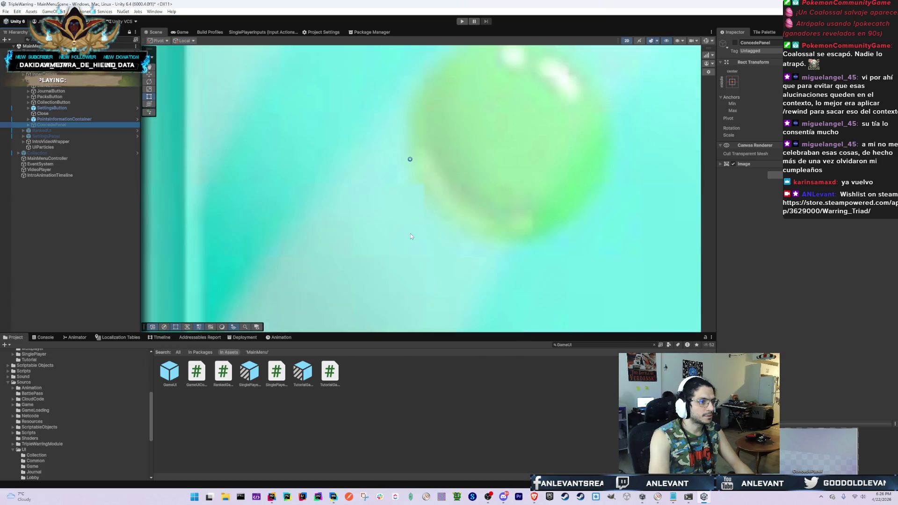
Rename the copied panel to QuitGamePopup and select its Text (TMP) message
click(49, 124)
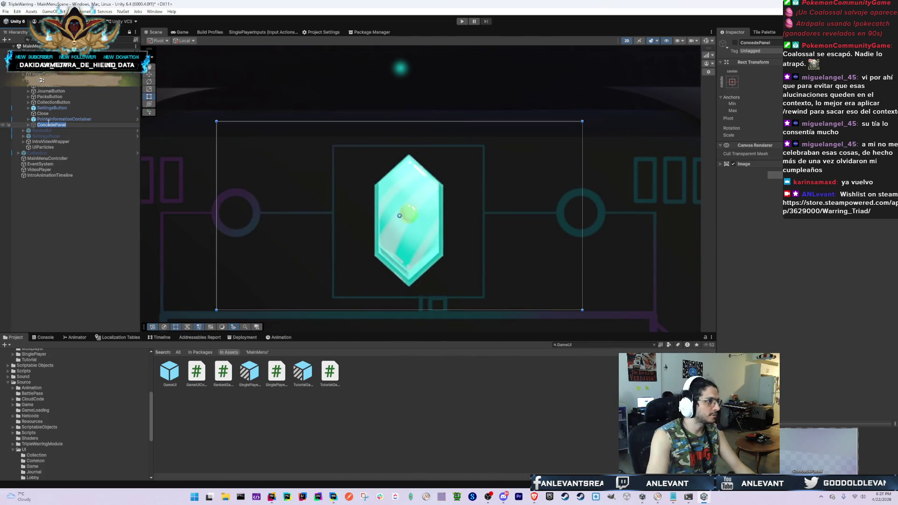
key(End)
key(ctrl+BackSpace)
text(QuitGamePopup)
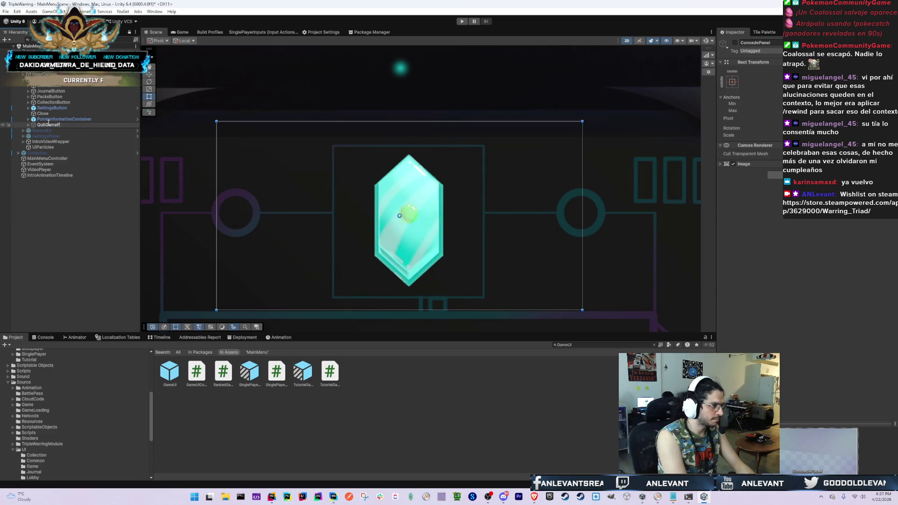
key(Return)
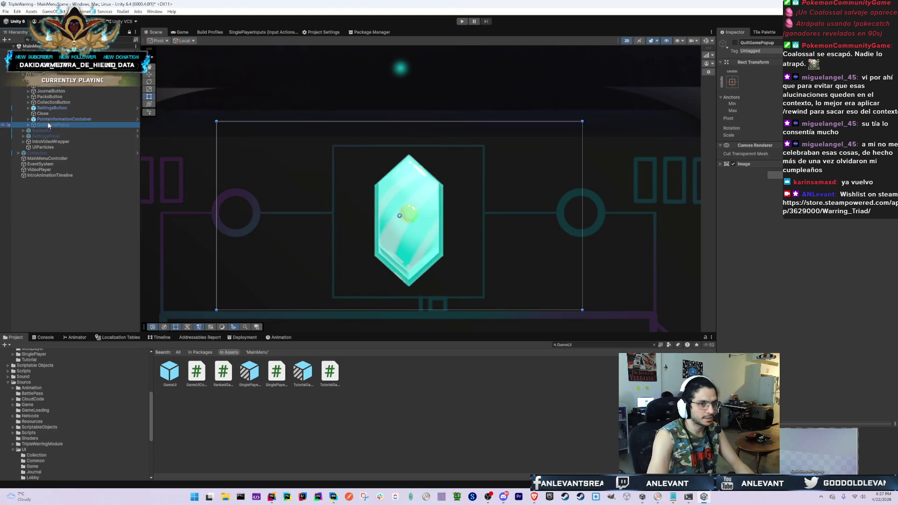
key(Right)
key(Down)
click(865, 201)
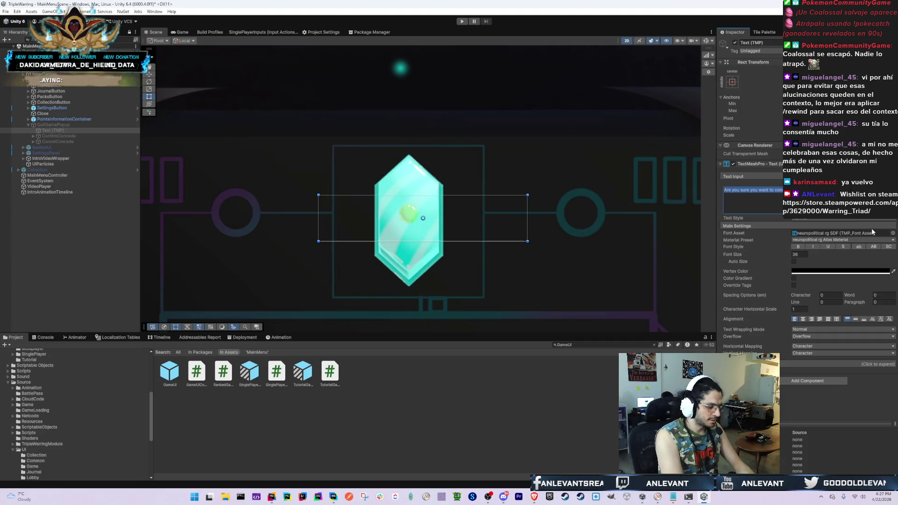
key(End)
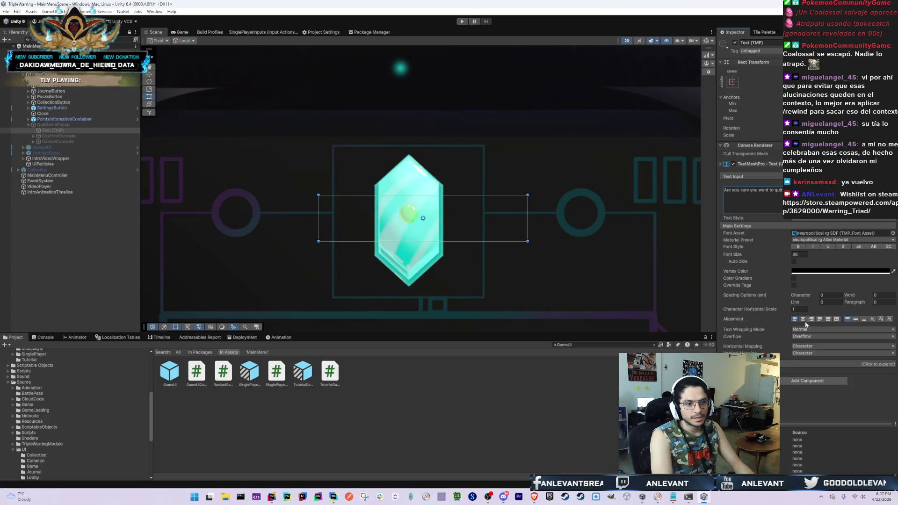
Add a Localize String Event component to the message text and show the StringLocales table
click(810, 381)
key(BackSpace)
text(local)
key(Down)
key(Down)
key(Down)
key(Return)
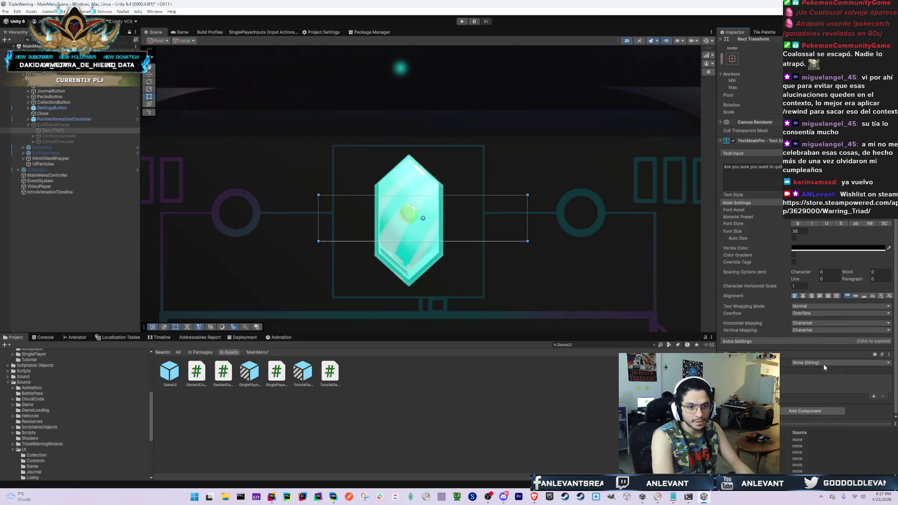
click(823, 364)
key(Escape)
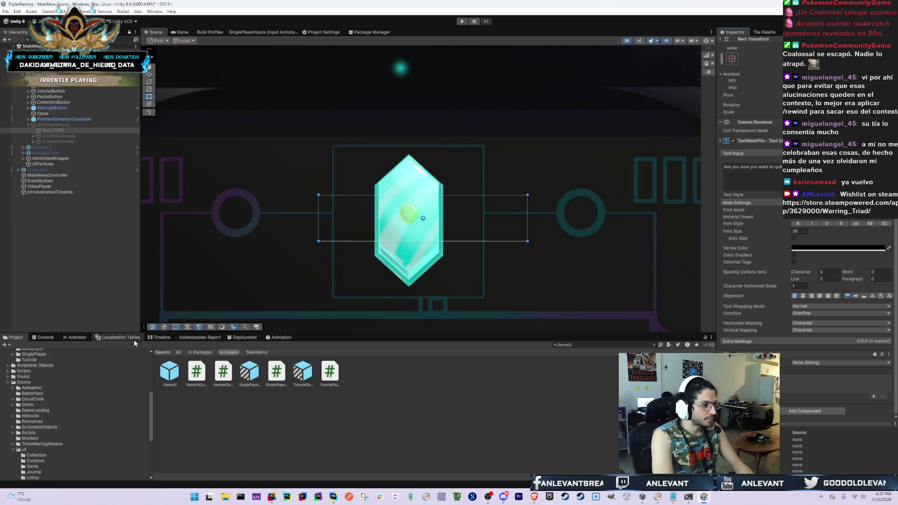
click(118, 337)
scroll(239, 386, down, 5)
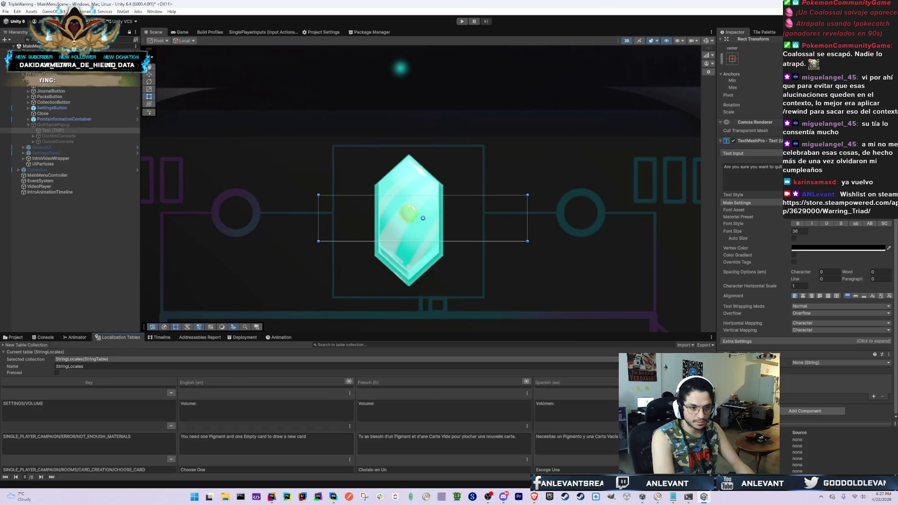
Add a new StringLocales entry keyed MAIN_MENU/CLOSE_GAME_CONFIRMATION_DIALOG
scroll(89, 435, down, 10)
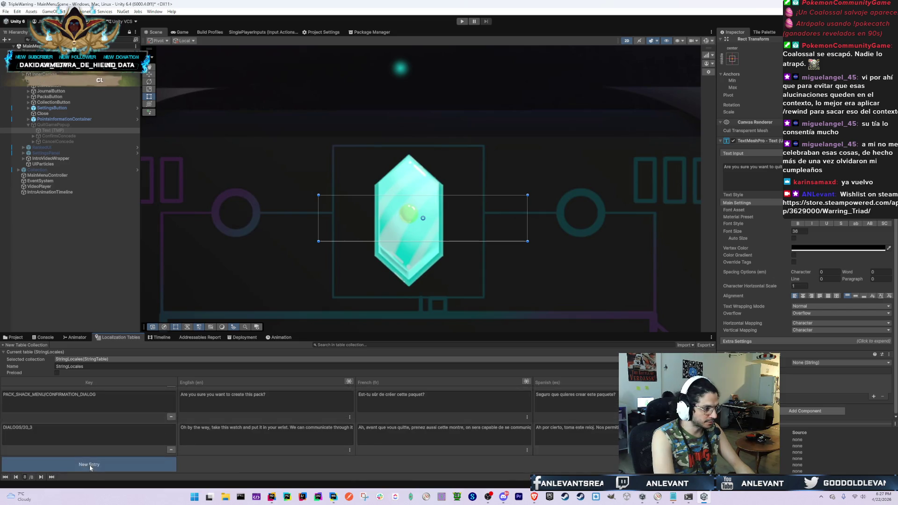
click(65, 463)
click(60, 433)
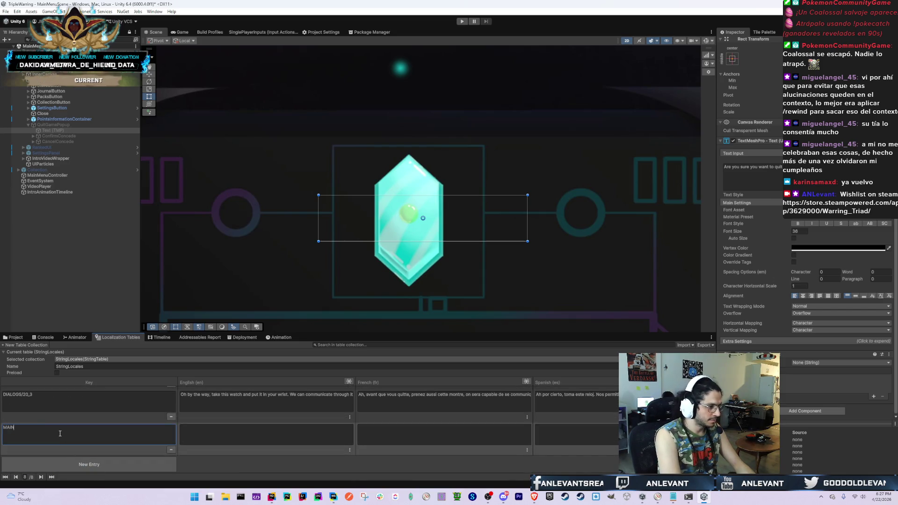
click(424, 345)
text(MAIN)
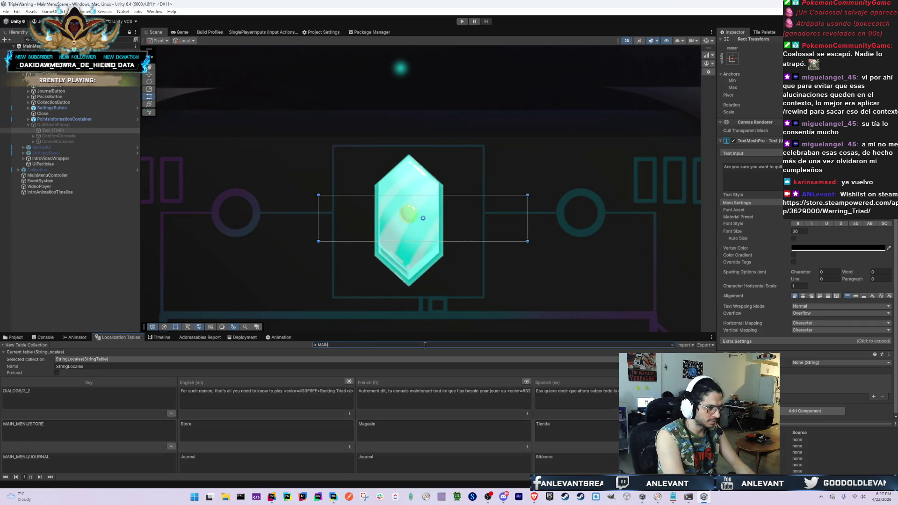
key(BackSpace)
key(BackSpace)
key(BackSpace)
scroll(568, 418, down, 10)
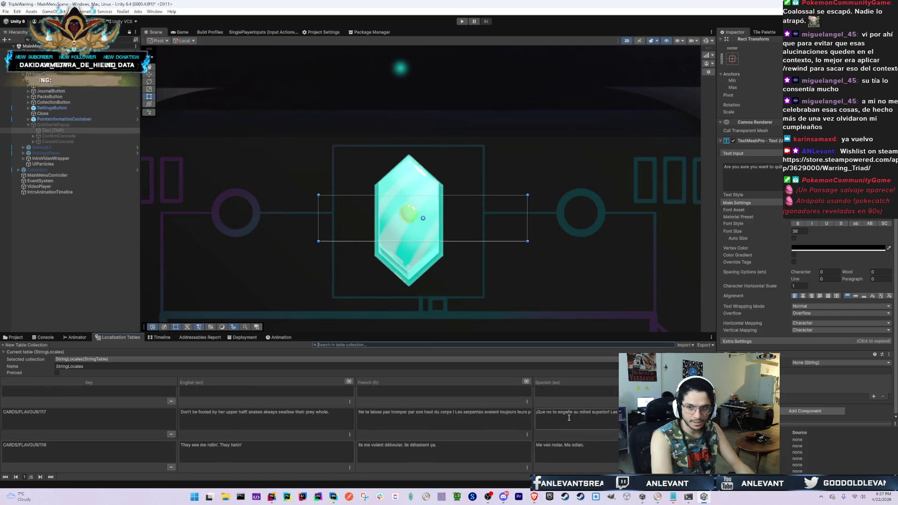
key(alt+Tab)
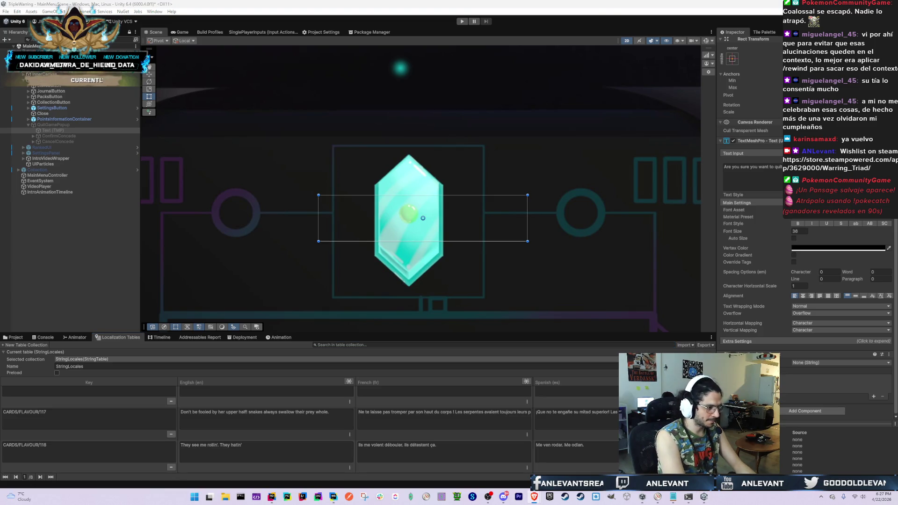
click(50, 477)
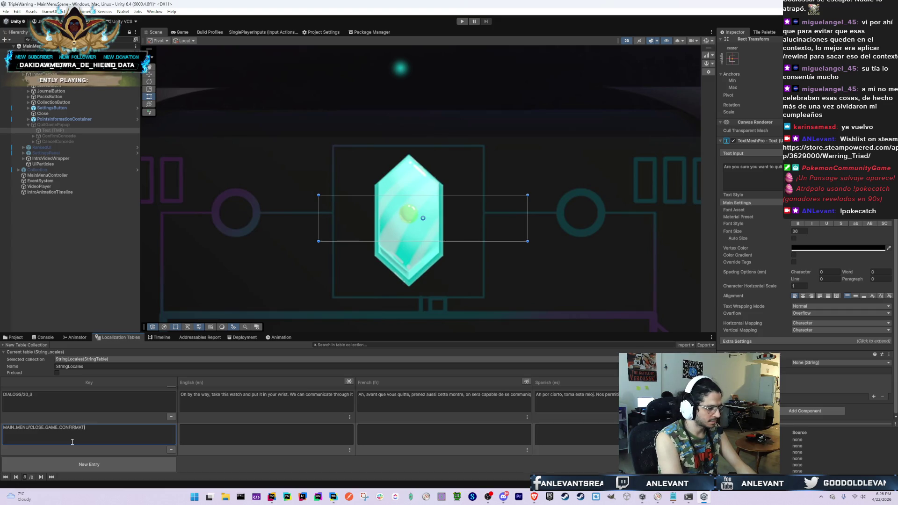
text(MAIN_MENU/CLOSE_GAME_CONFIRMATION_DIALOG)
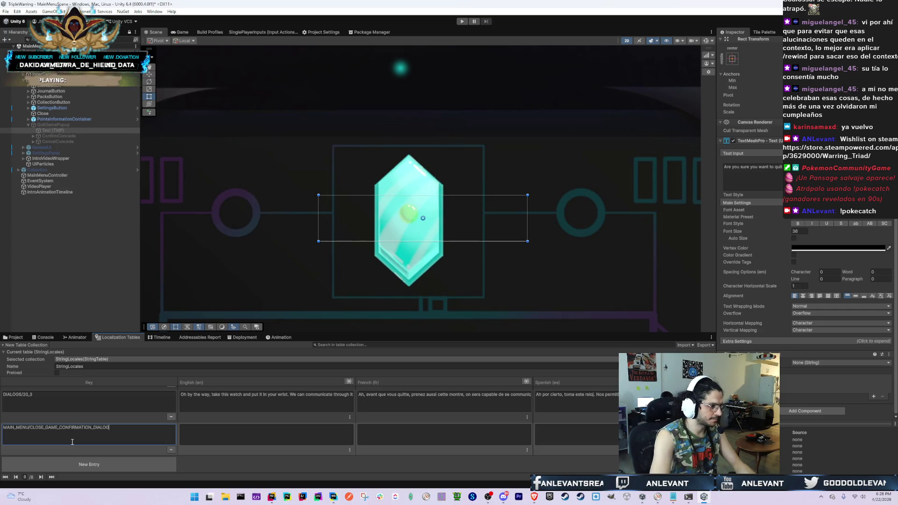
Fill in the entry's pasted English, French and Spanish quit-confirmation texts, correcting 'voud' to 'vous'
click(751, 175)
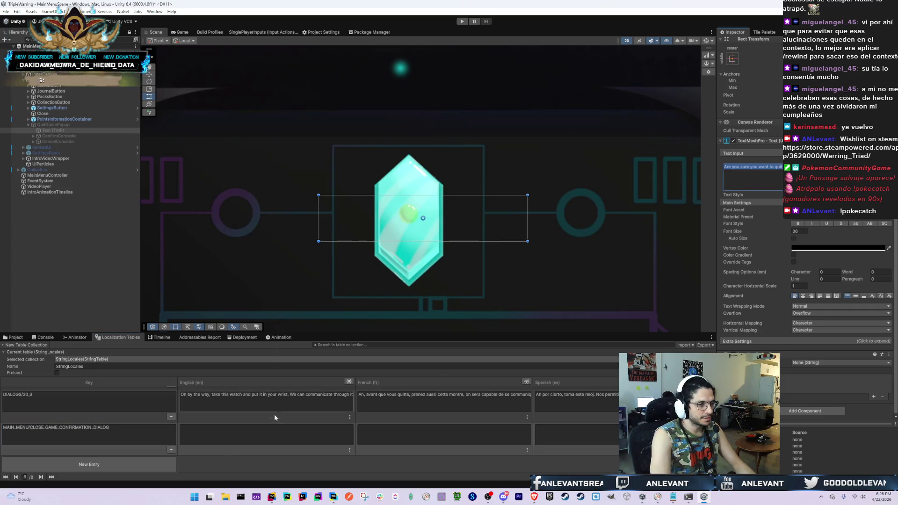
click(272, 434)
text(Are you sure you want to quit the game?)
click(416, 439)
text(Est-vous sûr de quitter le jeu)
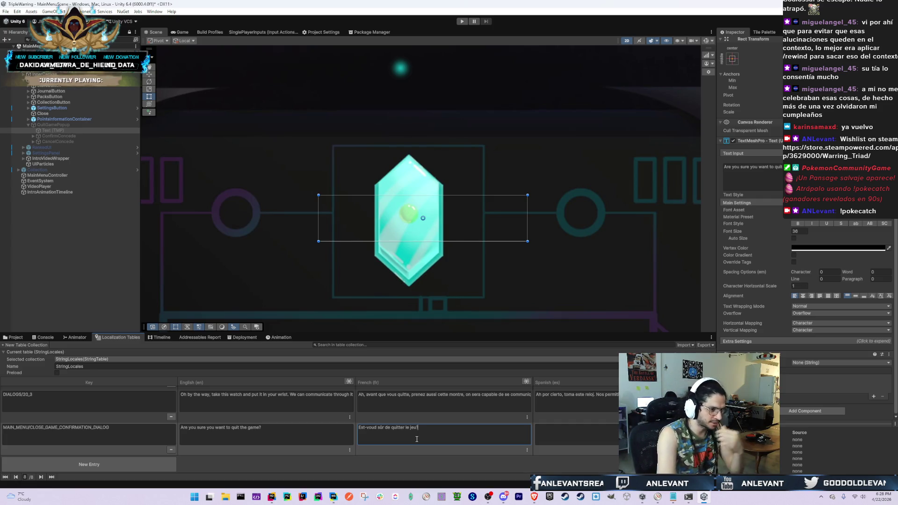
click(586, 436)
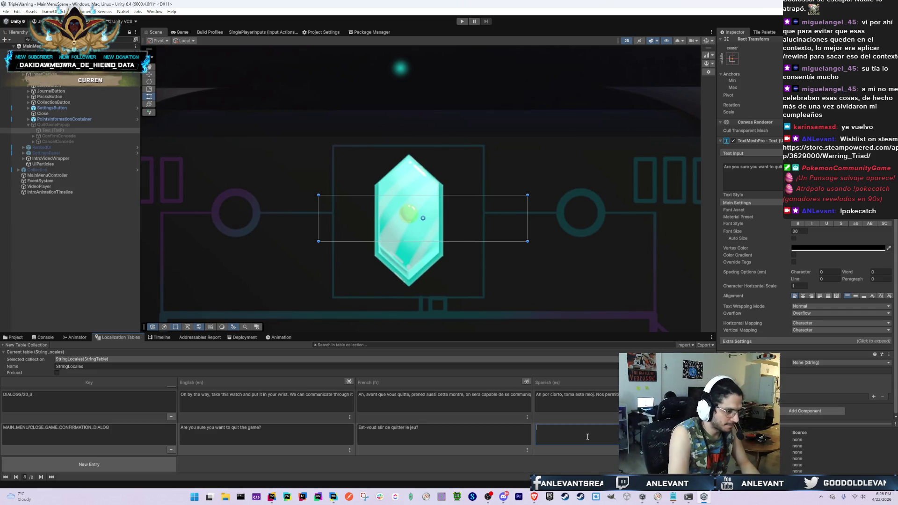
click(374, 437)
double_click(377, 428)
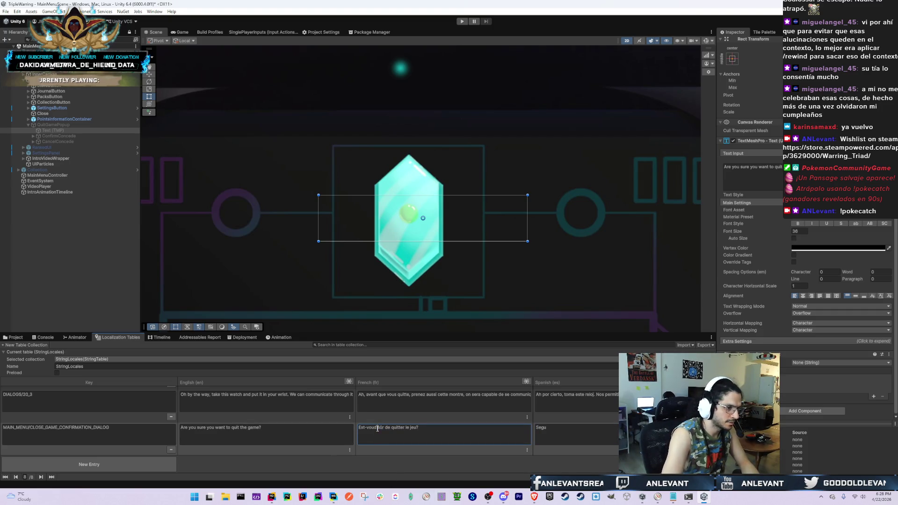
key(BackSpace)
text(s)
click(577, 434)
text(ro de querer salir del juego?)
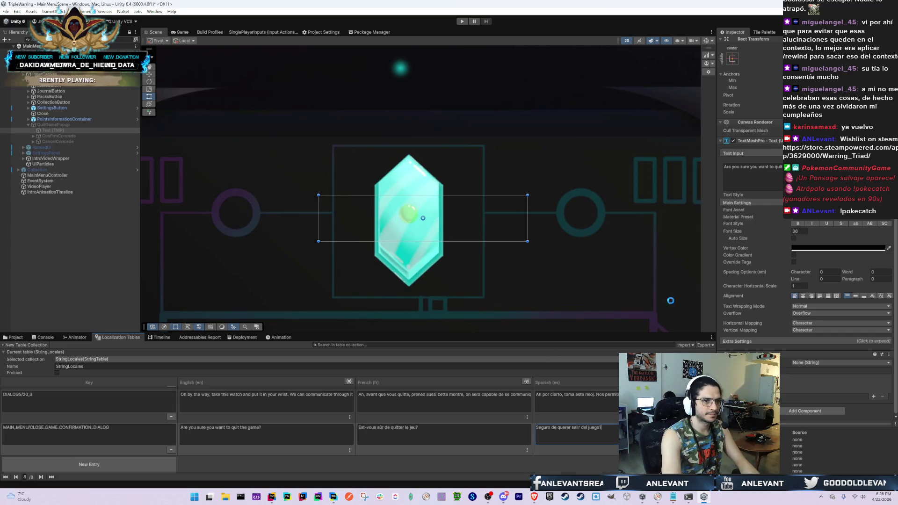
click(328, 345)
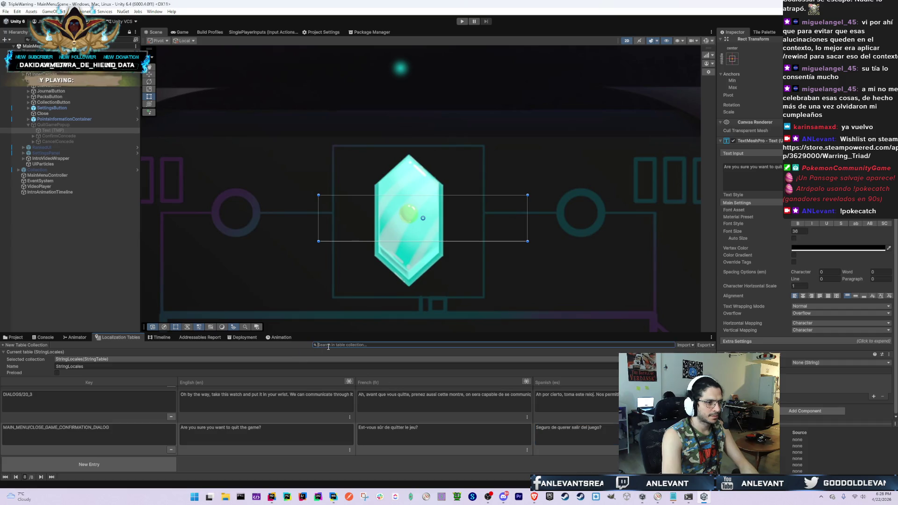
text(Oui)
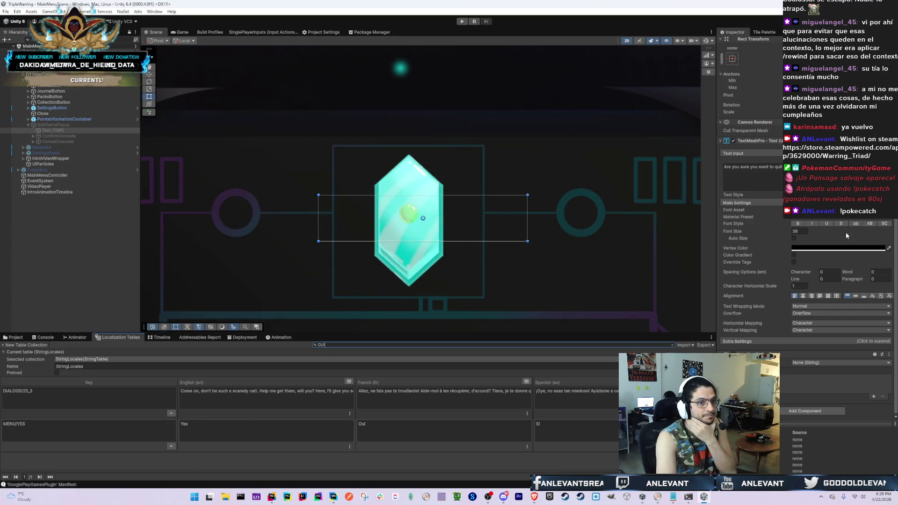
Bind the popup text to the StringLocales MAIN_MENU/CLOSE_GAME_CONFIRMATION_DIALOG entry
click(842, 362)
text(MAIN_)
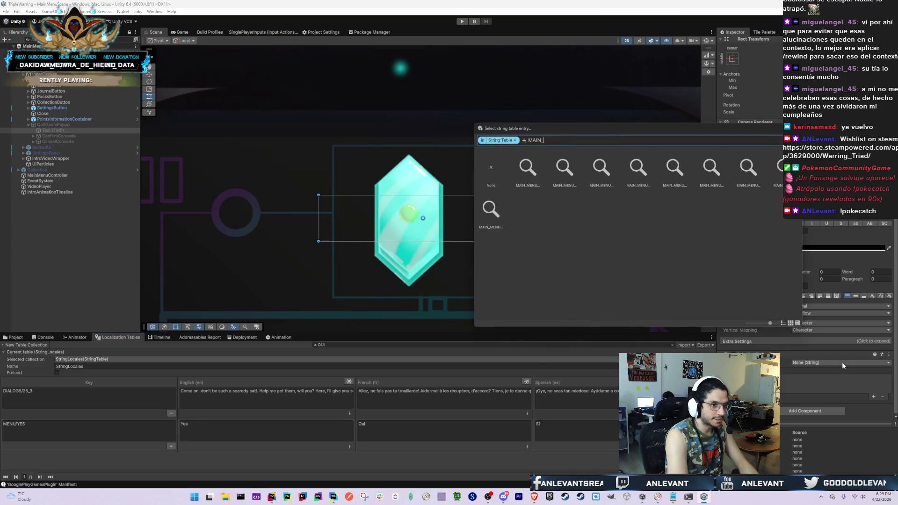
text(MENU/)
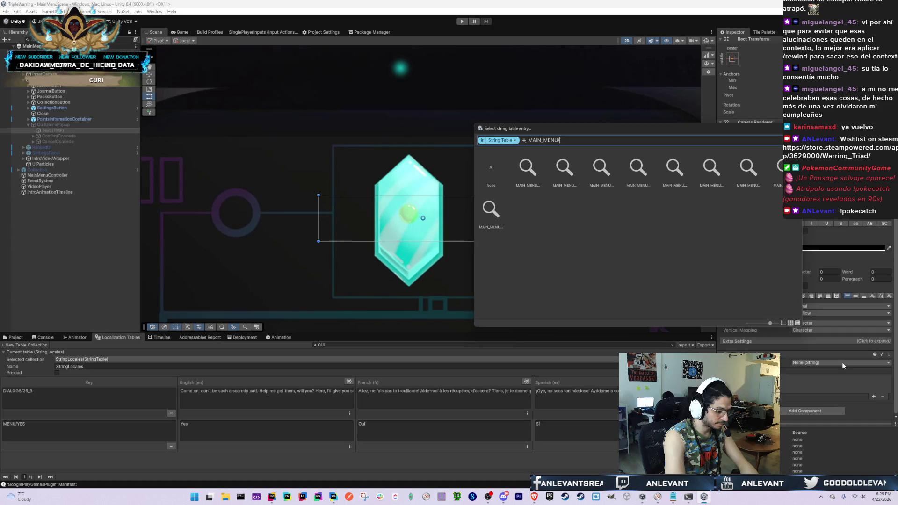
text(CLOSE)
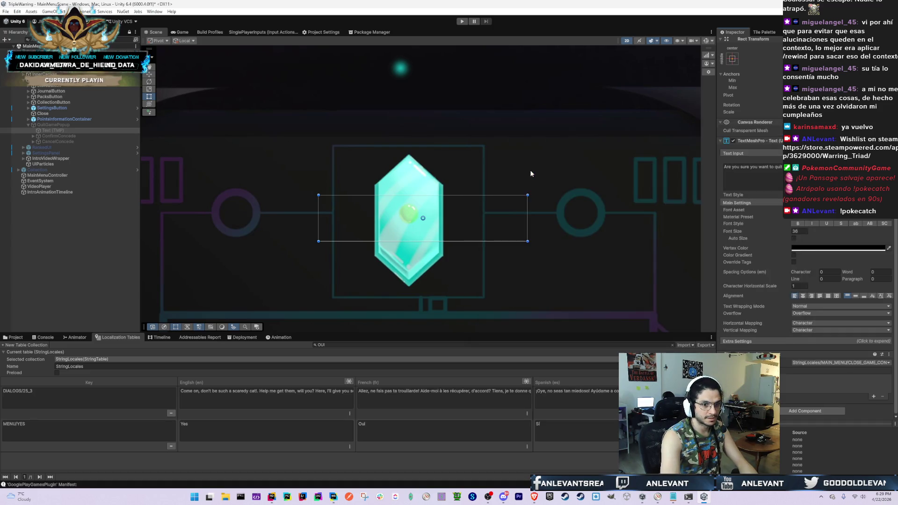
double_click(525, 173)
Rename the ConfirmConcede object to Confirm and CancelConcede to Cancel
click(51, 130)
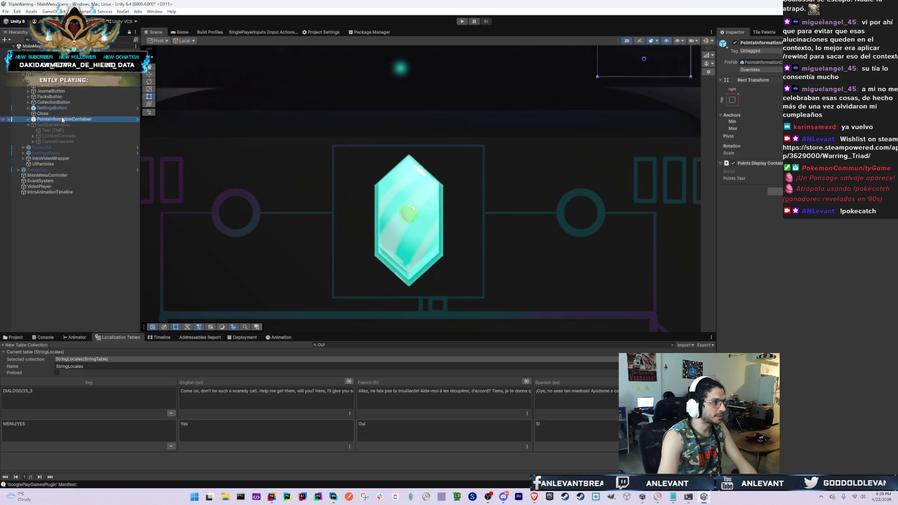
key(Down)
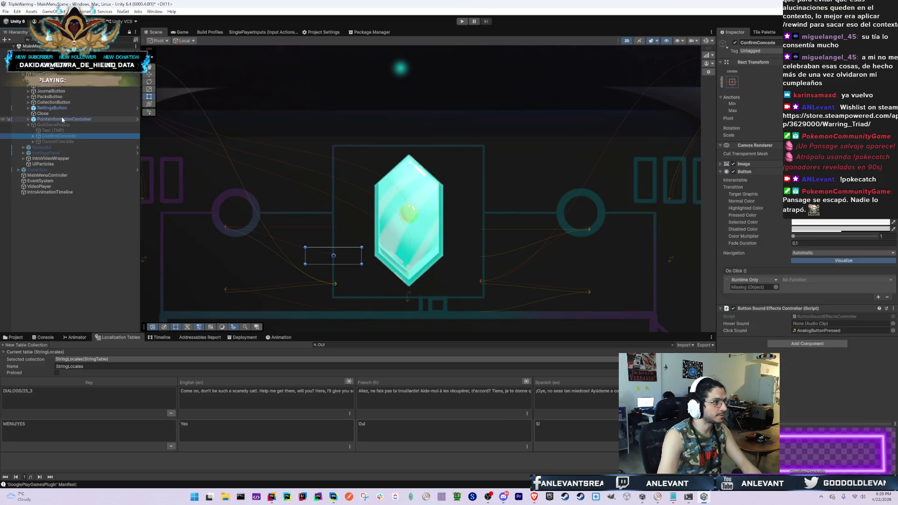
key(F2)
key(BackSpace)
key(BackSpace)
key(BackSpace)
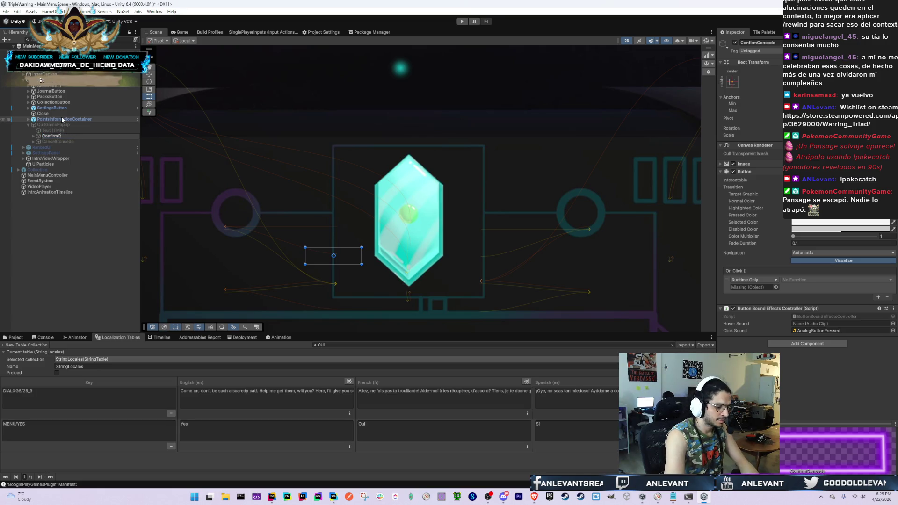
key(Return)
key(Down)
key(F2)
key(BackSpace)
key(BackSpace)
key(BackSpace)
key(Return)
Reselect the popup's Text (TMP) child and review its Localize String Event settings
key(Left)
key(Left)
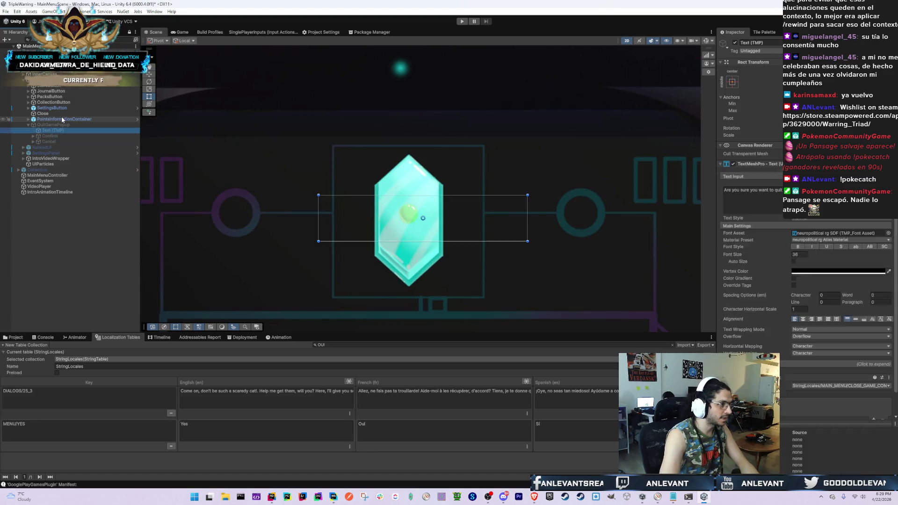
key(Right)
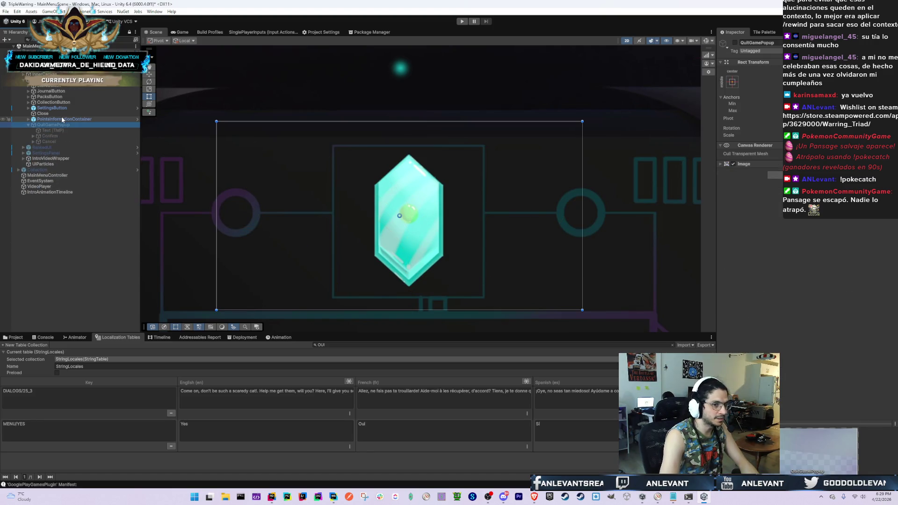
key(Down)
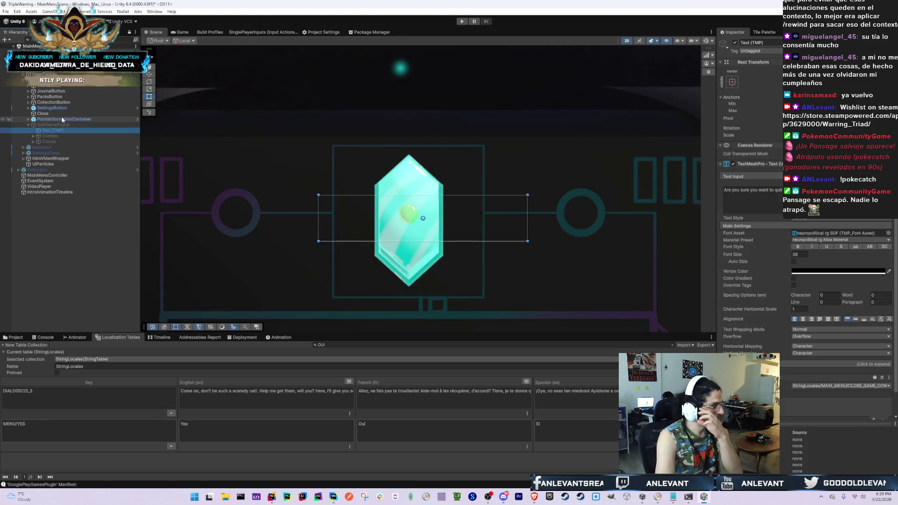
key(Up)
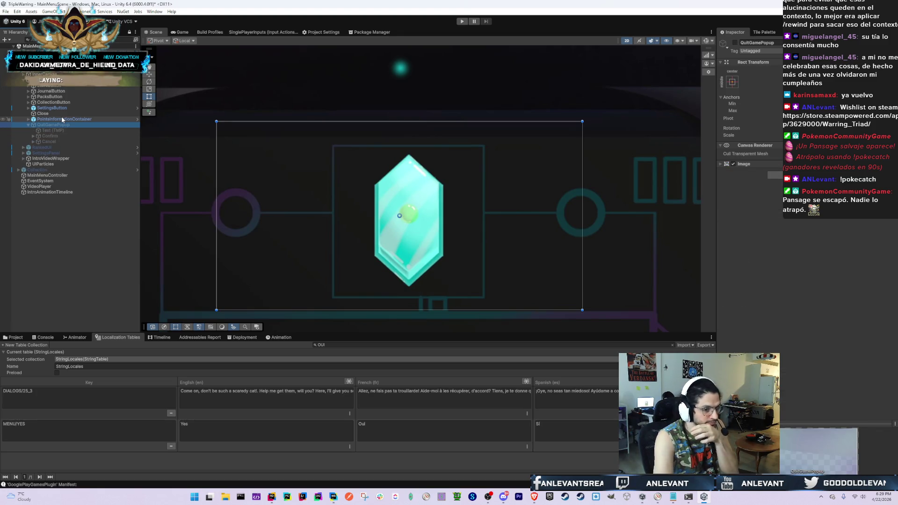
key(Down)
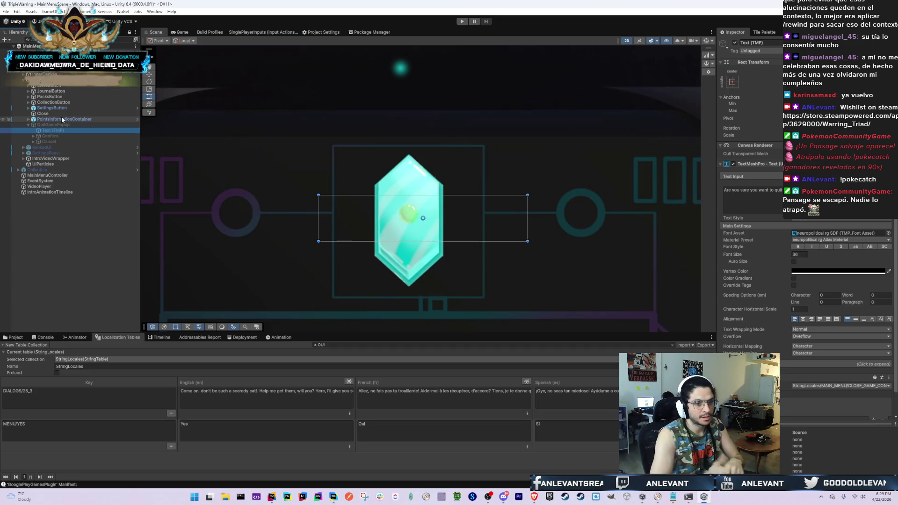
scroll(825, 392, down, 2)
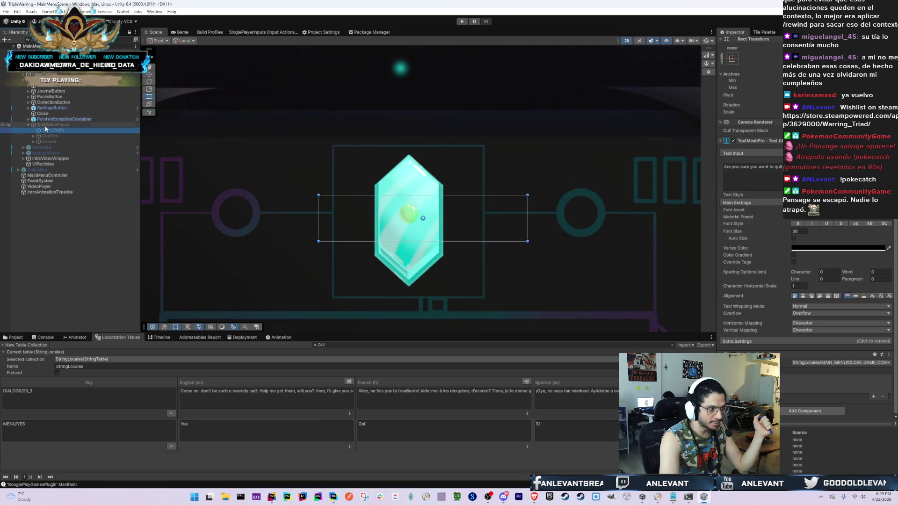
click(58, 129)
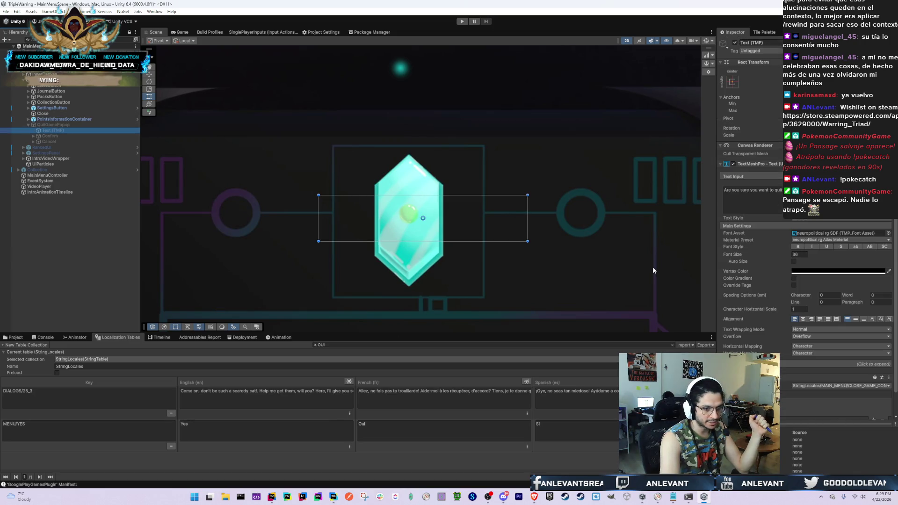
scroll(818, 374, down, 2)
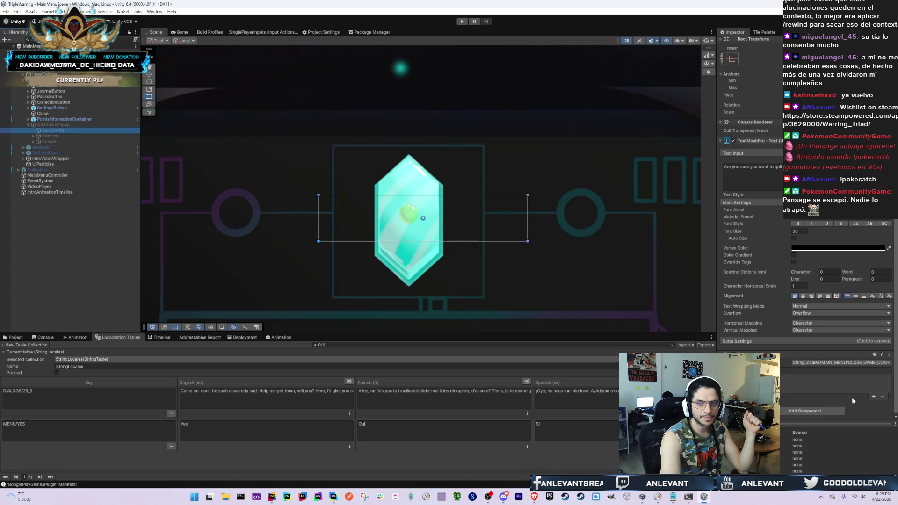
scroll(864, 349, up, 2)
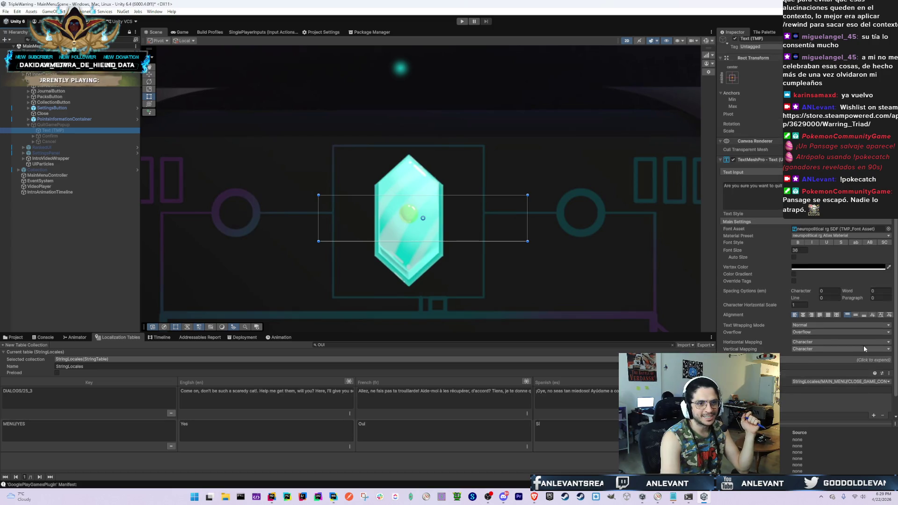
scroll(861, 350, down, 2)
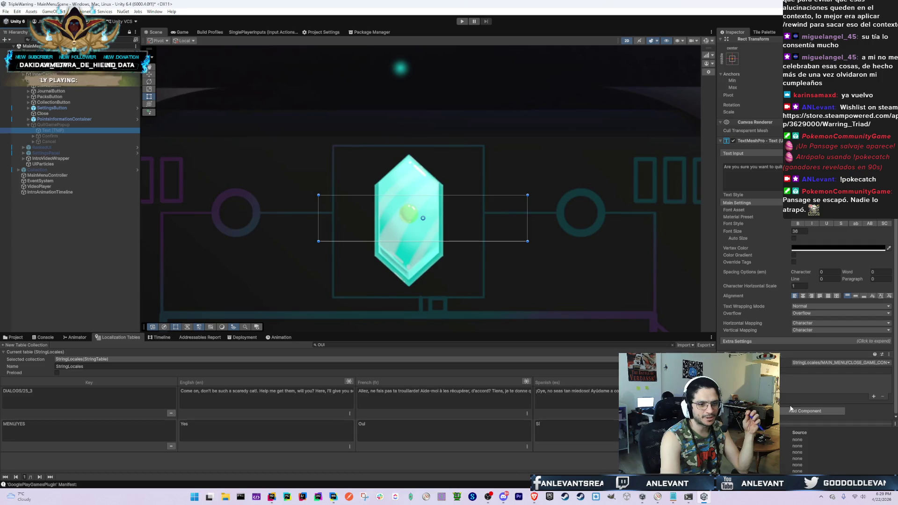
Add a Localize String Event to Confirm's text, bound to the MENU/YES entry
click(63, 136)
double_click(63, 136)
key(Right)
key(Down)
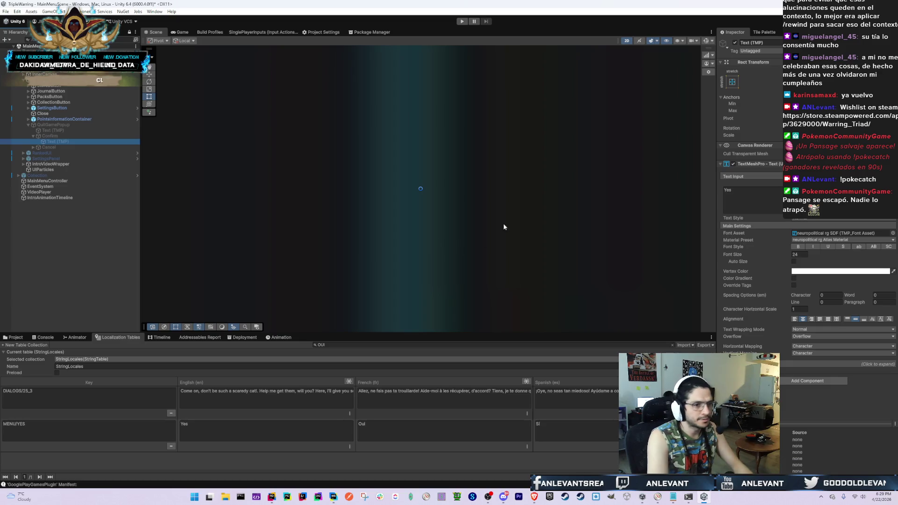
click(808, 380)
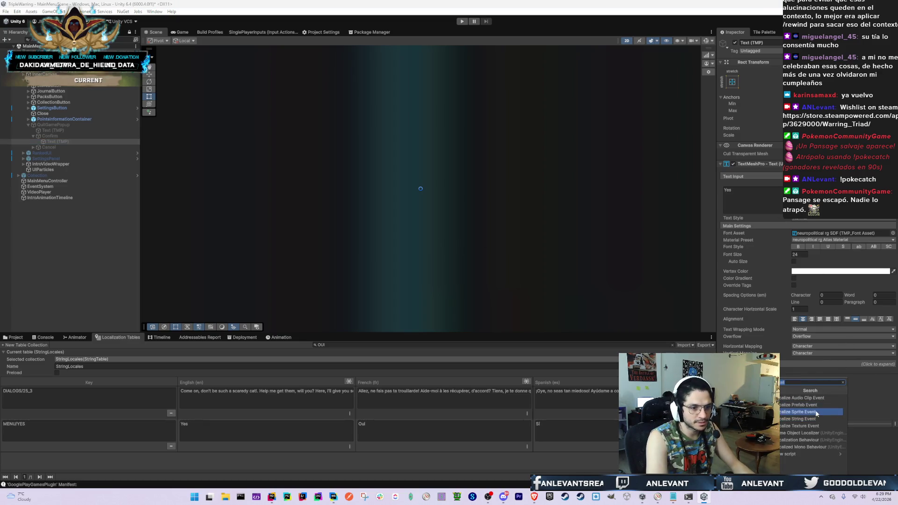
click(815, 416)
click(820, 385)
text(MENU)
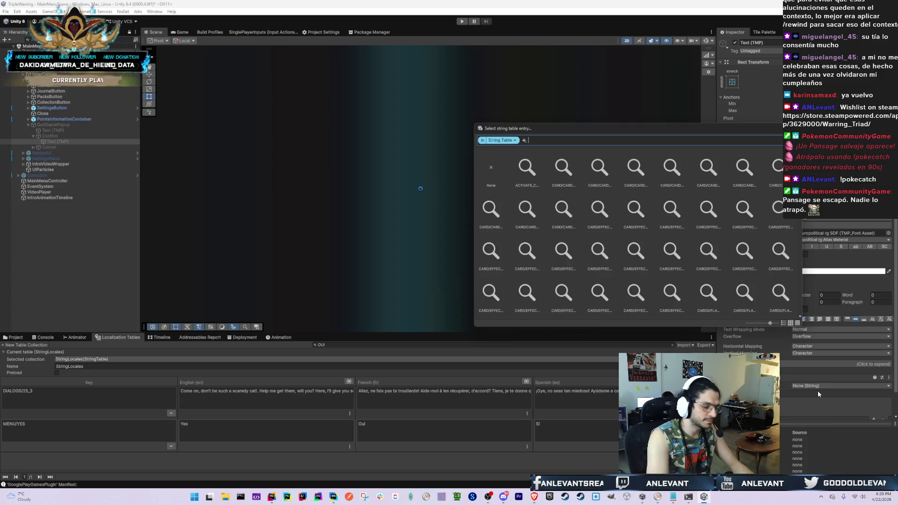
text(/YES)
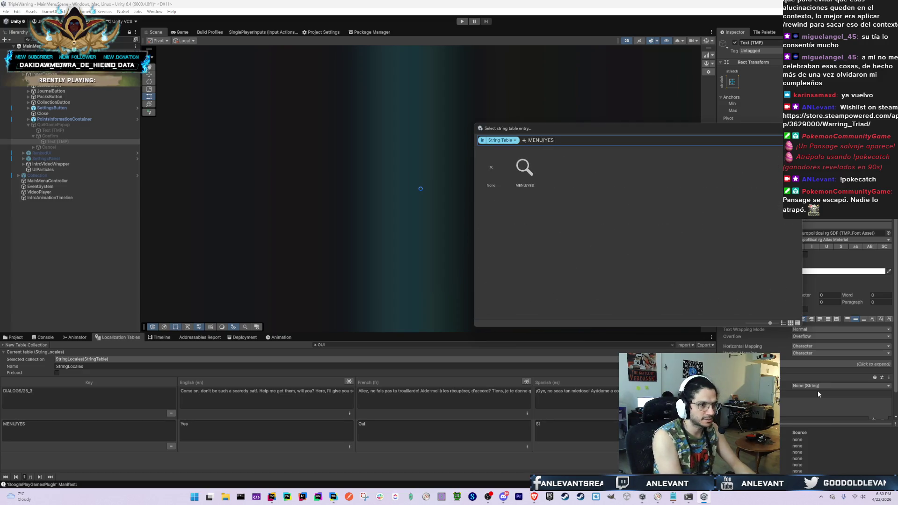
double_click(525, 173)
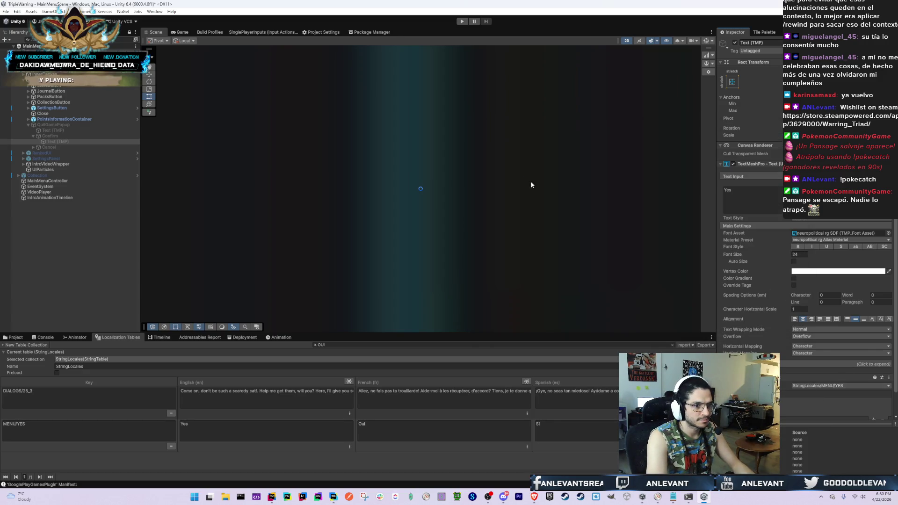
Add a Localize String Event to Cancel's text, bound to the MENU/NO entry
click(33, 136)
click(33, 142)
click(57, 147)
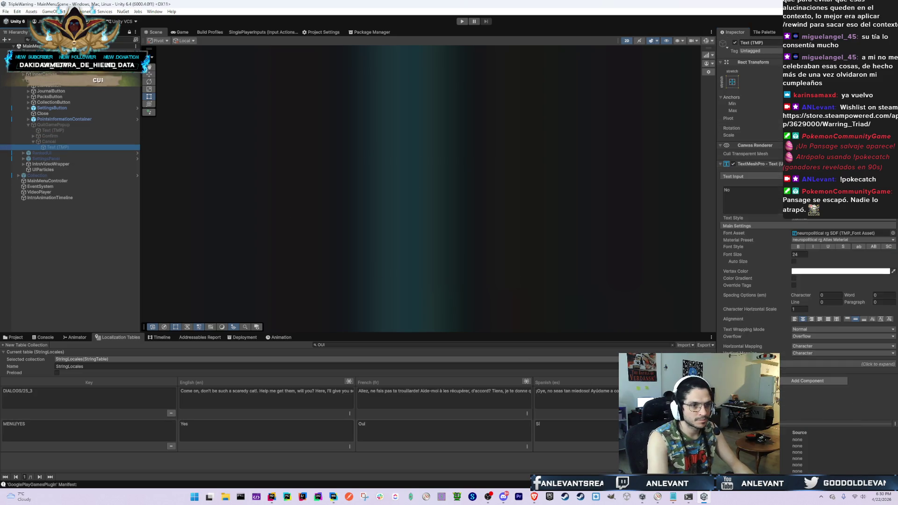
click(814, 381)
text(locali)
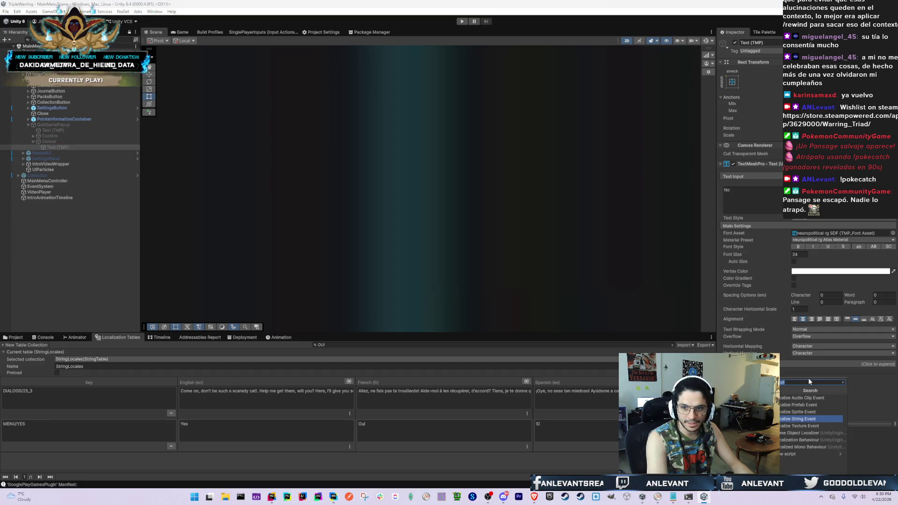
click(817, 417)
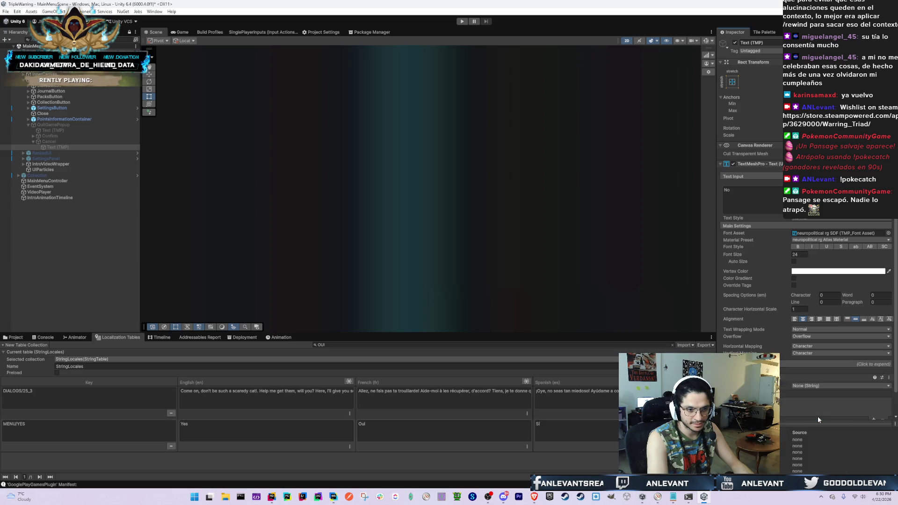
click(821, 367)
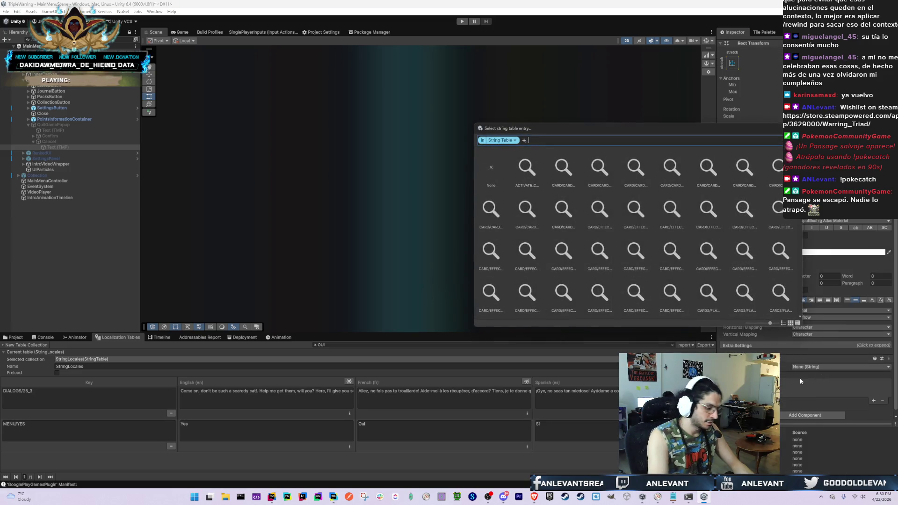
text(MENU_NO)
key(BackSpace)
key(BackSpace)
key(BackSpace)
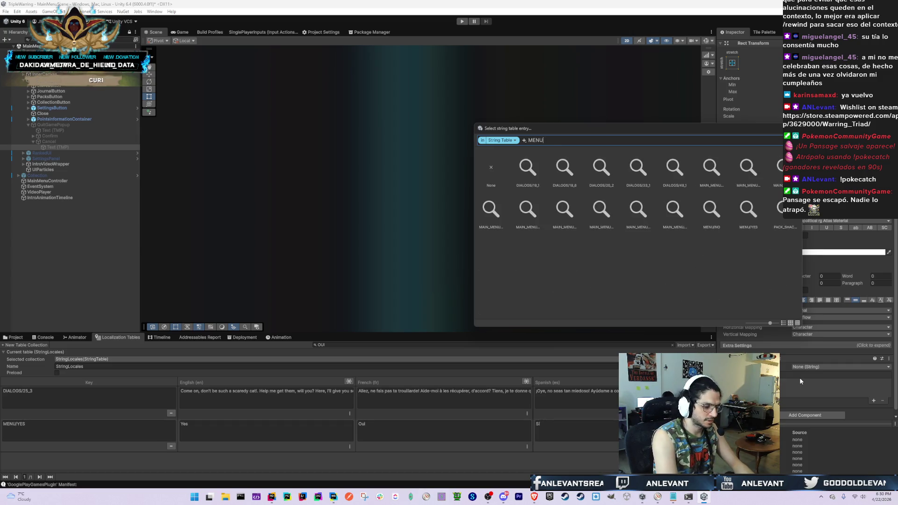
text(/NO)
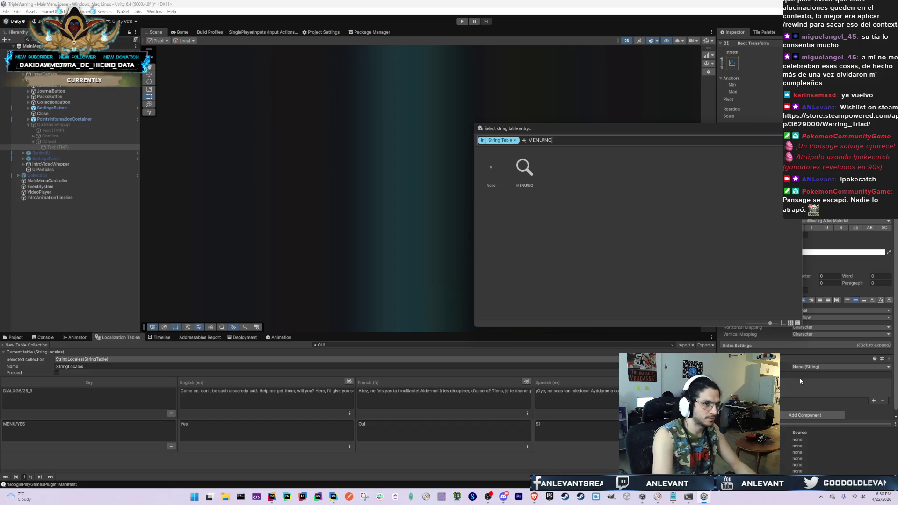
double_click(525, 168)
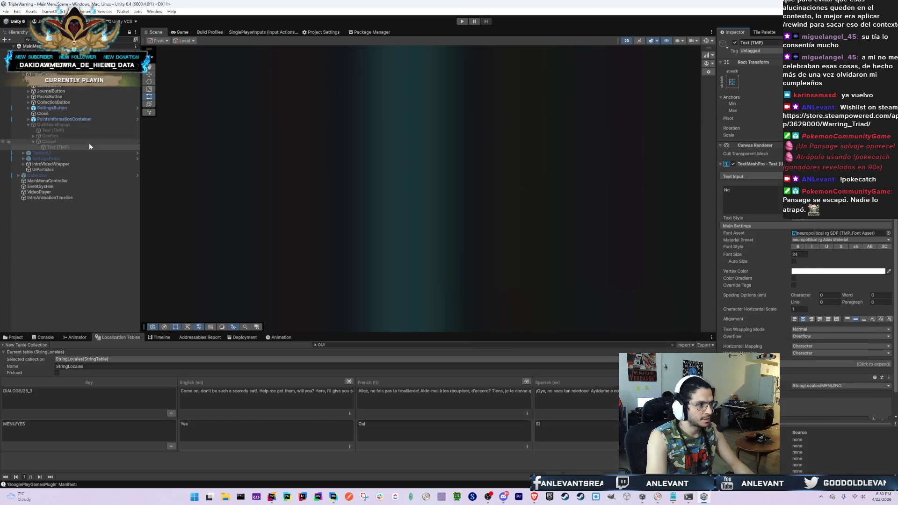
click(68, 142)
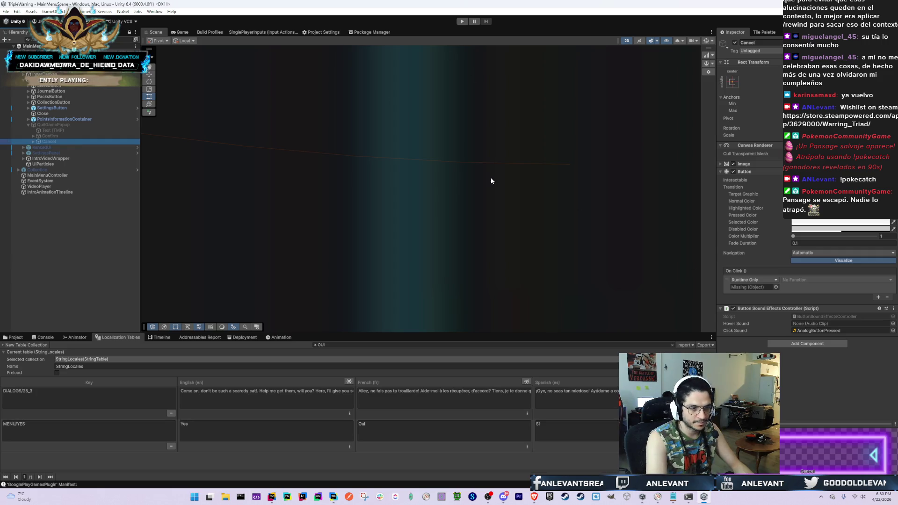
Make the Cancel button's On Click call MainMenuController.CloseCloseGamePopup
mouse_move(51, 124)
mouse_down()
mouse_move(56, 177)
mouse_move(745, 288)
mouse_up()
click(809, 280)
mouse_move(814, 314)
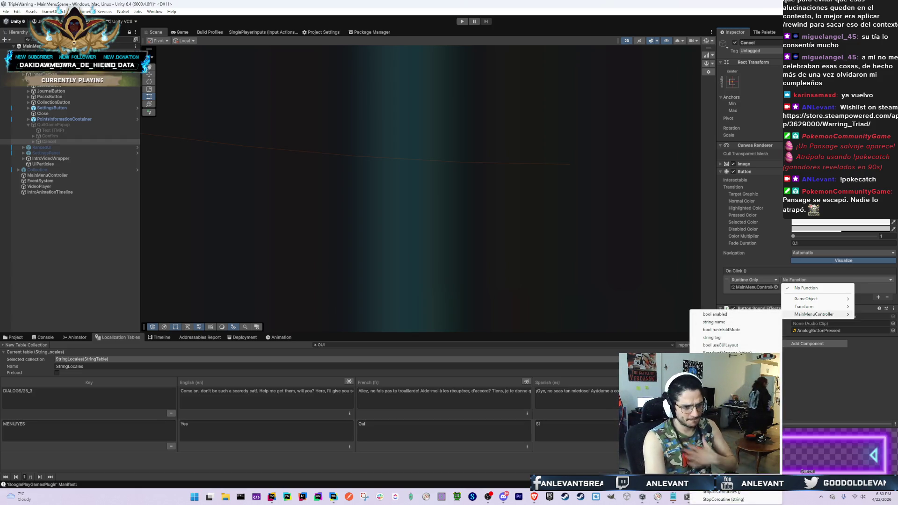
click(720, 374)
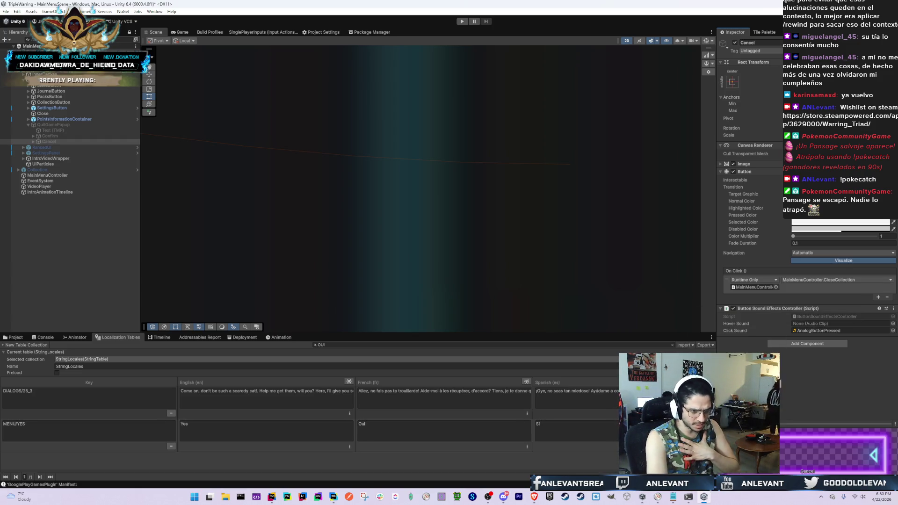
click(830, 279)
mouse_move(823, 314)
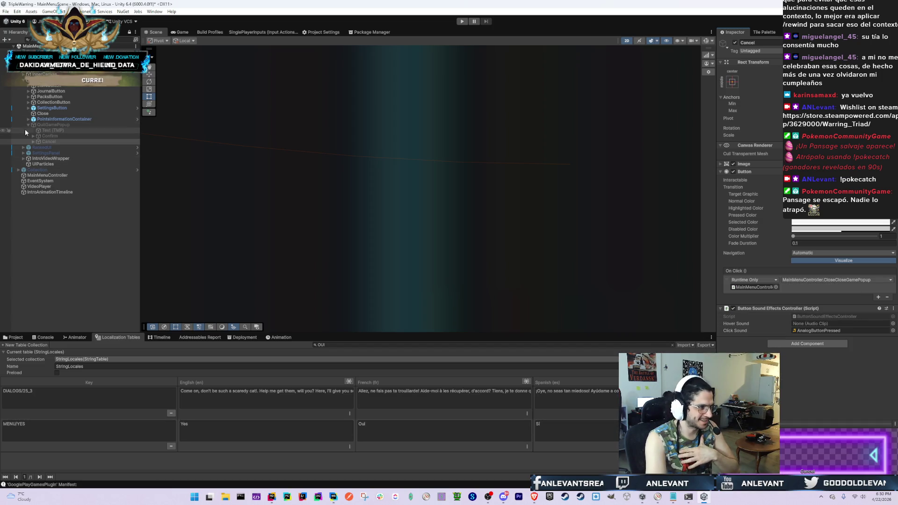
Make the Confirm button's On Click call MainMenuController.OpenCloseGamePopup
click(41, 135)
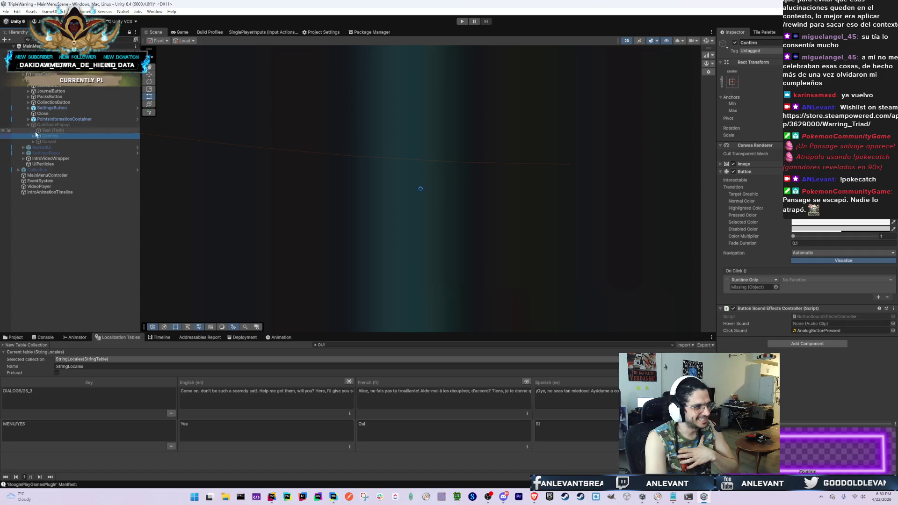
mouse_move(45, 136)
mouse_down()
mouse_move(58, 172)
mouse_move(227, 214)
mouse_move(754, 287)
mouse_up()
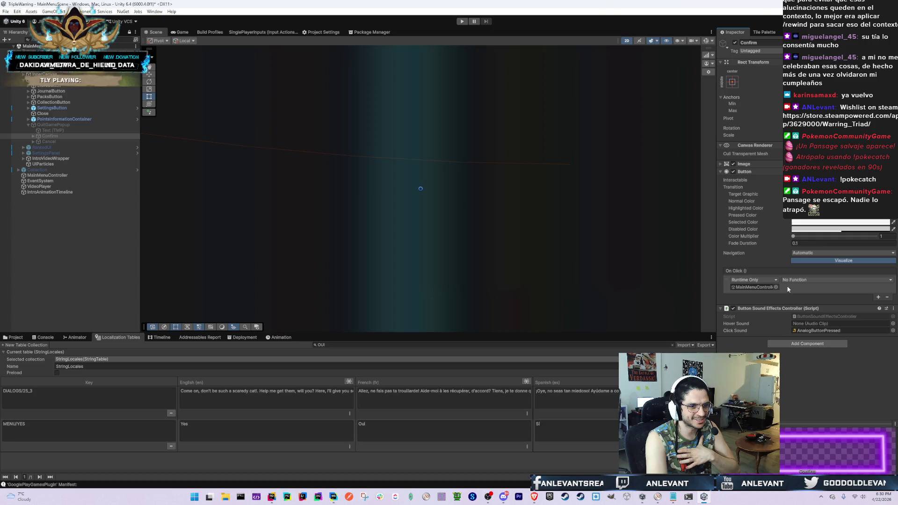
click(795, 280)
mouse_move(798, 317)
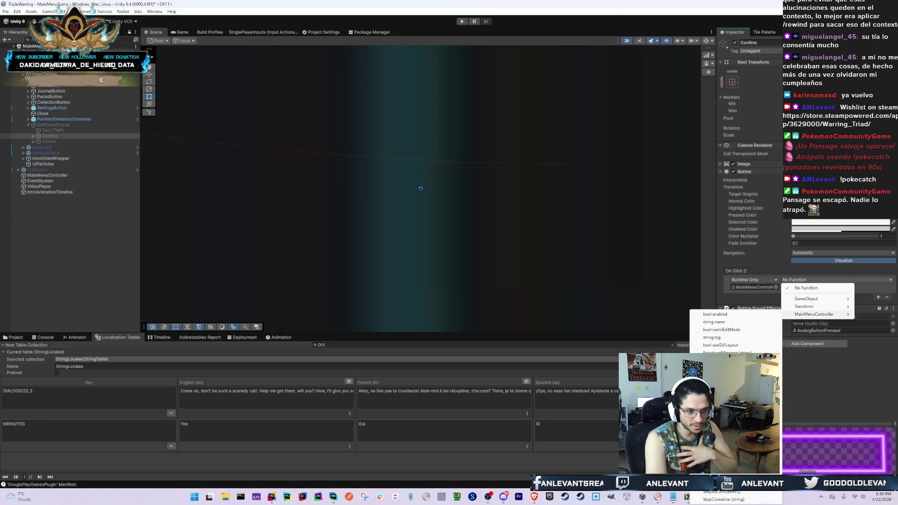
click(720, 431)
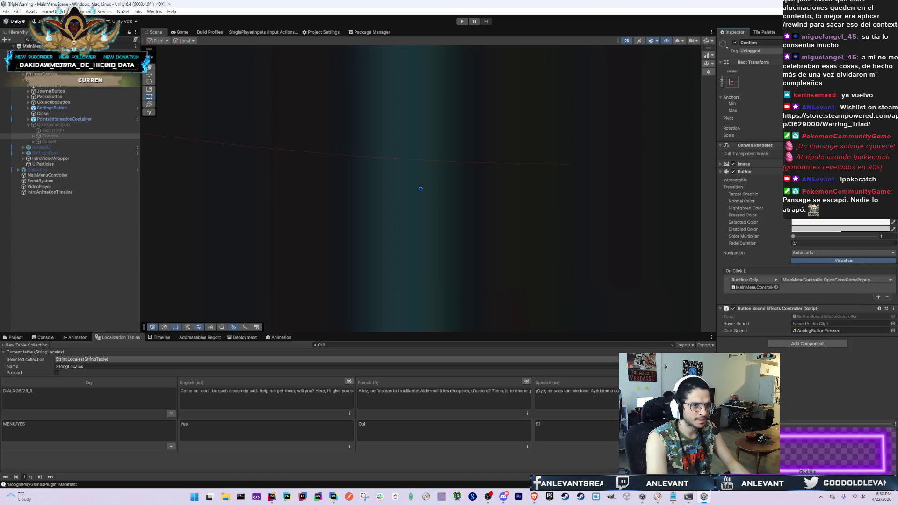
click(80, 124)
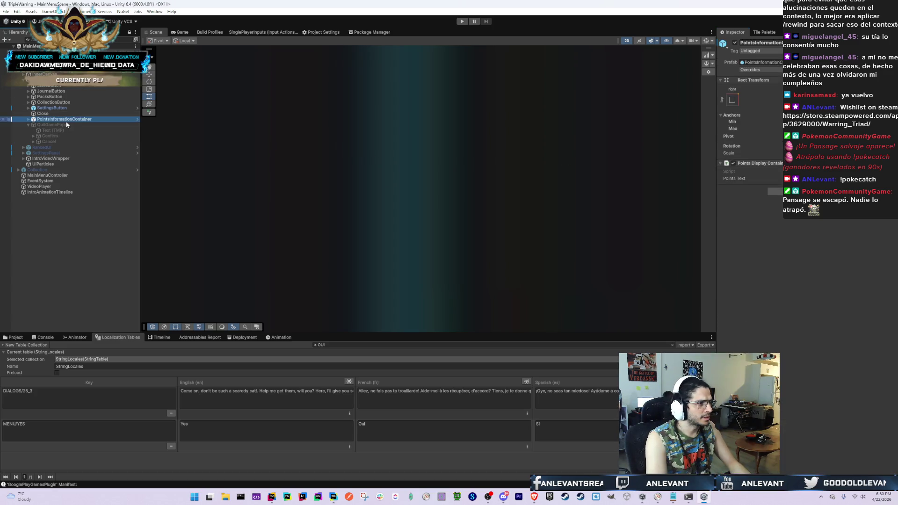
Collapse QuitGamePopup, inspect MainMenuController, move QuitGamePopup in the hierarchy, and show the Project assets
key(Left)
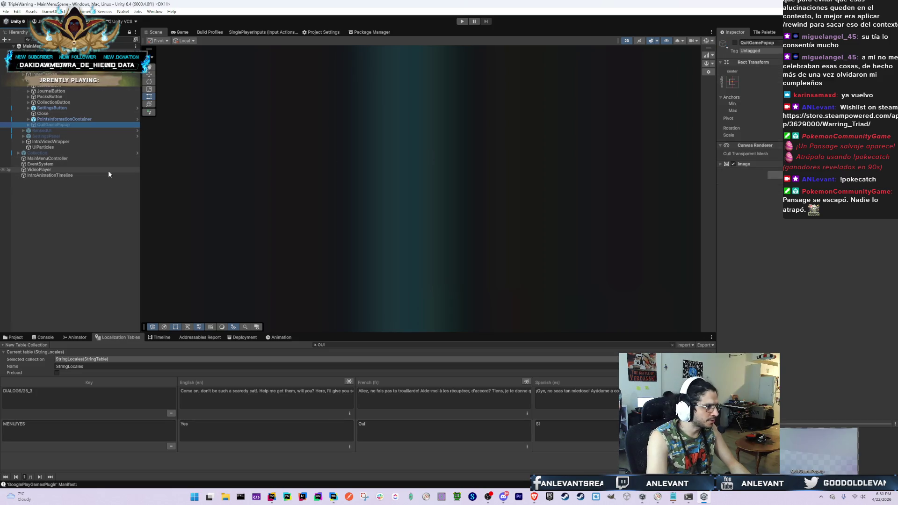
click(82, 159)
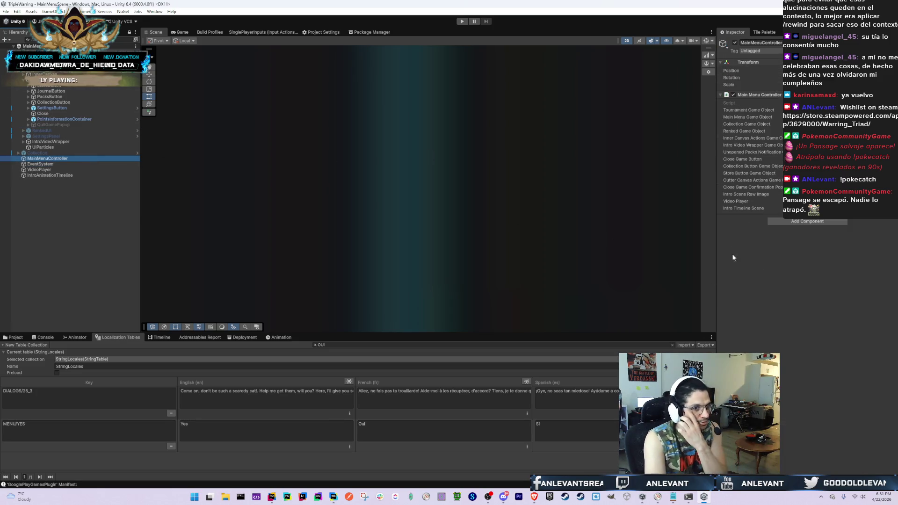
click(51, 126)
drag(51, 125, 102, 79)
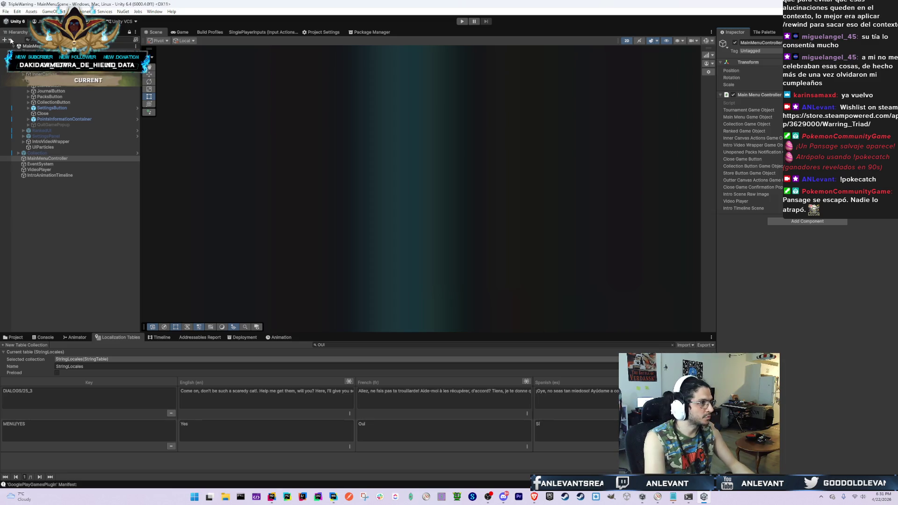
click(14, 337)
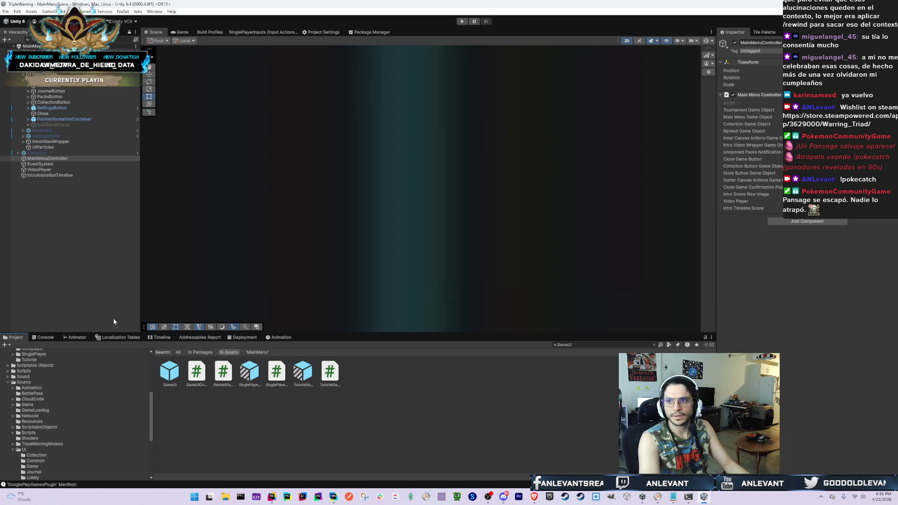
Search the Project for 'FirstEncounter' and open the FirstEncounterRoom prefab in Prefab Mode
click(613, 345)
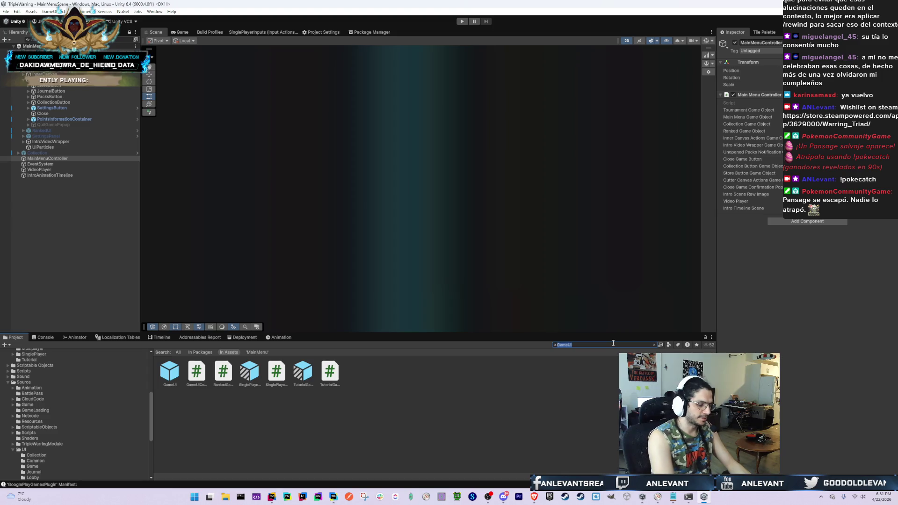
key(BackSpace)
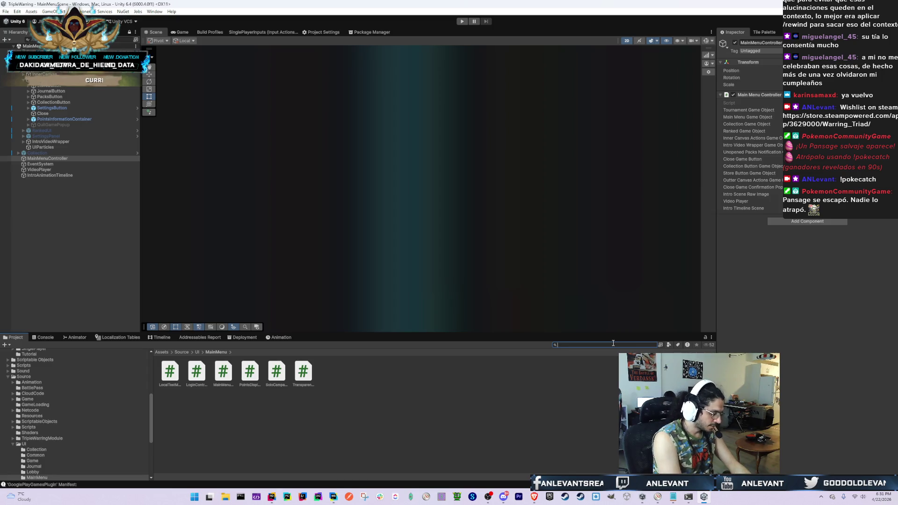
text(FirstExplo)
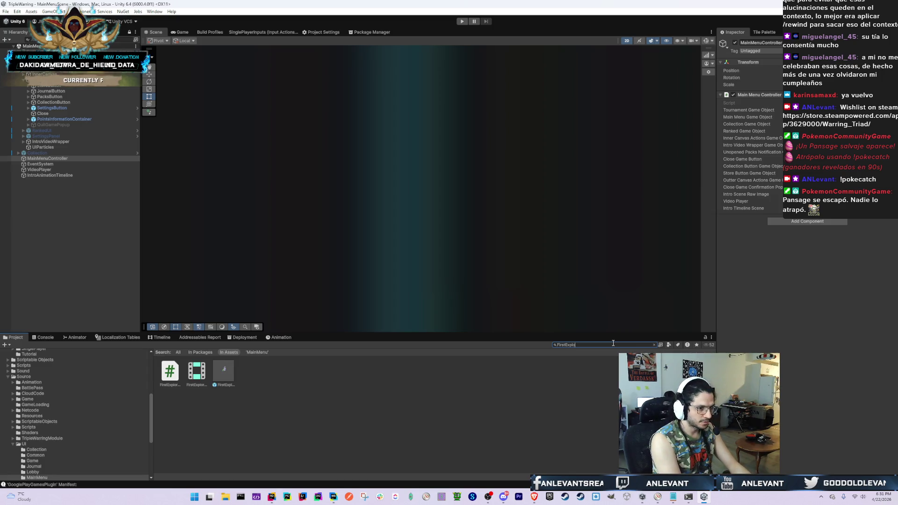
key(BackSpace)
key(BackSpace)
key(BackSpace)
text(ncounter)
click(196, 377)
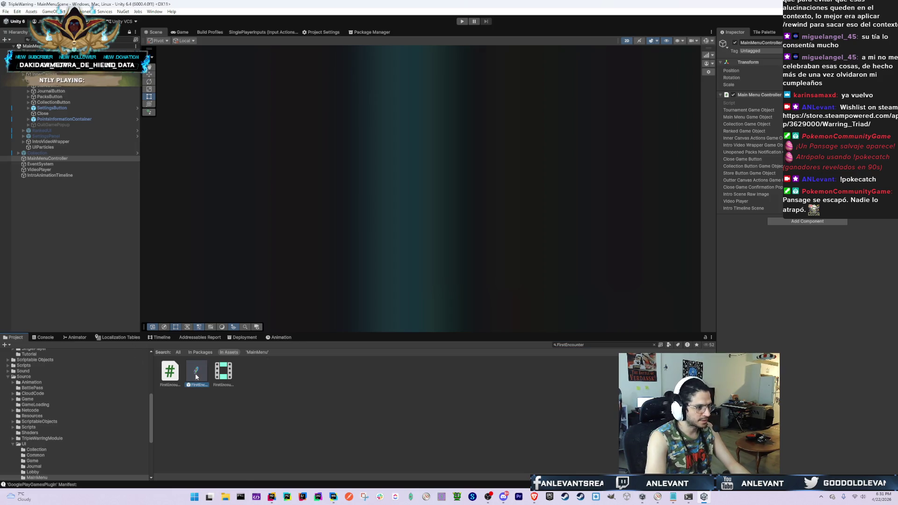
double_click(196, 377)
click(79, 217)
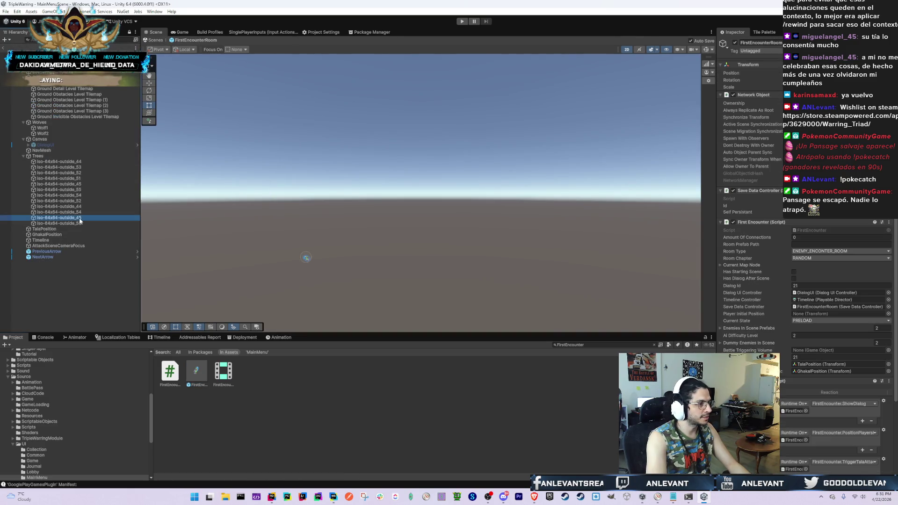
Show the room Timeline object's tracks in the Timeline window and scrub near frame 155
click(65, 240)
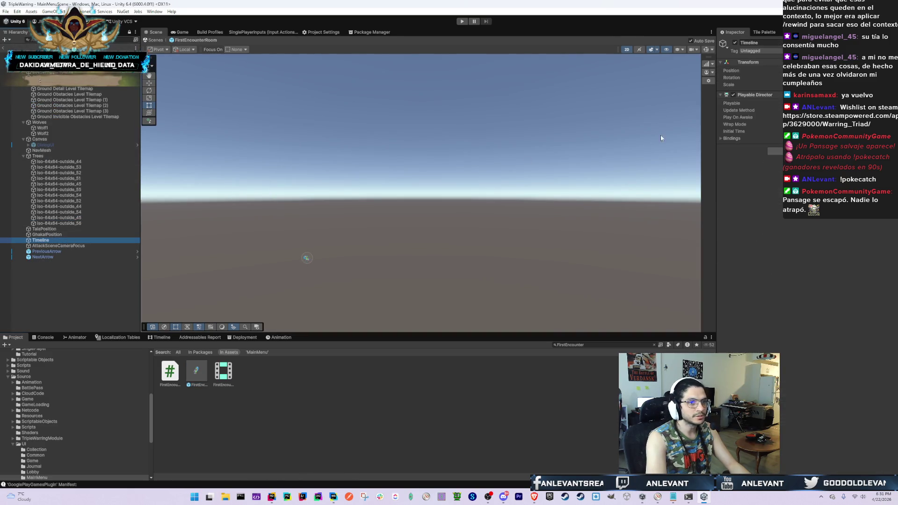
click(734, 34)
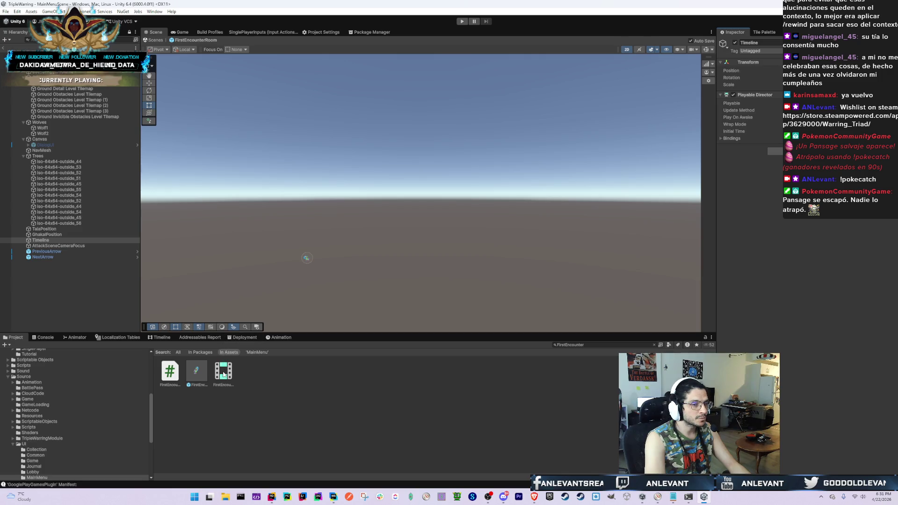
click(159, 337)
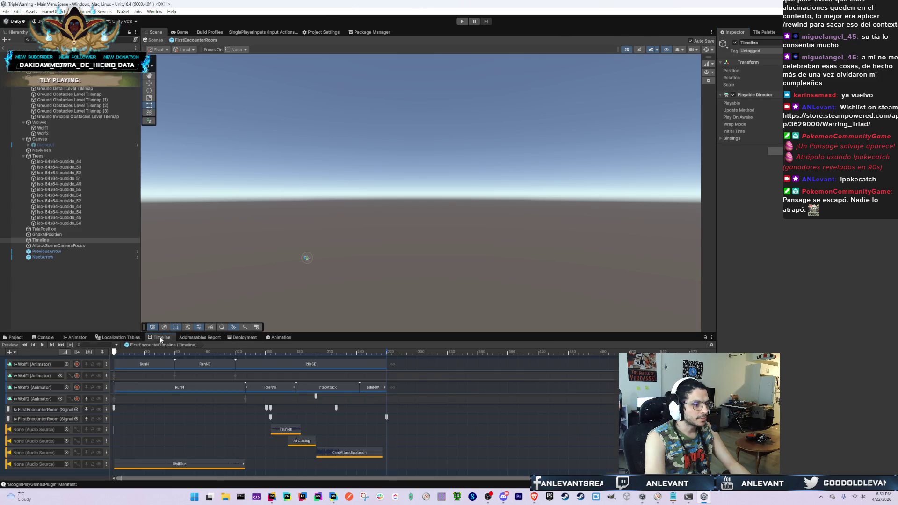
scroll(471, 365, up, 5)
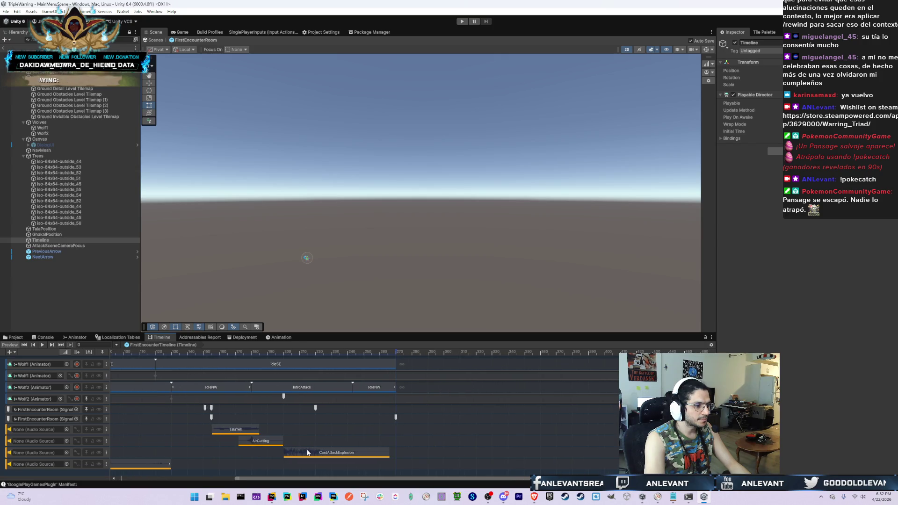
drag(396, 353, 370, 354)
click(377, 416)
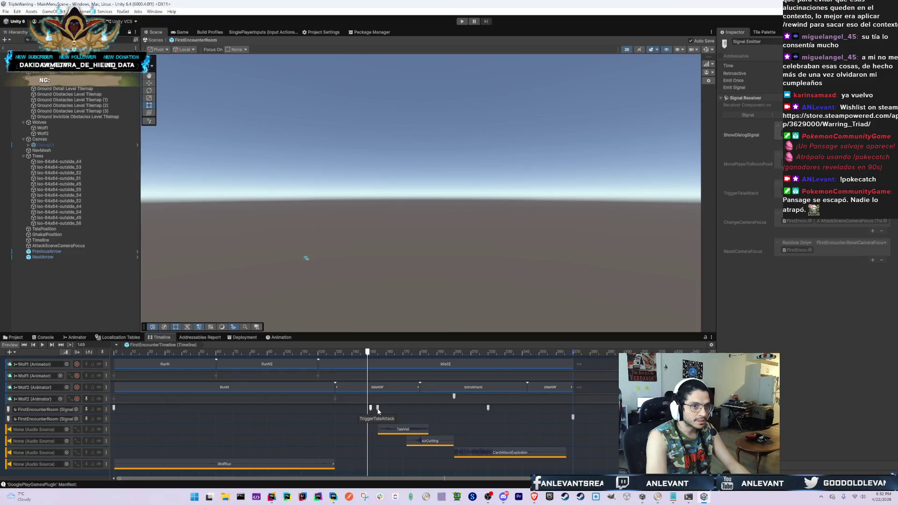
click(378, 353)
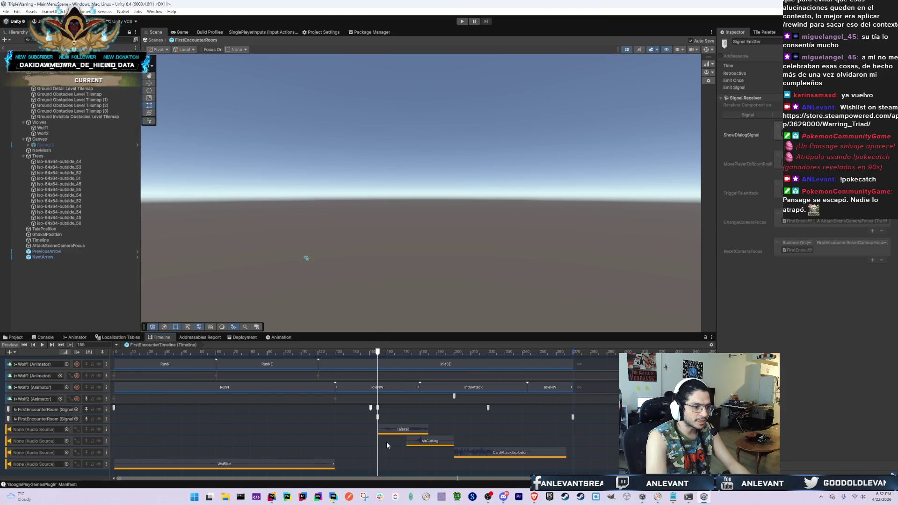
Set the playhead to frame 156 and move the TalaYell clip to start there
scroll(386, 441, up, 1)
scroll(391, 442, up, 5)
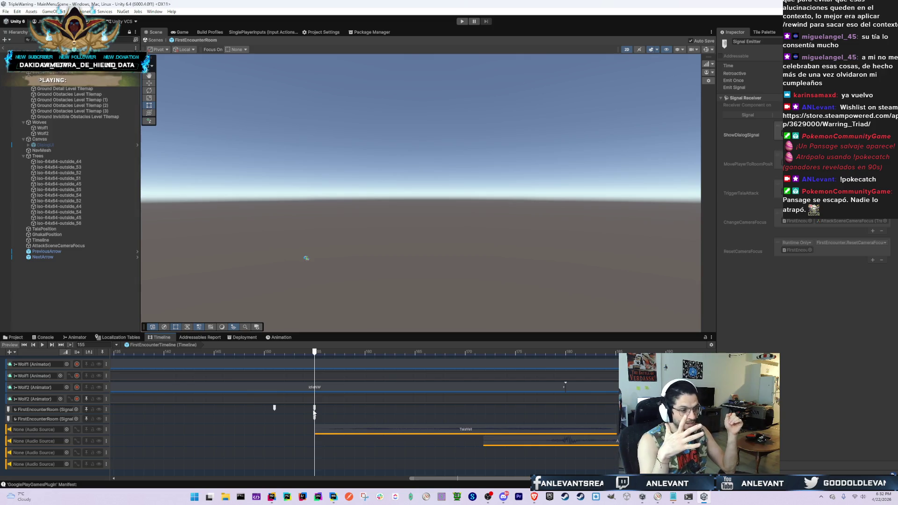
scroll(314, 414, up, 5)
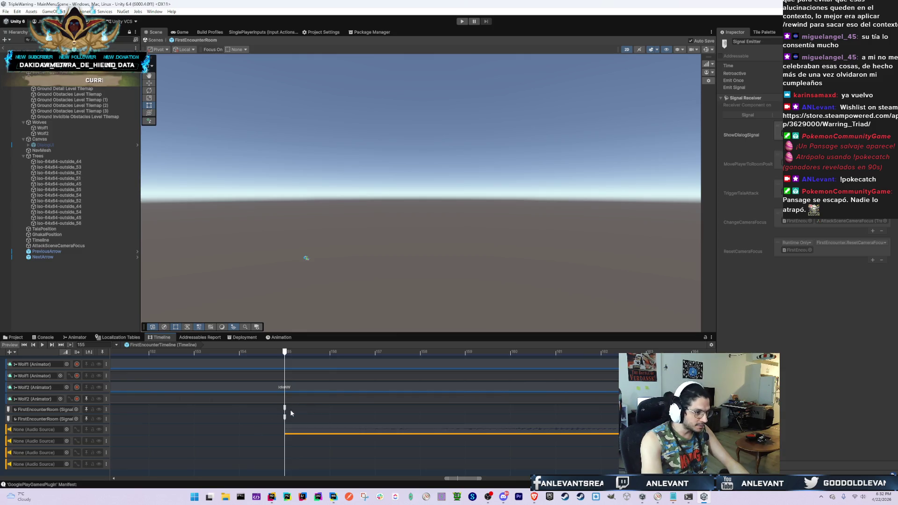
scroll(290, 409, up, 8)
scroll(280, 426, up, 1)
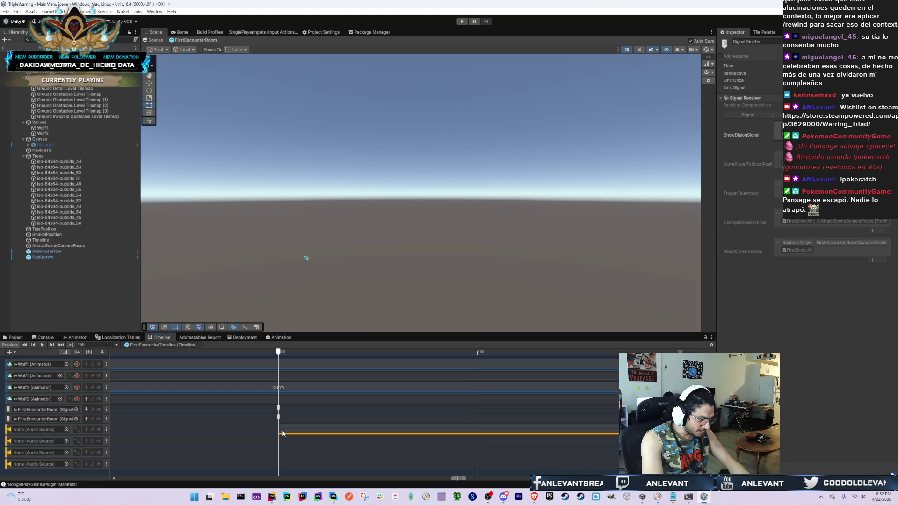
scroll(284, 426, down, 8)
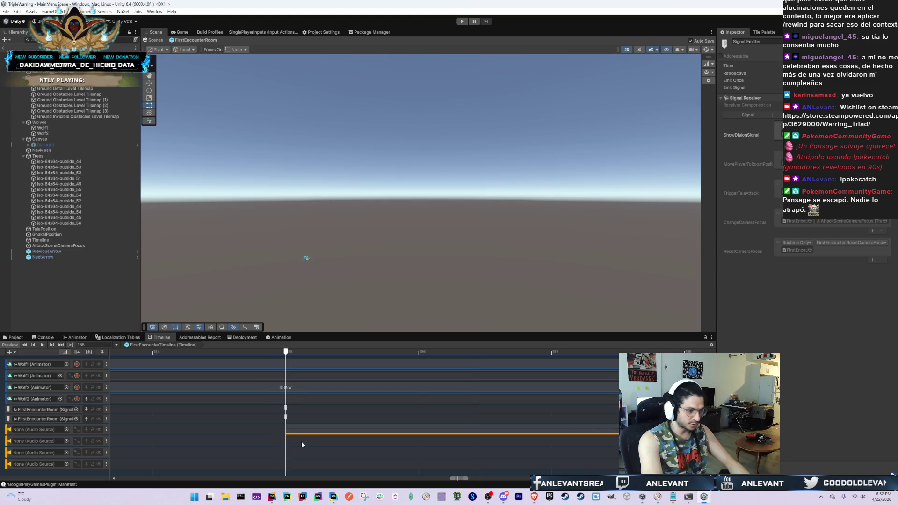
scroll(337, 430, down, 4)
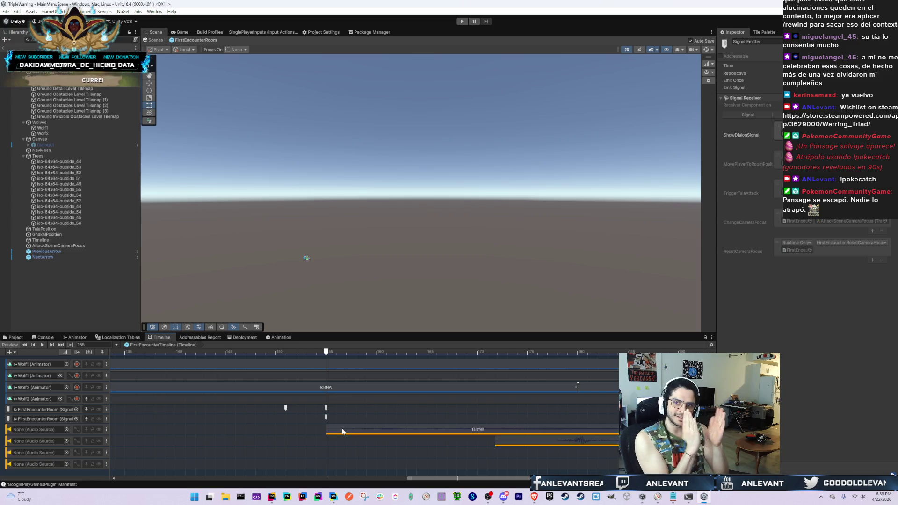
scroll(343, 432, up, 1)
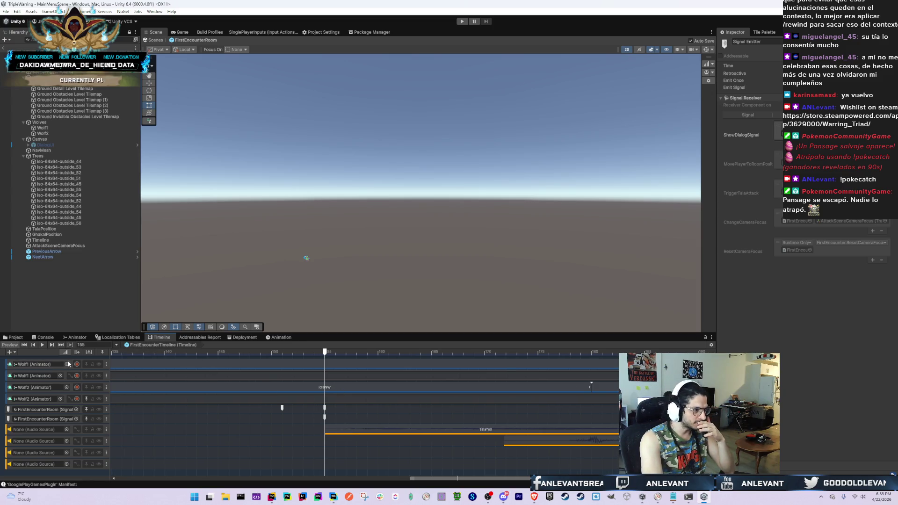
click(96, 345)
text(156)
key(Return)
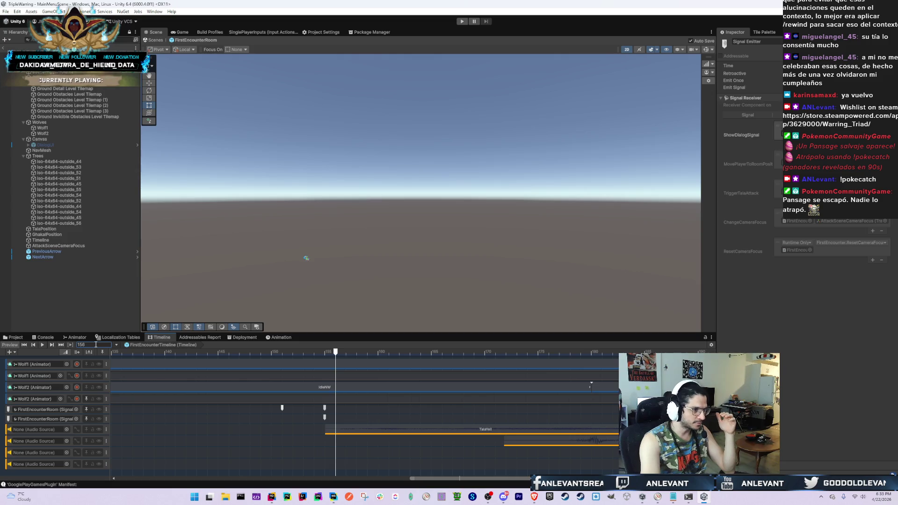
drag(353, 431, 364, 431)
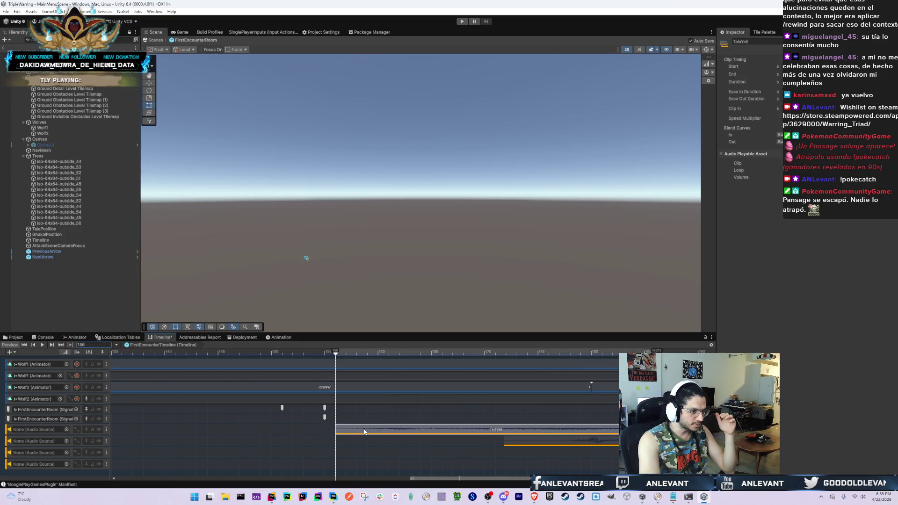
Review the FirstEncounterTimeline audio tracks around frame 155, then select the FirstEncounterRoom root
scroll(346, 406, up, 6)
scroll(306, 430, up, 2)
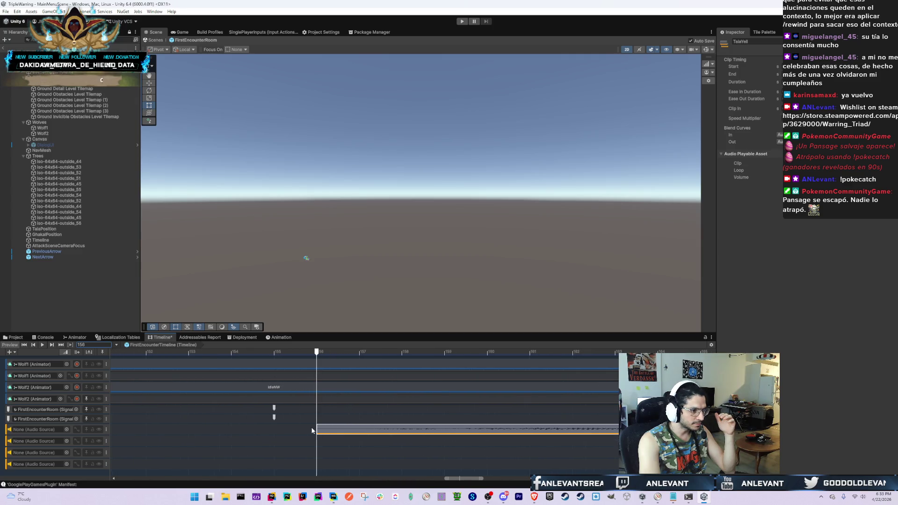
key(Left)
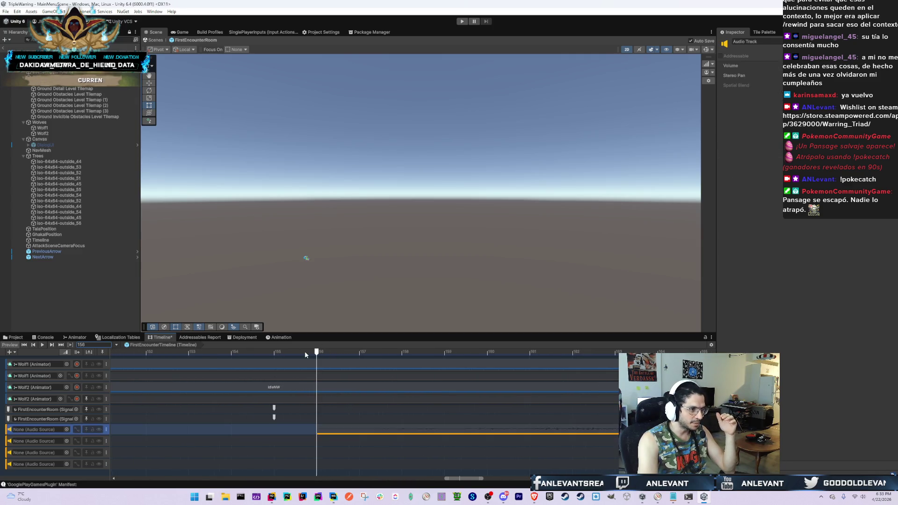
key(Down)
scroll(317, 347, up, 1)
click(279, 351)
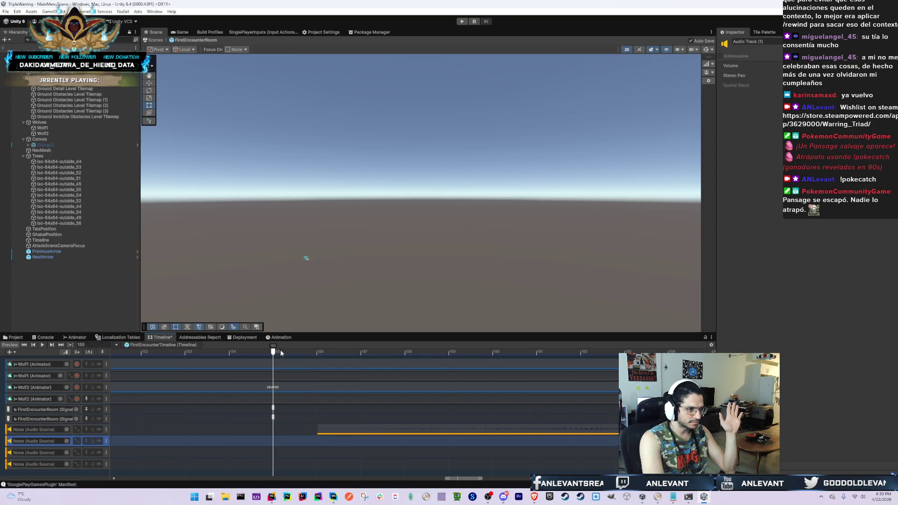
scroll(324, 413, down, 3)
scroll(325, 413, down, 5)
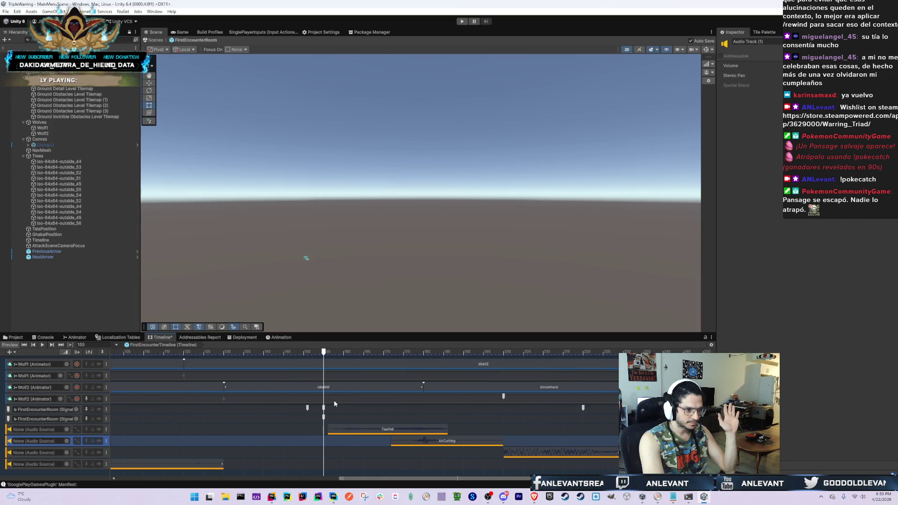
scroll(334, 402, down, 5)
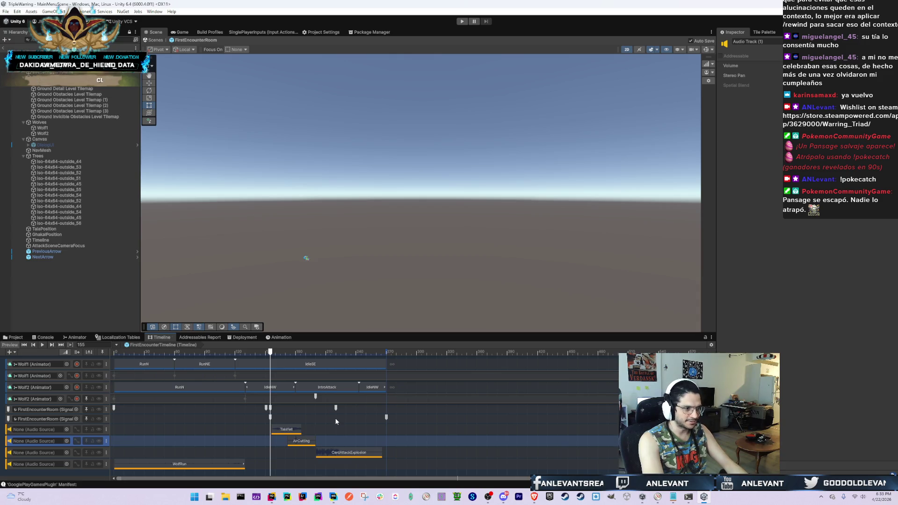
scroll(351, 418, up, 3)
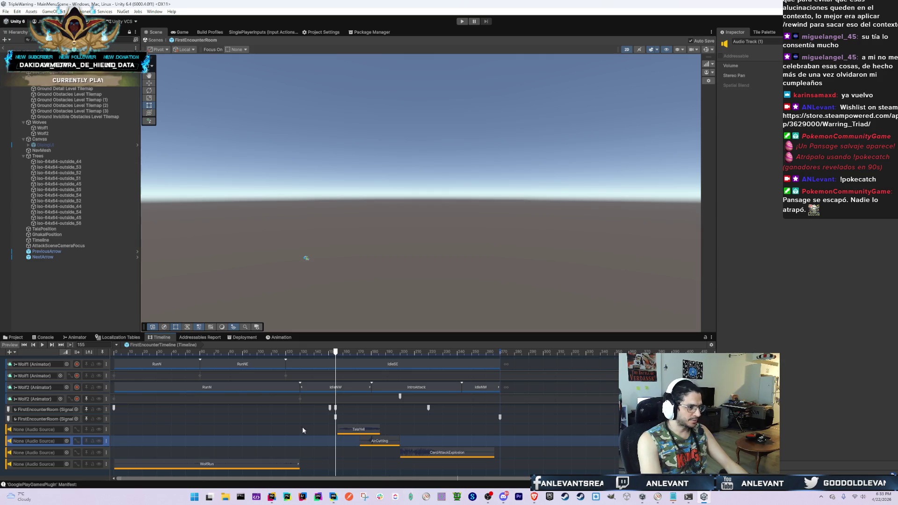
scroll(433, 439, up, 3)
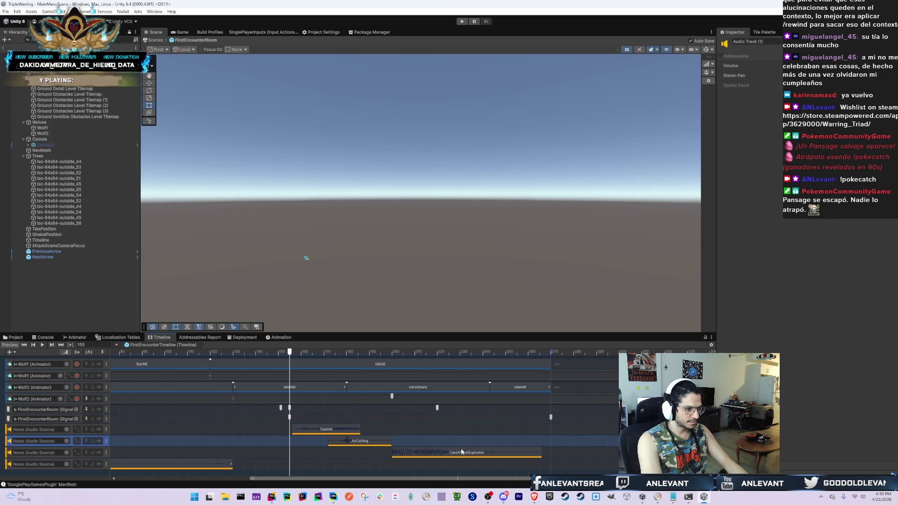
scroll(404, 431, down, 4)
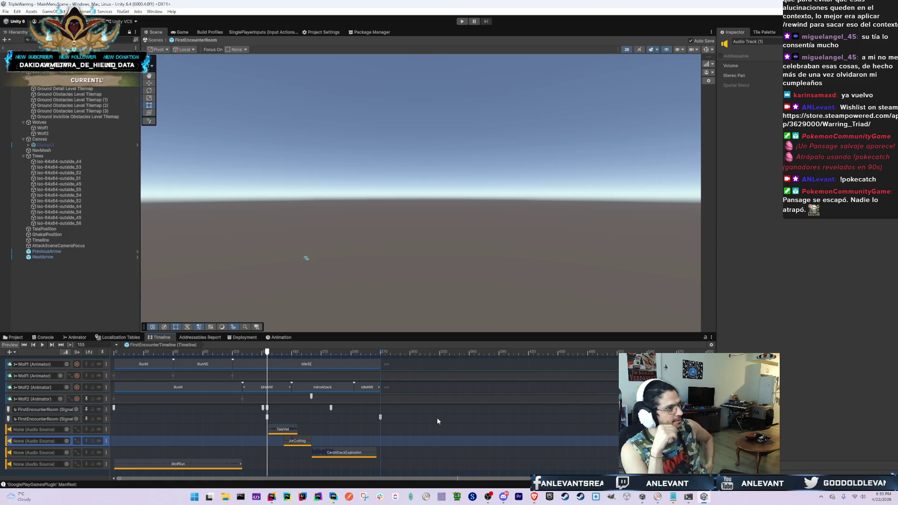
click(306, 258)
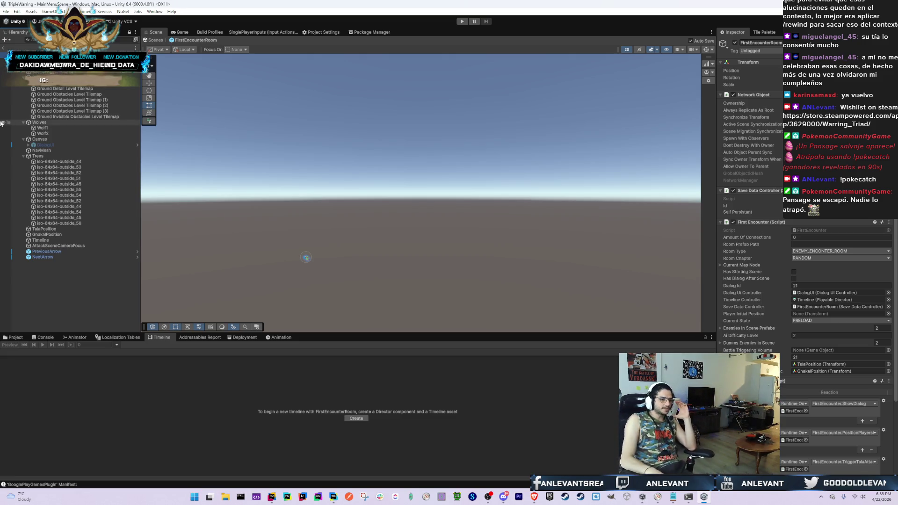
Collapse the root's Network Object, Save Data Controller, First Encounter and Signal Receiver components
click(55, 241)
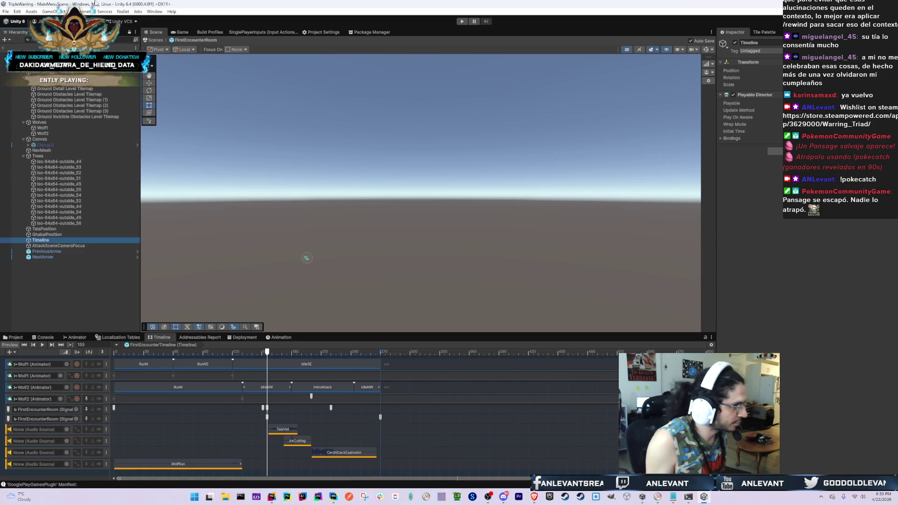
click(4, 54)
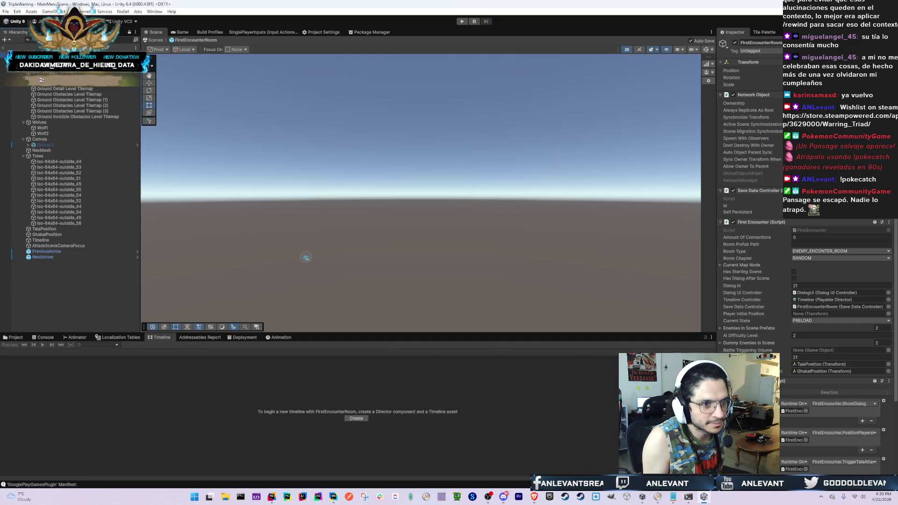
click(773, 95)
click(759, 103)
click(753, 110)
click(753, 118)
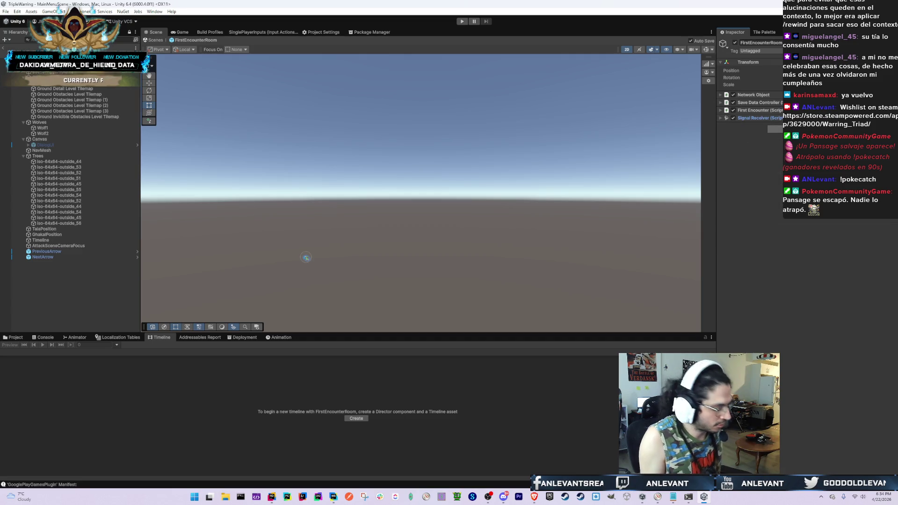
key(alt+Tab)
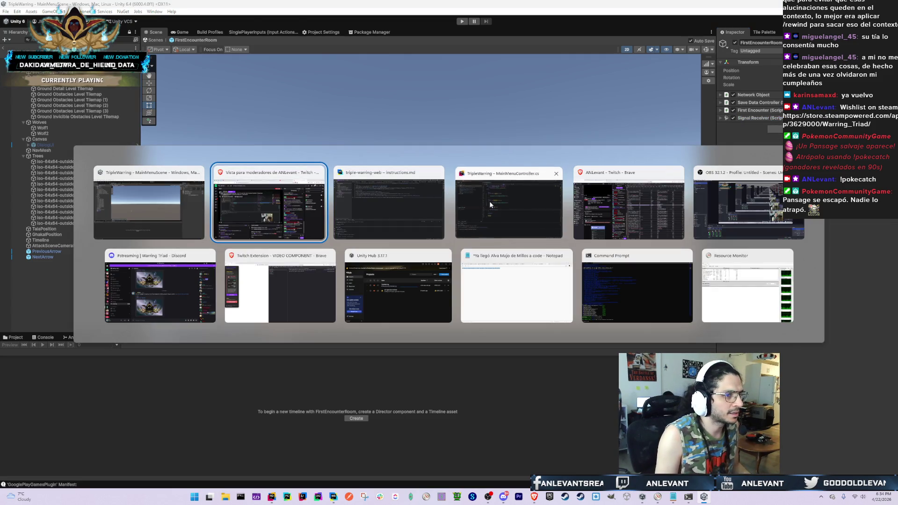
In Rider, search for SfxController and open the SfxSource field in SoundEffectLibrary
click(489, 205)
key(shift)
key(shift)
text(Sf)
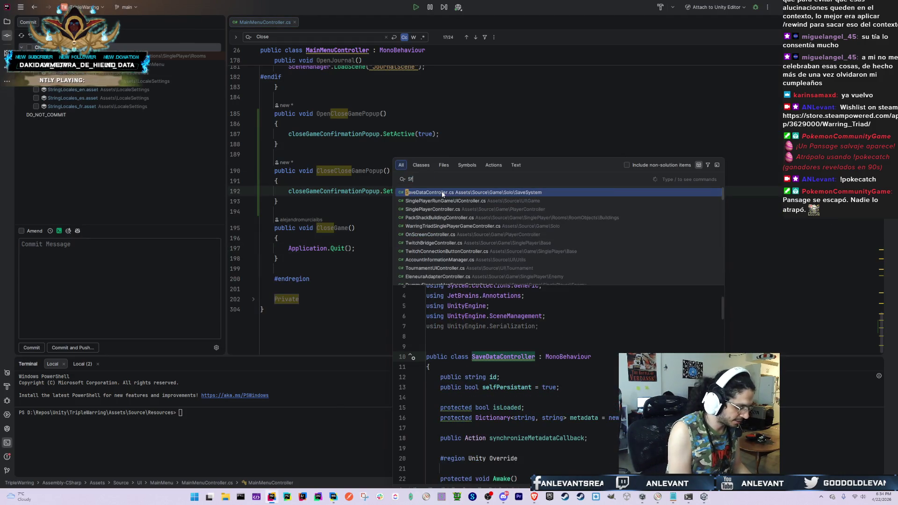
text(xController)
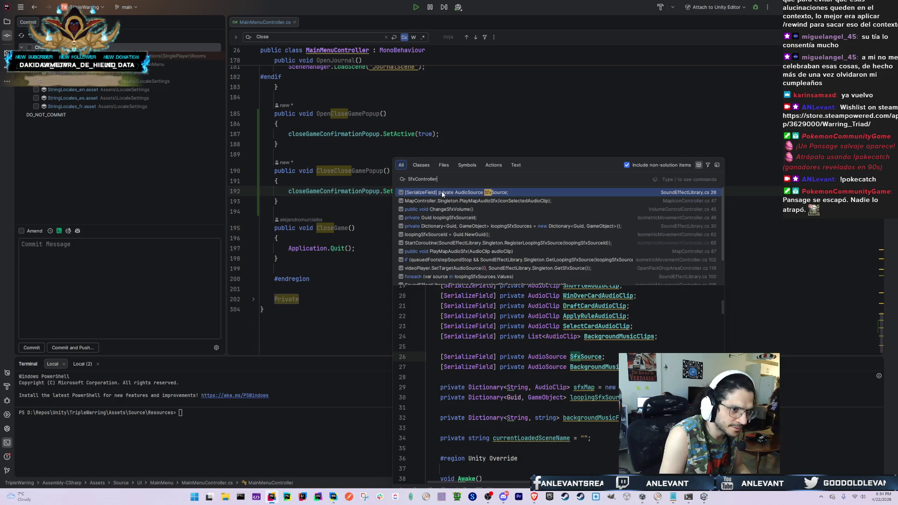
click(442, 193)
Review the serialized audio clip fields and the clip registrations in Awake
scroll(443, 157, up, 3)
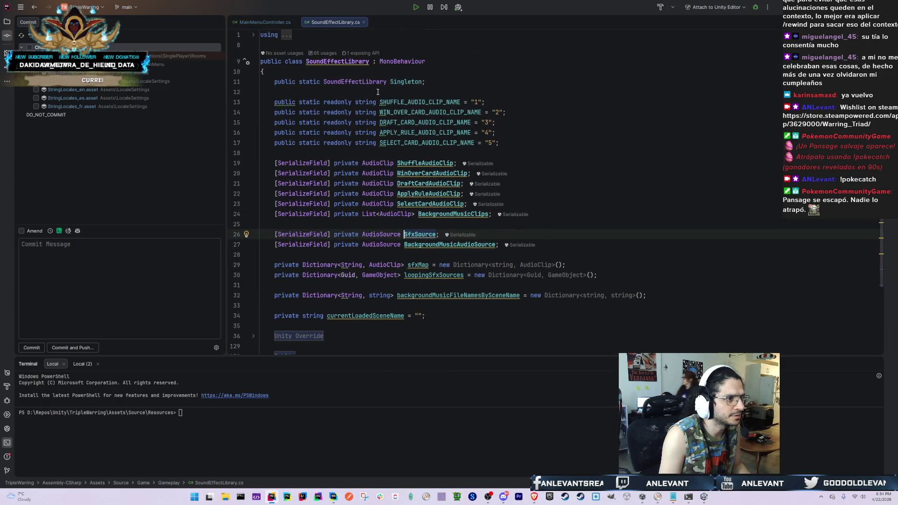
key(Up)
key(Up)
key(Up)
key(Down)
key(Down)
key(Down)
key(Down)
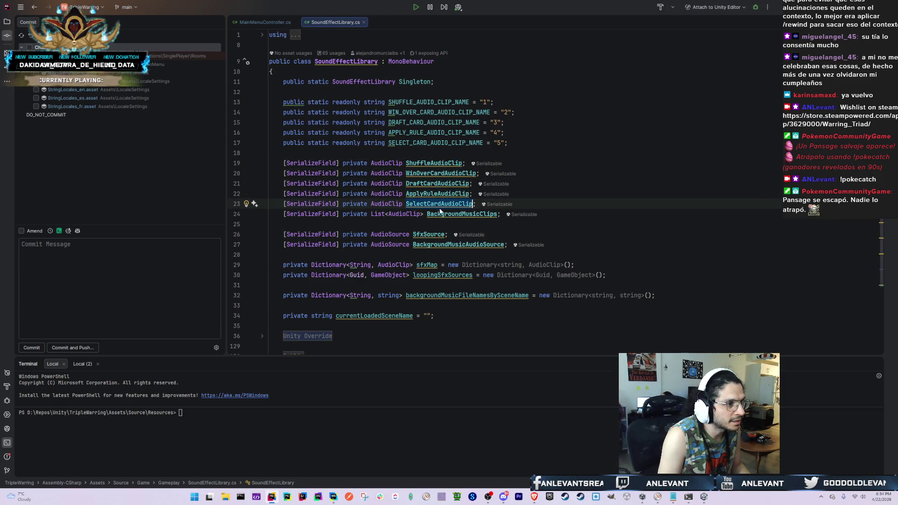
scroll(326, 251, down, 3)
click(326, 251)
scroll(326, 251, down, 5)
scroll(326, 251, down, 5)
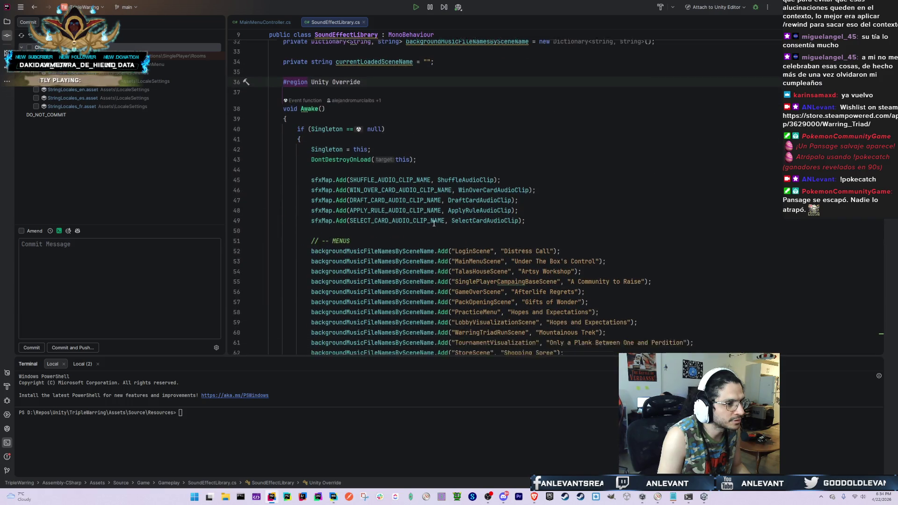
click(486, 127)
scroll(485, 136, up, 2)
scroll(486, 136, down, 2)
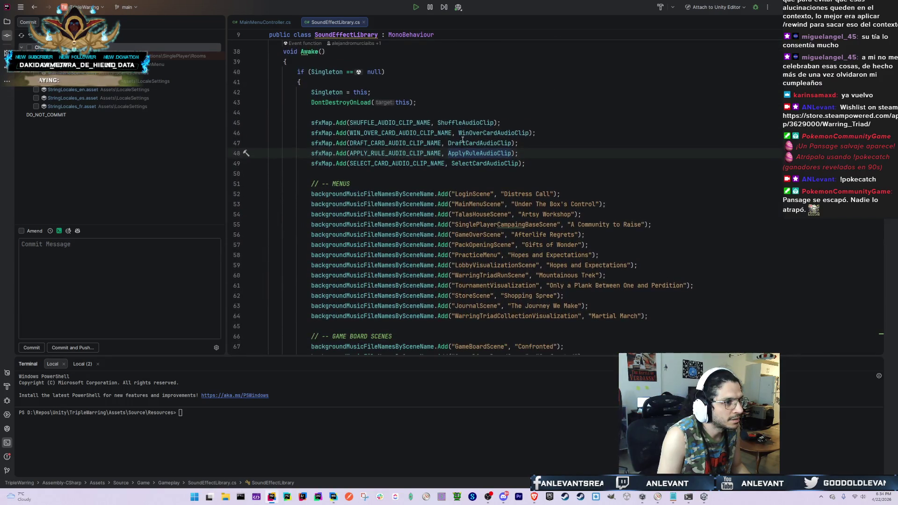
click(379, 124)
scroll(486, 132, down, 6)
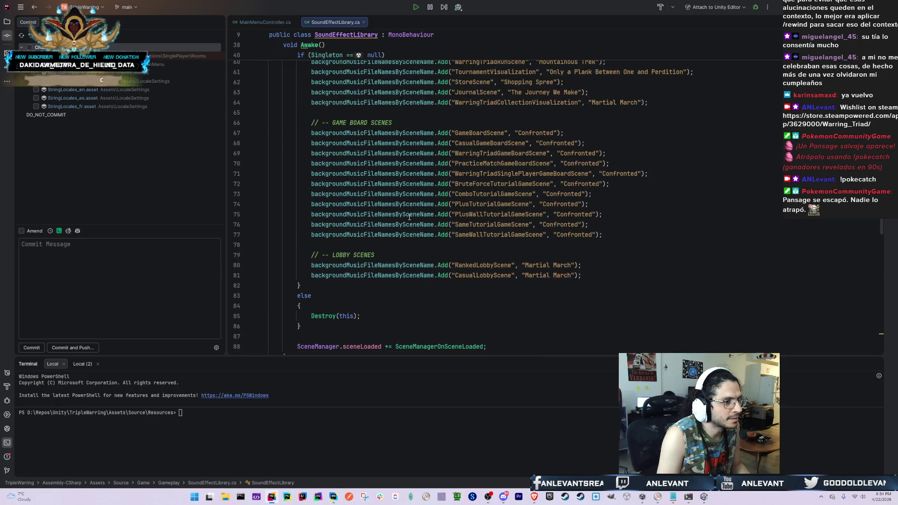
scroll(420, 167, up, 3)
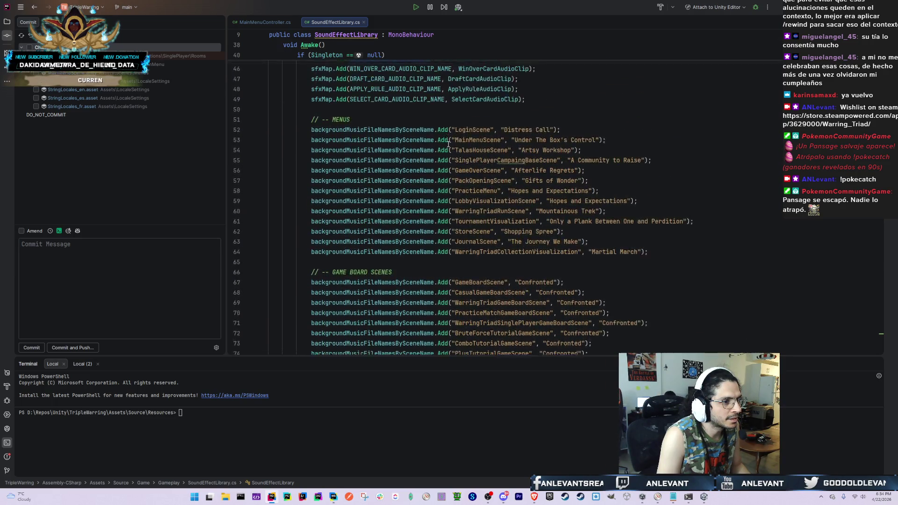
click(470, 103)
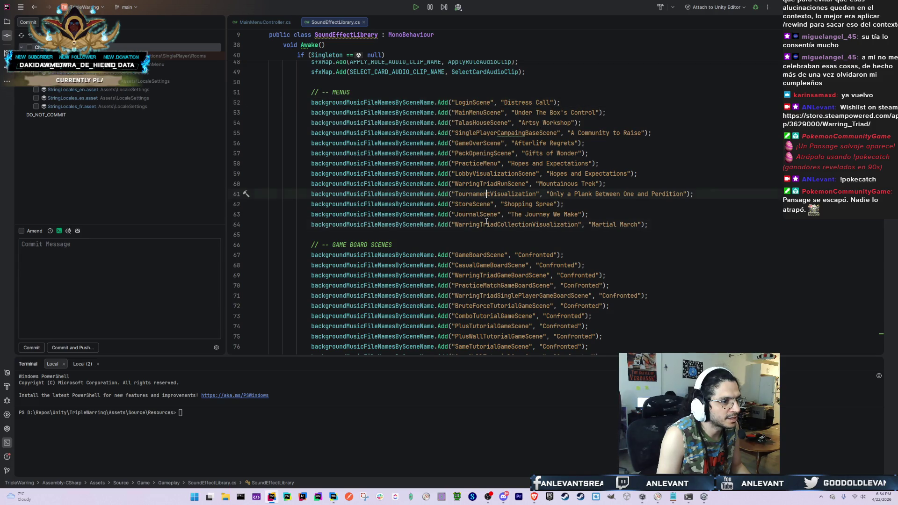
Review the Public and Private regions, including GetSfxSource and HasSceneSynced
scroll(487, 226, down, 8)
scroll(346, 236, down, 13)
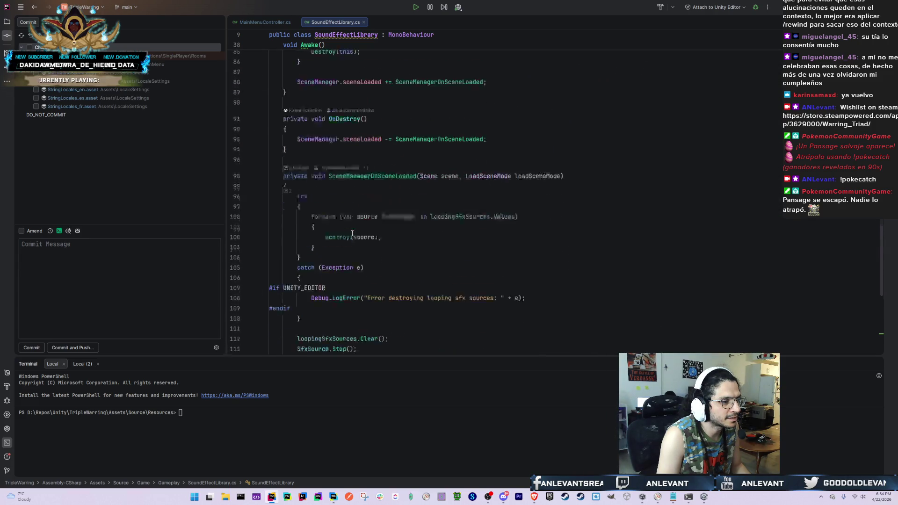
click(301, 267)
scroll(309, 265, down, 20)
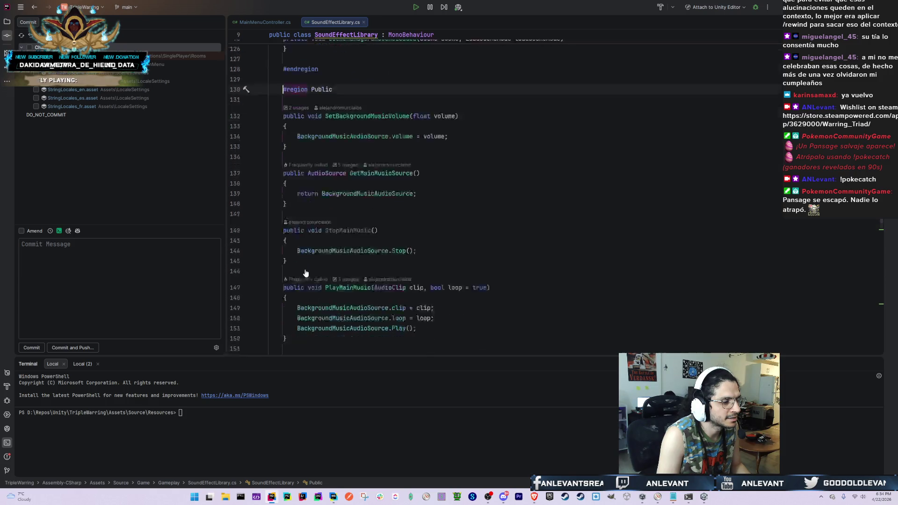
scroll(321, 266, down, 6)
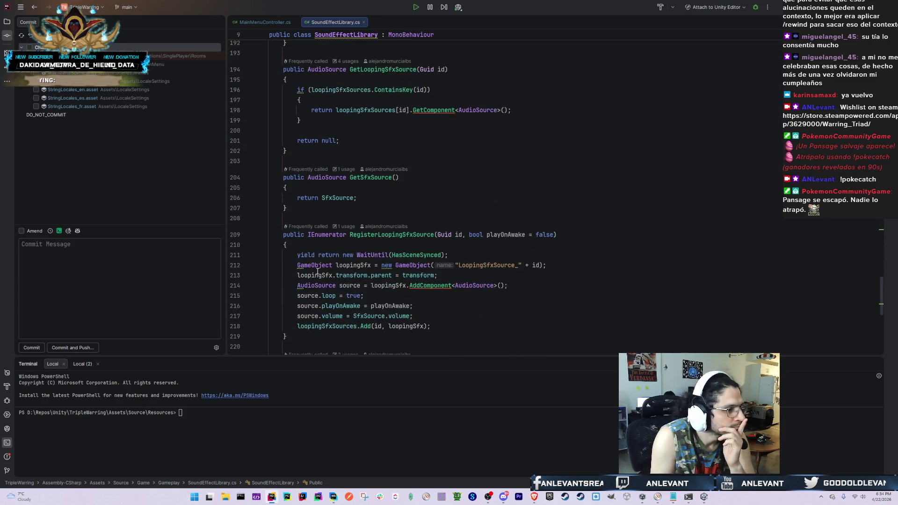
double_click(367, 177)
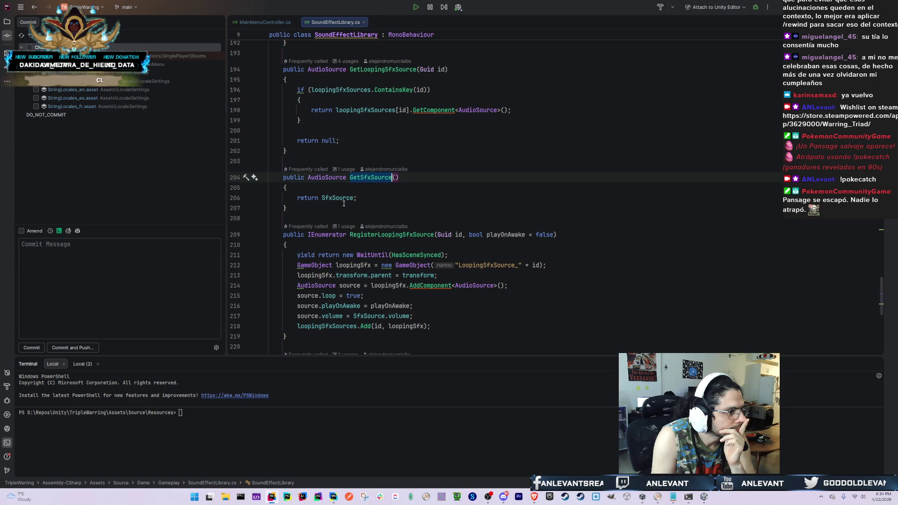
scroll(354, 196, down, 5)
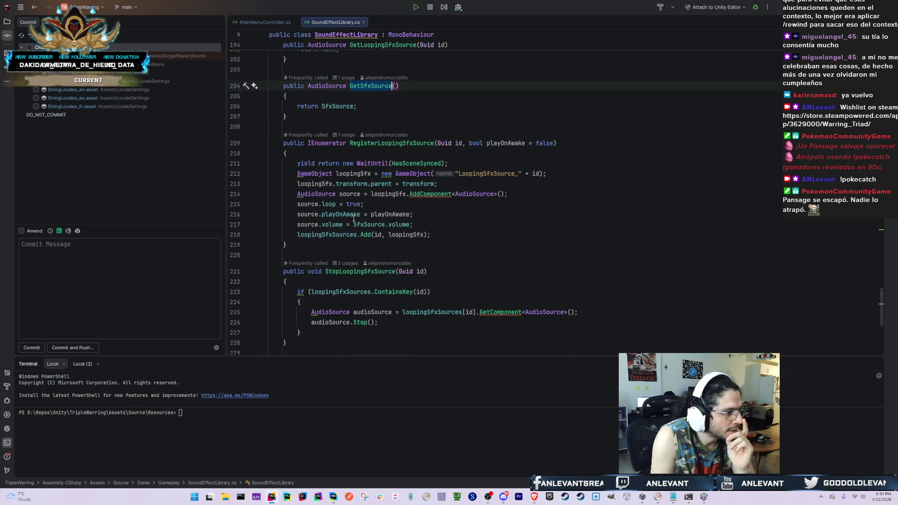
scroll(358, 226, down, 6)
click(307, 289)
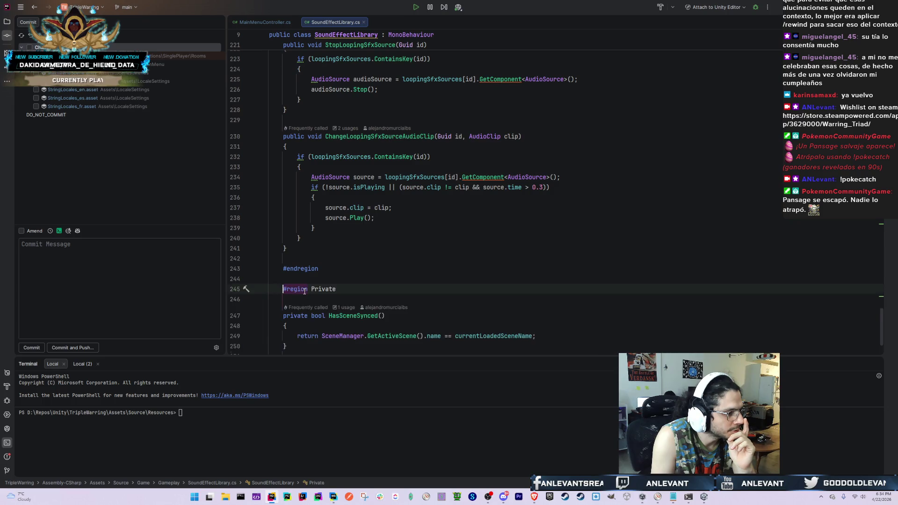
scroll(313, 289, down, 3)
scroll(481, 255, up, 20)
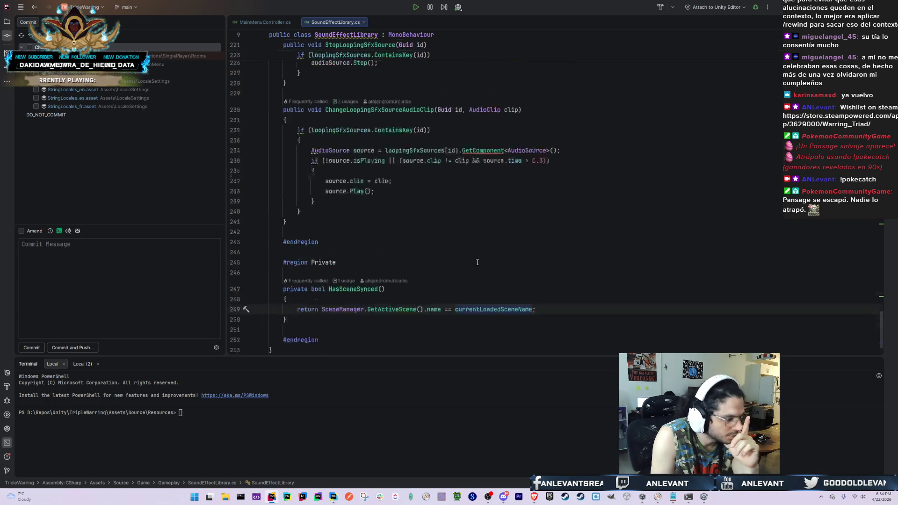
scroll(469, 255, up, 20)
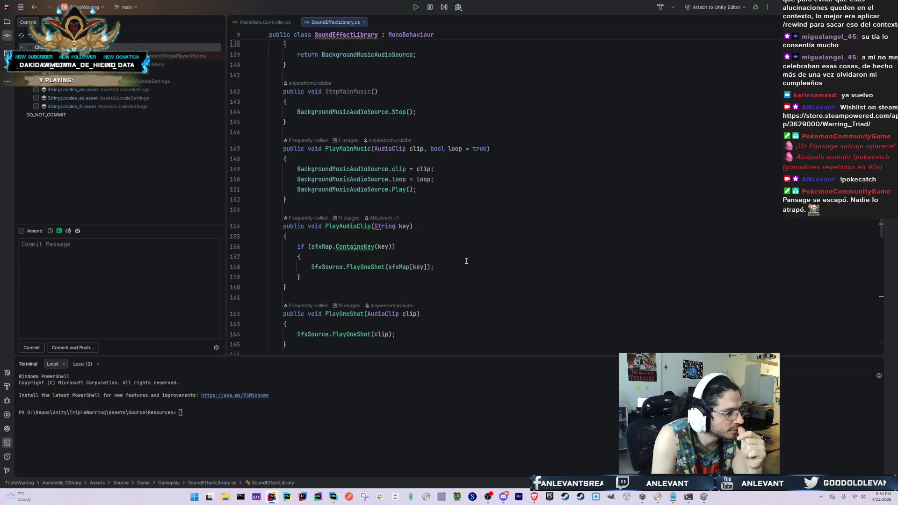
scroll(467, 255, up, 15)
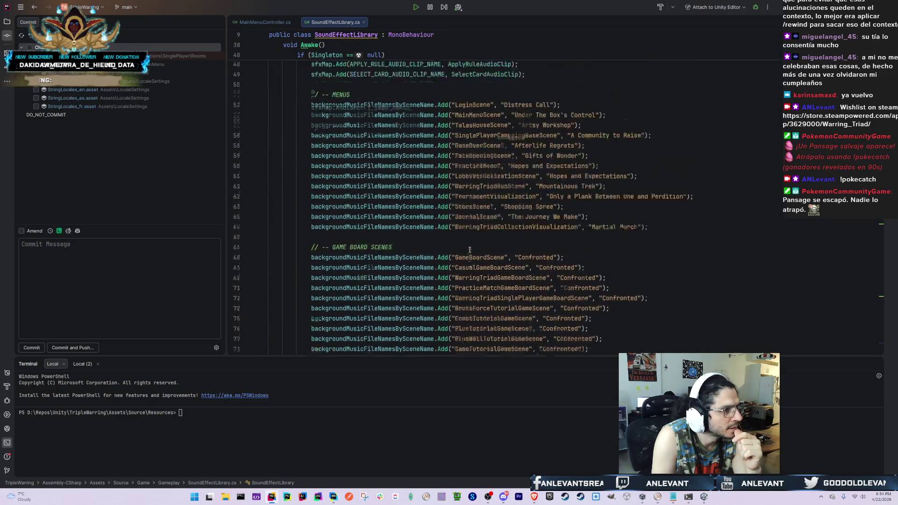
scroll(371, 164, up, 3)
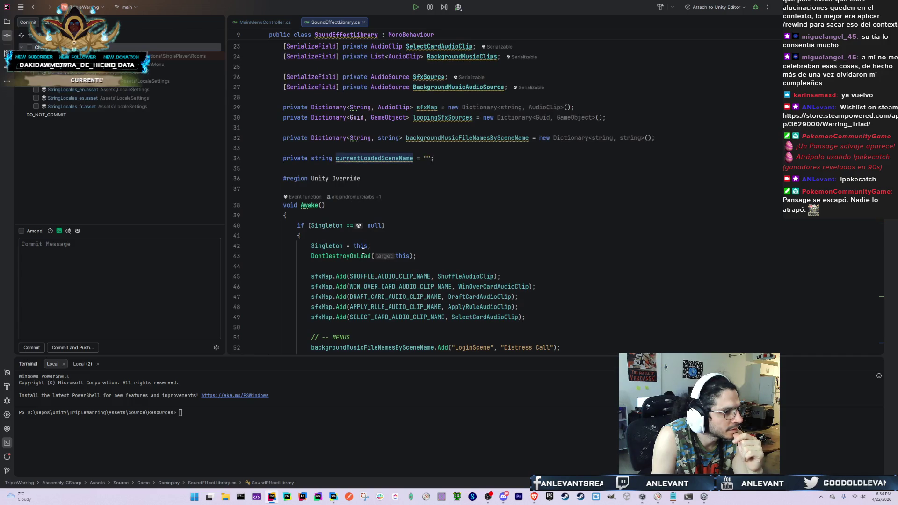
scroll(363, 240, up, 8)
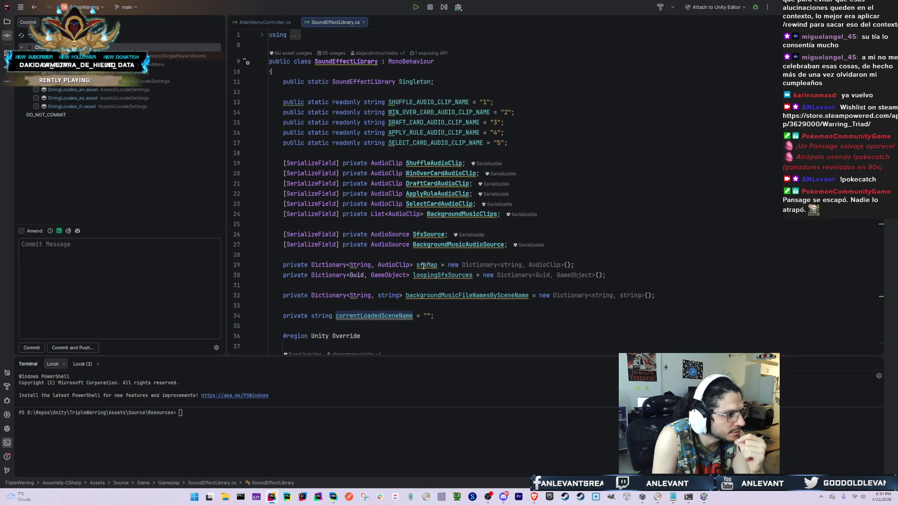
Inspect the audio field declarations and step through every SfxSource occurrence in the file
click(364, 82)
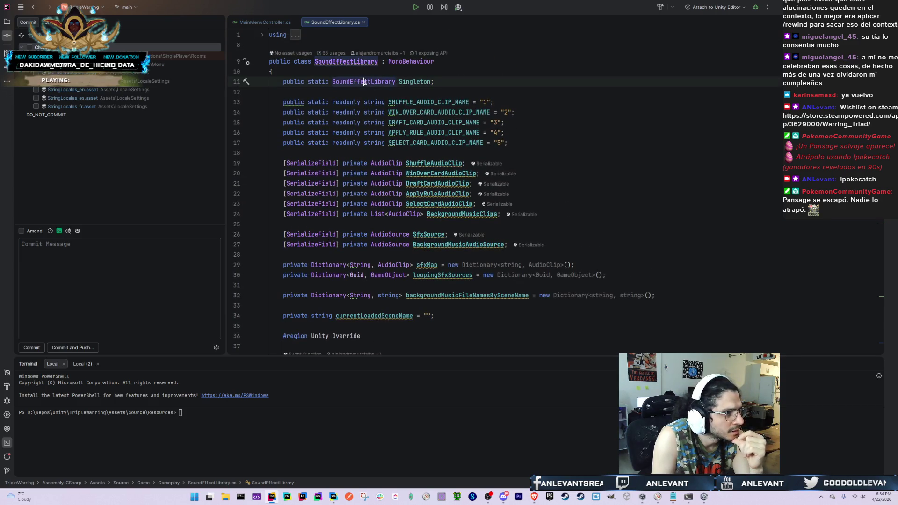
click(386, 163)
click(389, 183)
click(407, 245)
double_click(428, 234)
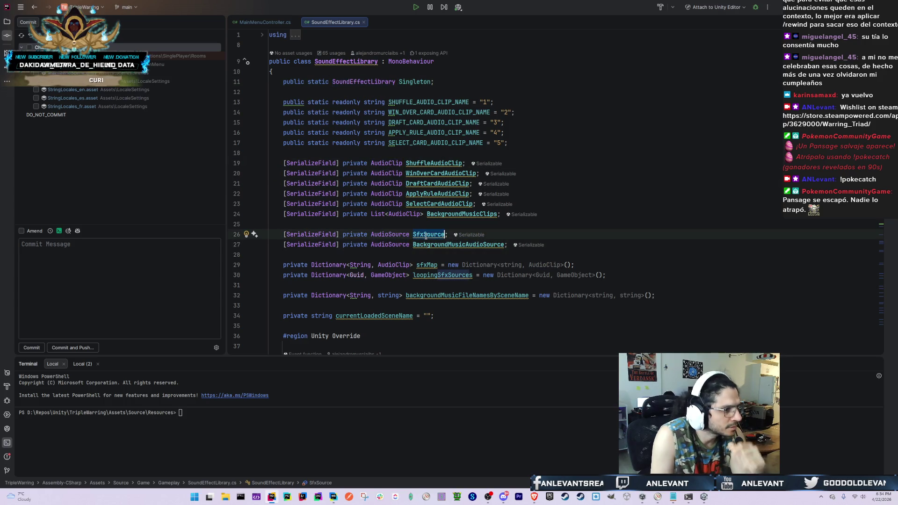
key(ctrl+f)
key(Return)
key(Return)
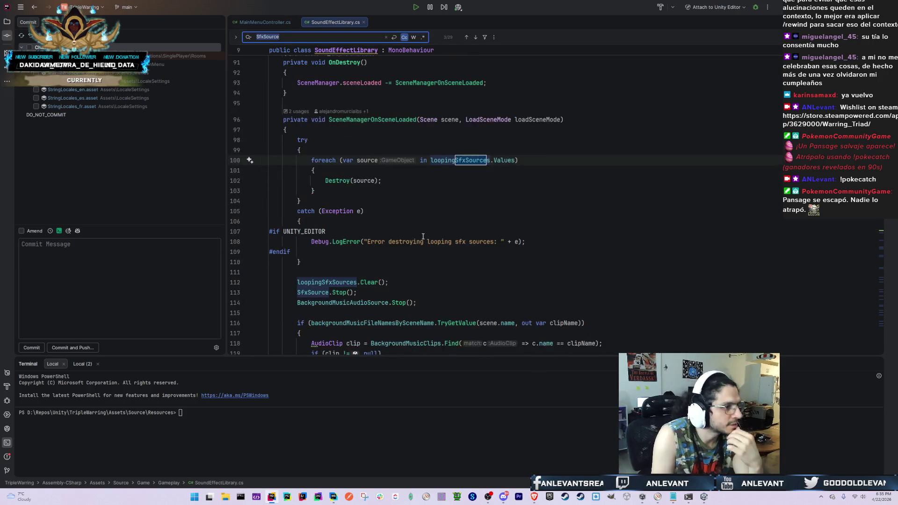
key(Return)
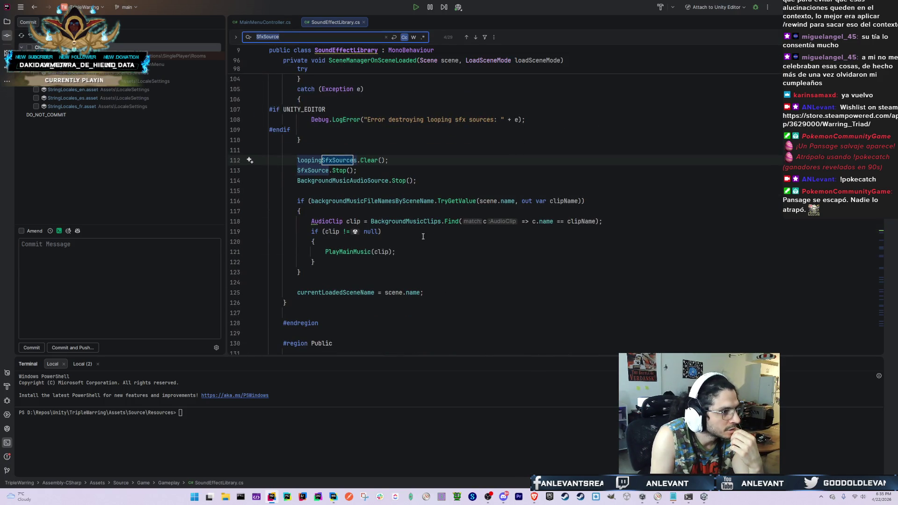
key(Return)
key(Return)
key(Return)
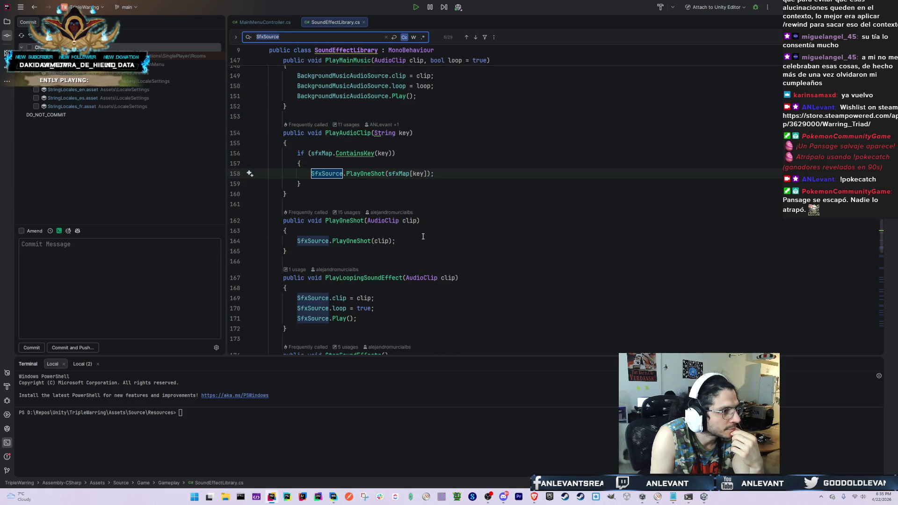
key(Return)
key(Return)
key(Return)
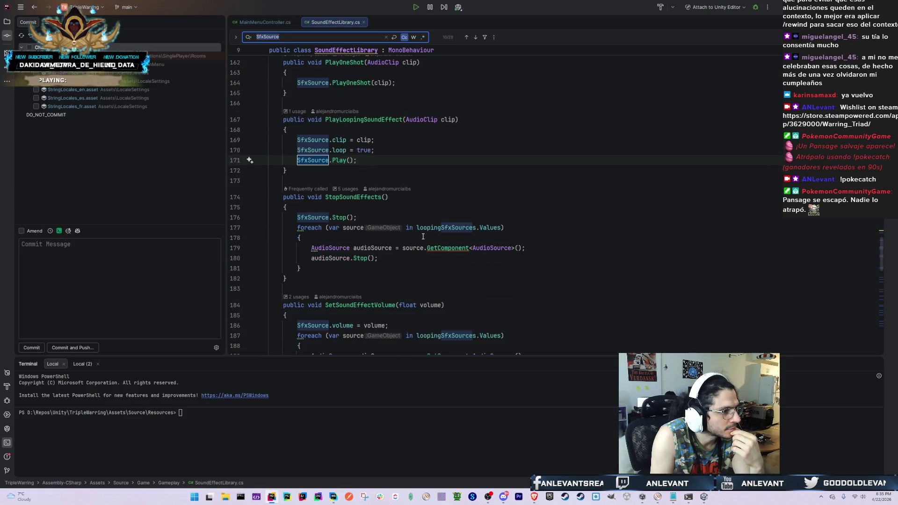
key(Return)
key(Return)
key(Return)
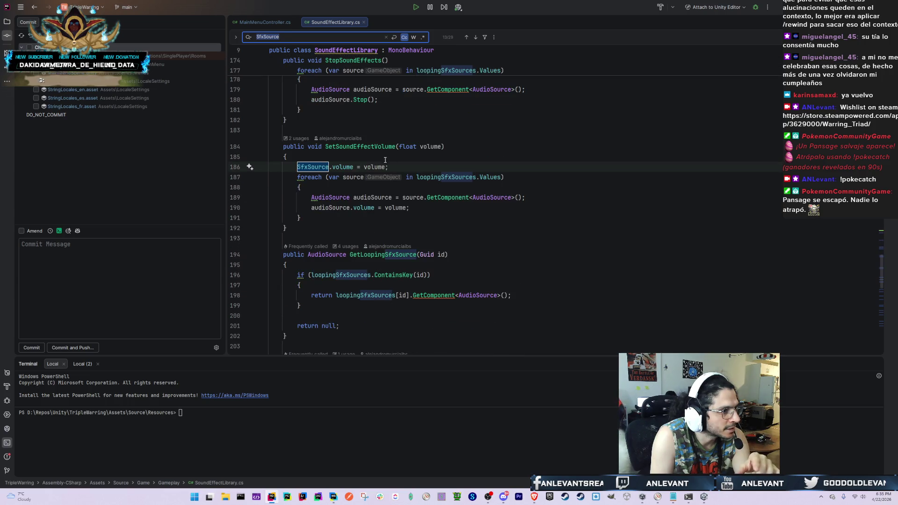
Check SetSoundEffectVolume's usage in SettingsApplierController and return to the method
double_click(367, 147)
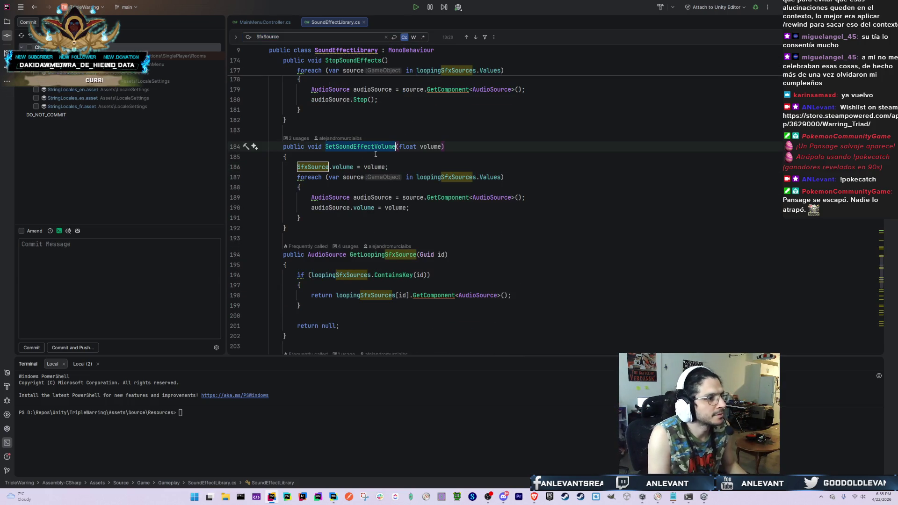
ctrl+click(377, 148)
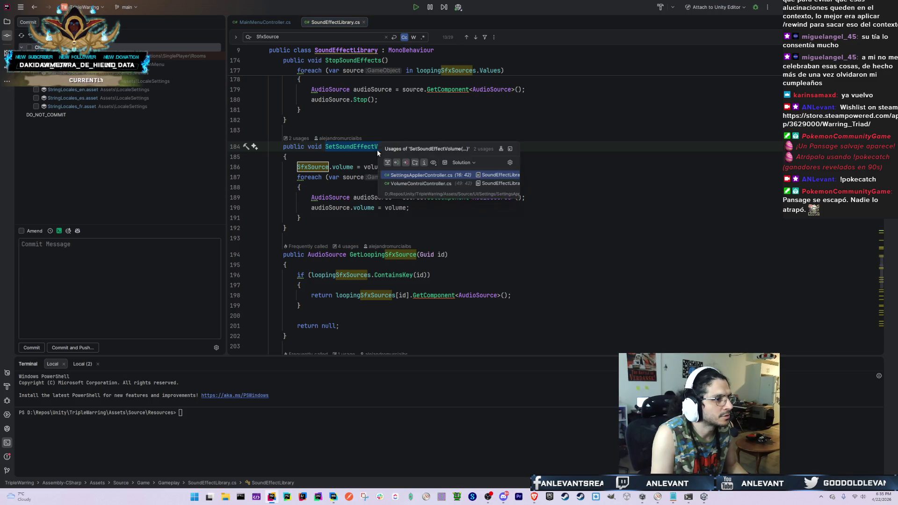
click(412, 180)
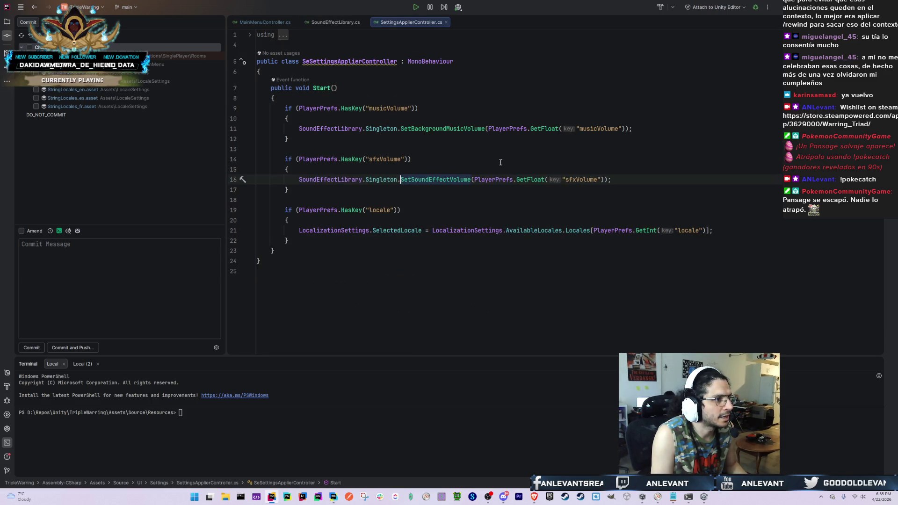
key(ctrl+b)
click(314, 224)
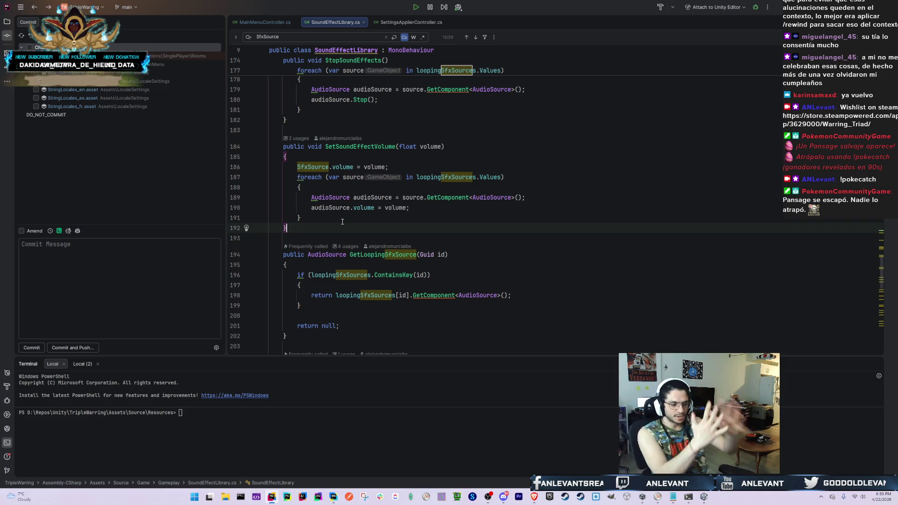
Consult instructions.md, recheck the volume method, then bring the Unity main menu scene forward
key(alt+Tab)
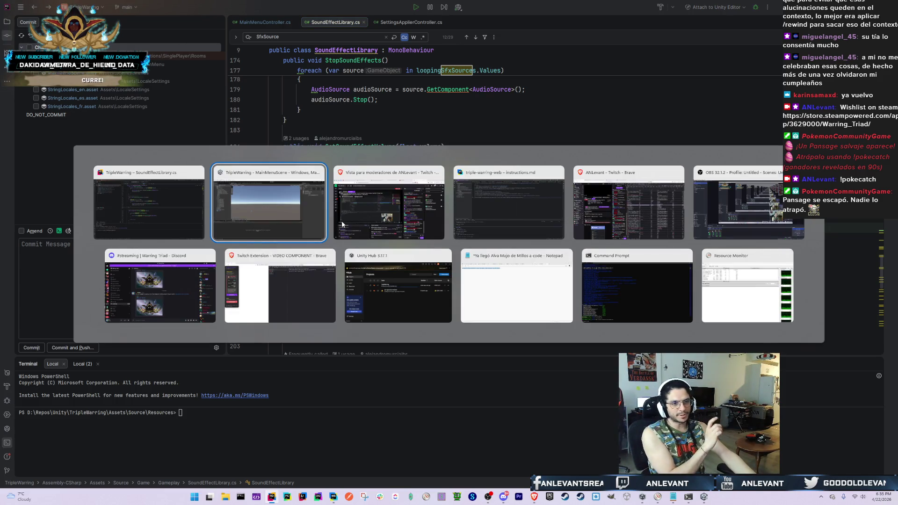
key(Escape)
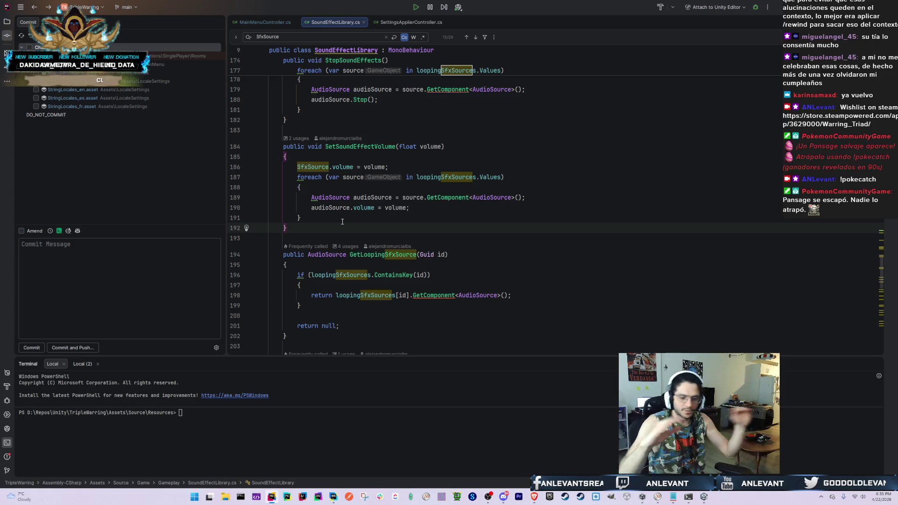
key(alt+Tab)
key(alt+Tab)
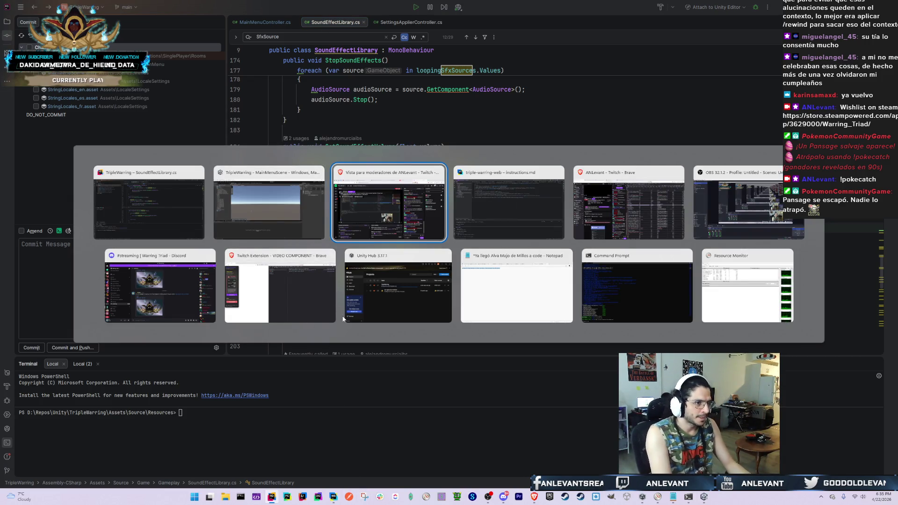
click(463, 224)
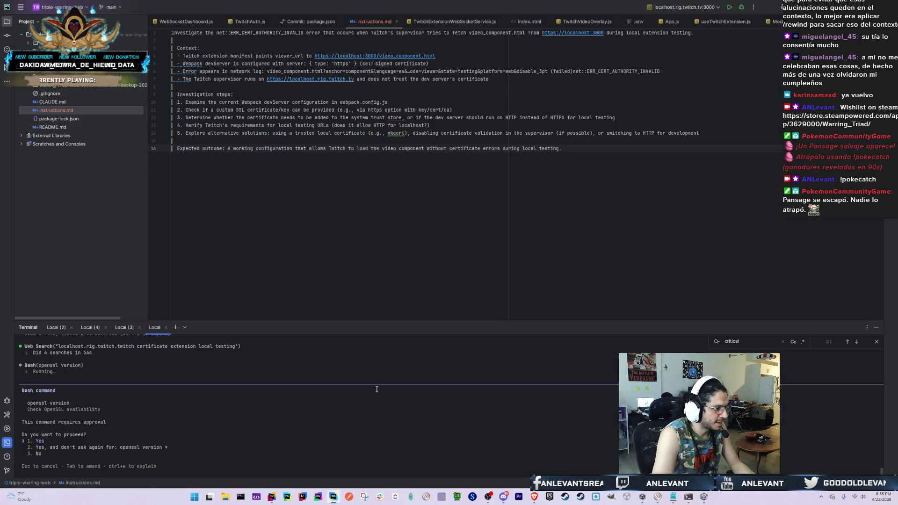
key(alt+Tab)
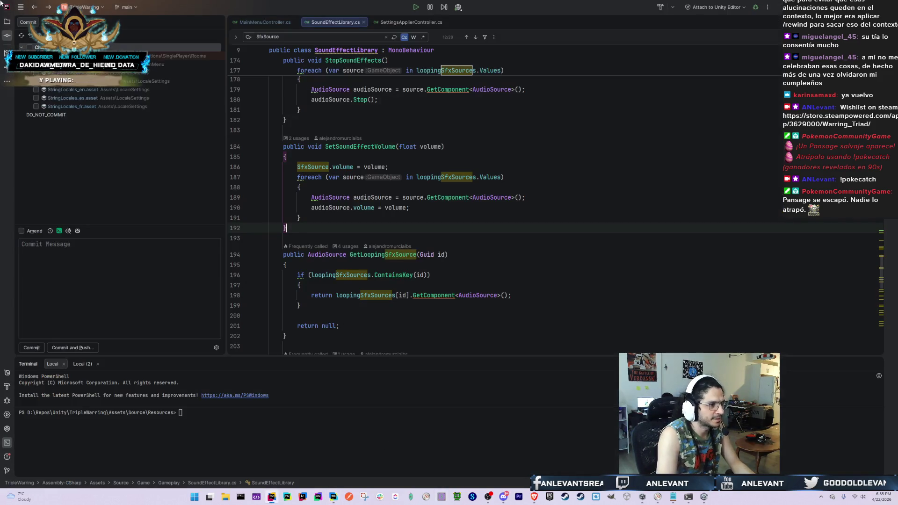
key(Up)
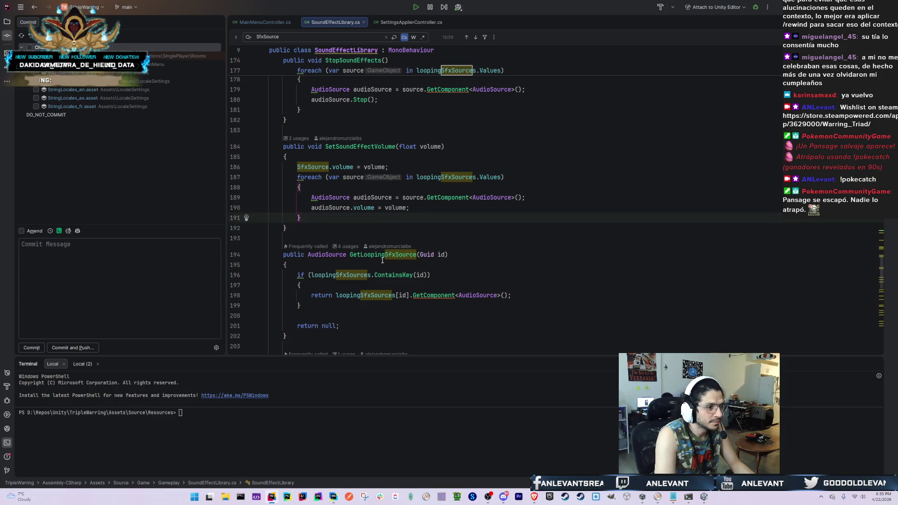
scroll(386, 230, up, 4)
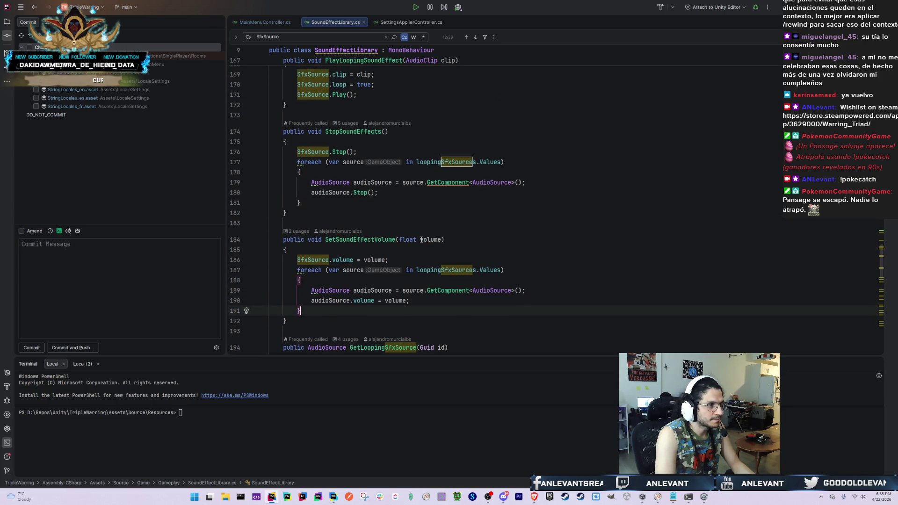
key(alt+Tab)
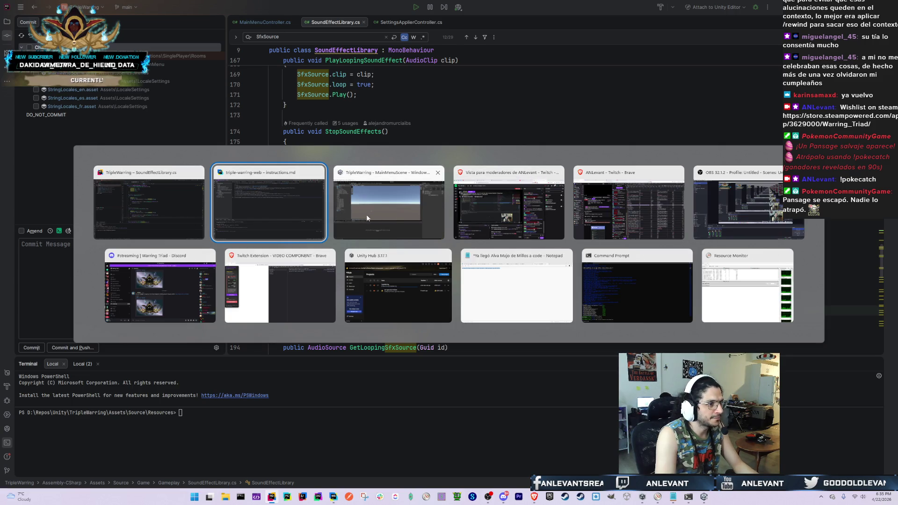
click(396, 216)
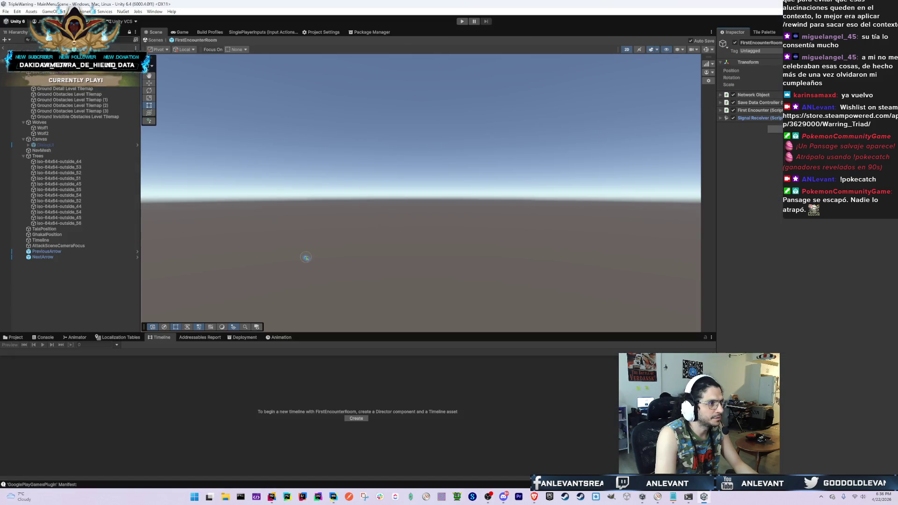
Select the Timeline object in the room hierarchy and add an Audio Source component
click(11, 78)
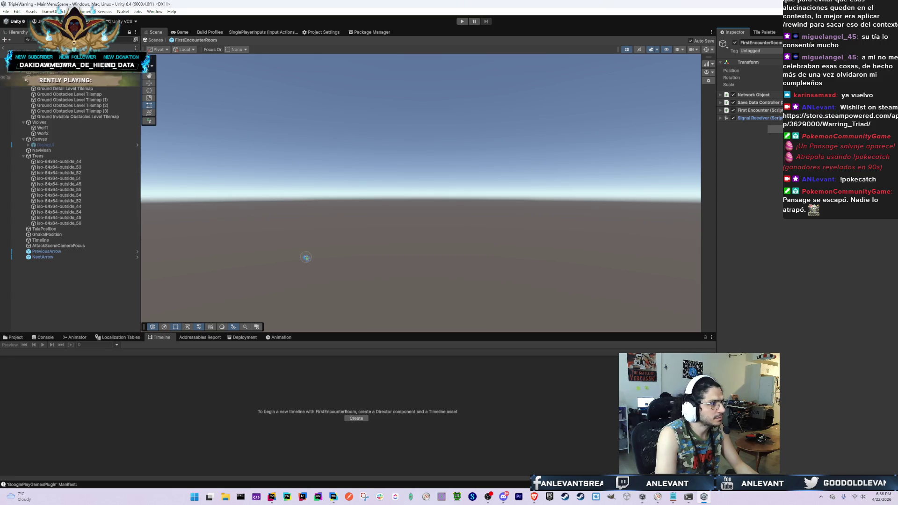
key(Left)
key(Up)
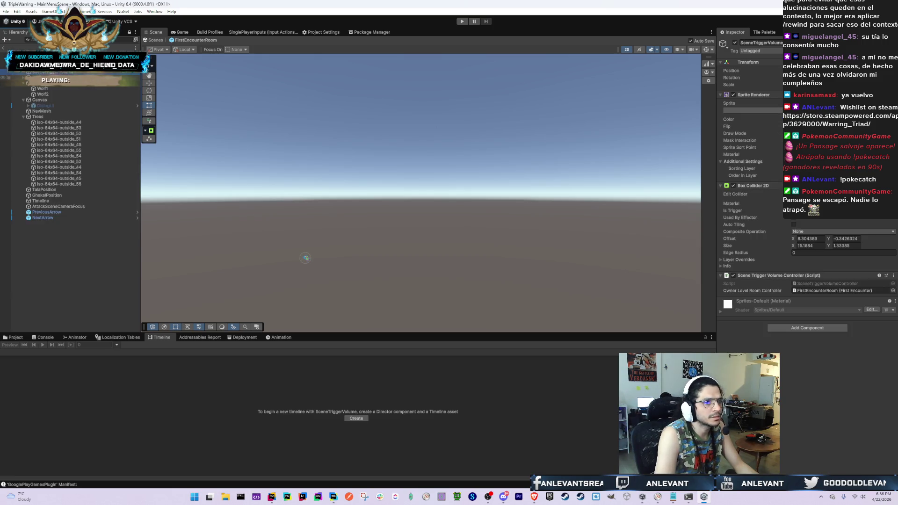
key(Down)
key(Left)
key(Down)
key(Down)
key(Left)
key(Left)
key(Down)
key(Down)
key(Left)
key(Down)
key(Down)
key(Down)
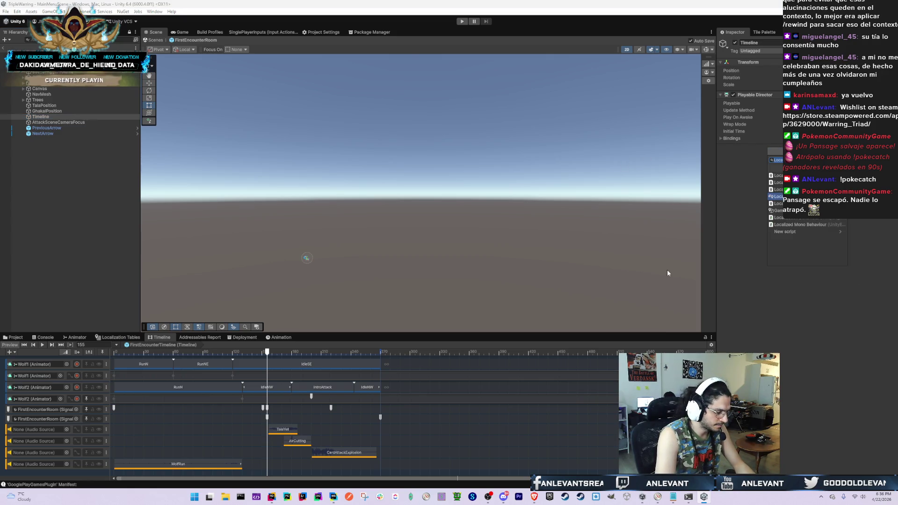
text(audio source)
key(Return)
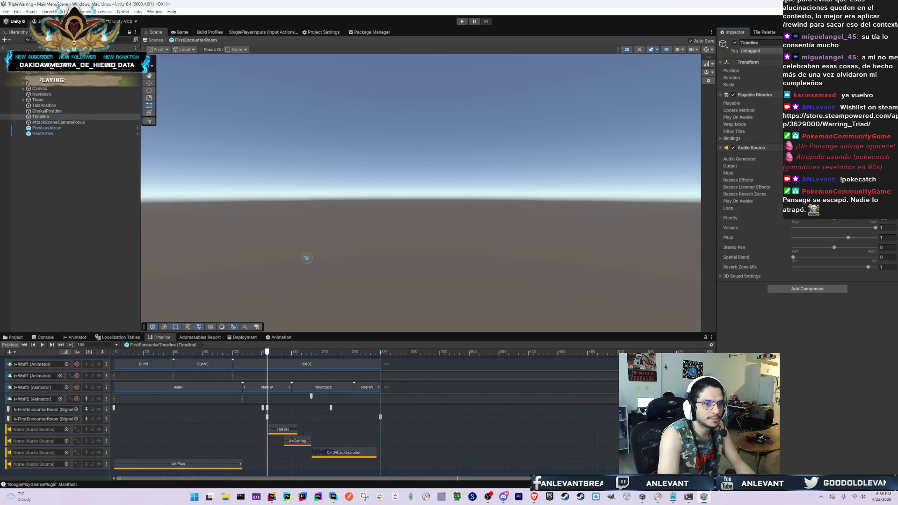
Bind all four FirstEncounterTimeline audio tracks to Timeline (Audio Source)
drag(41, 116, 37, 429)
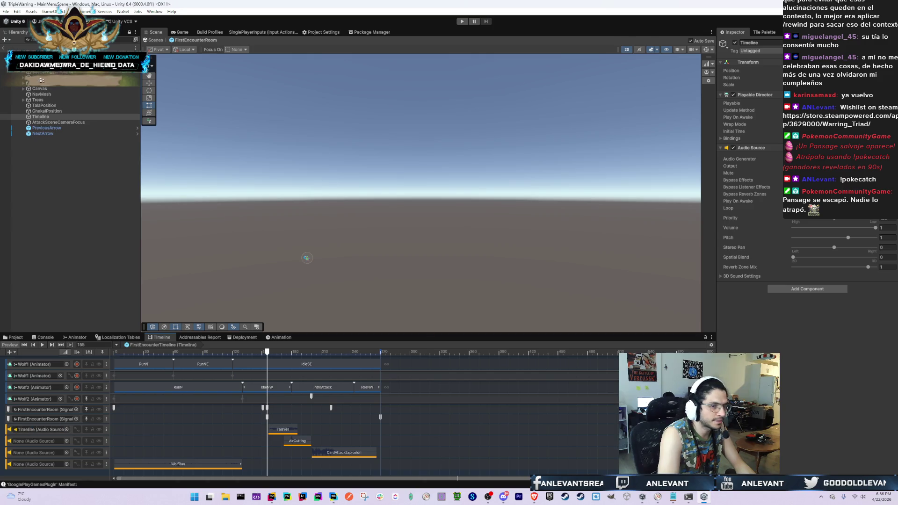
drag(41, 117, 38, 441)
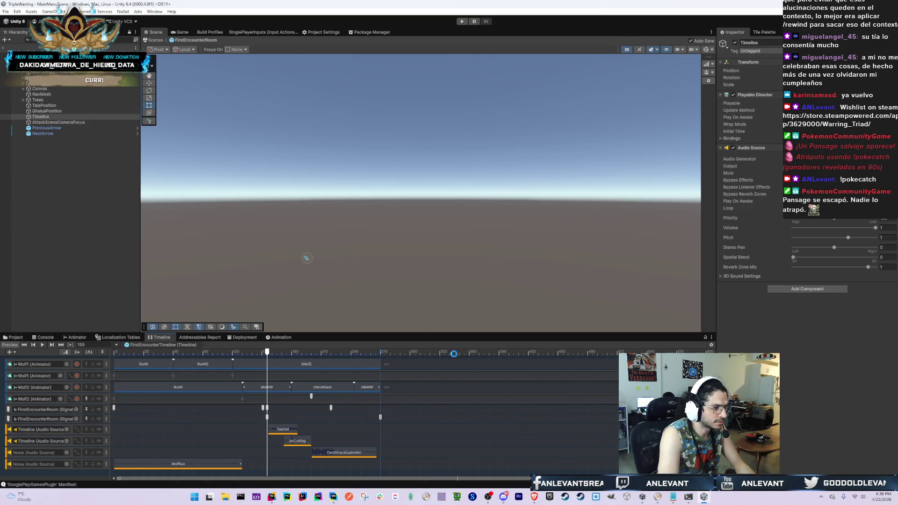
mouse_move(41, 117)
mouse_down()
mouse_move(50, 439)
mouse_move(37, 453)
mouse_up()
drag(41, 116, 38, 465)
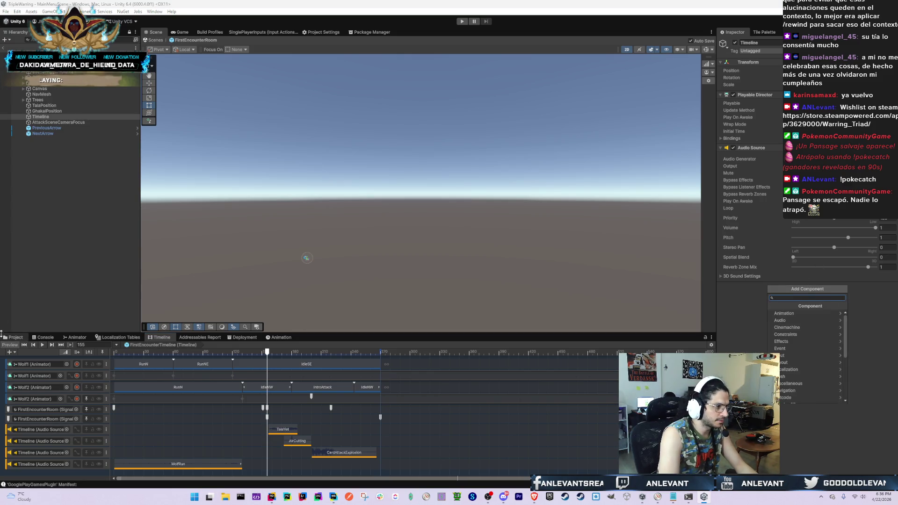
Search the Project assets for 'SoundEffect' and reveal the Gameplay folder
click(14, 337)
click(577, 346)
text(Soun)
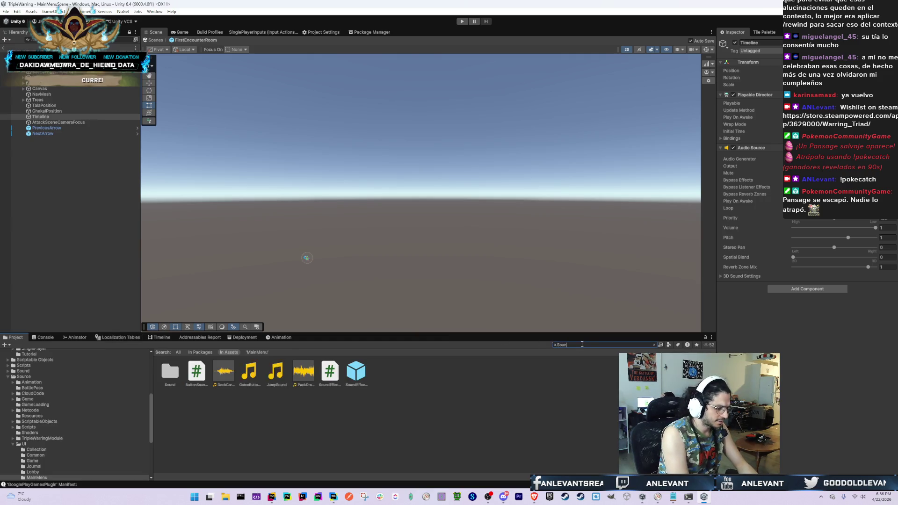
text(dEffect)
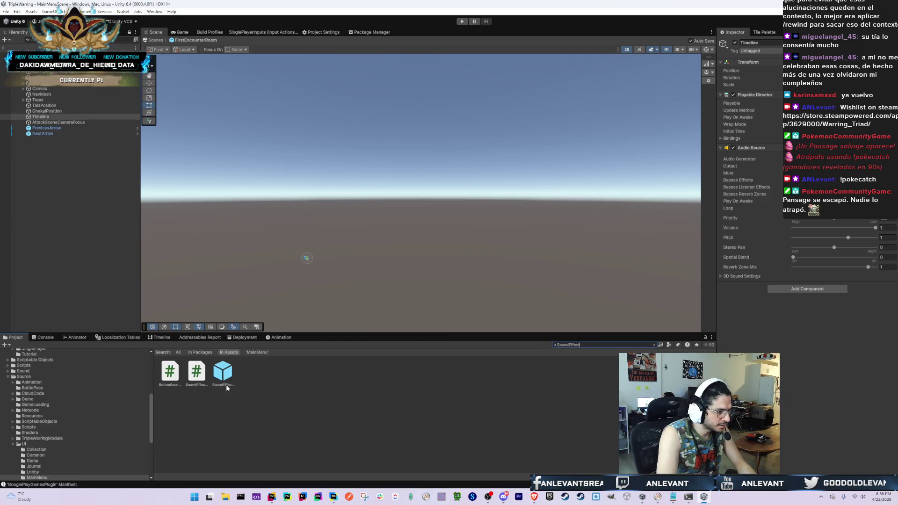
click(196, 374)
click(655, 345)
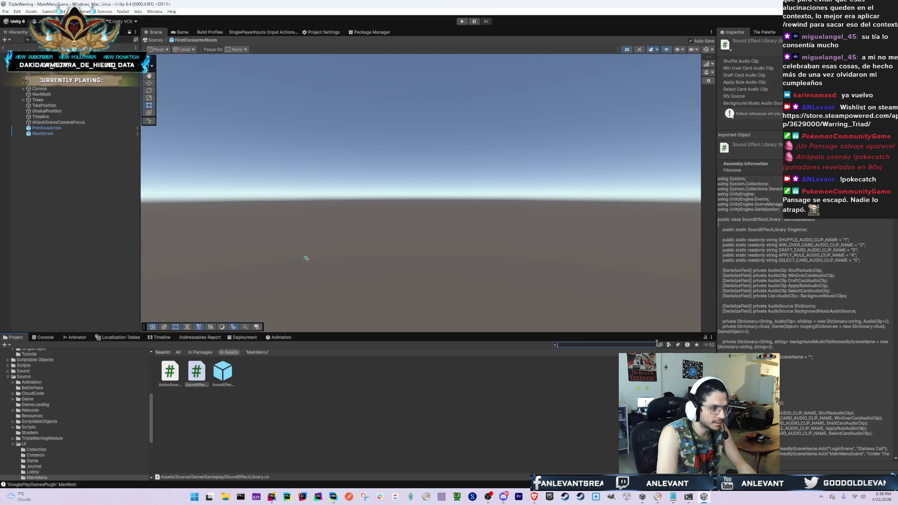
Create the MonoBehaviour script SoundEffectConfigurationReplicatorController in Gameplay and open it in Rider
right_click(287, 377)
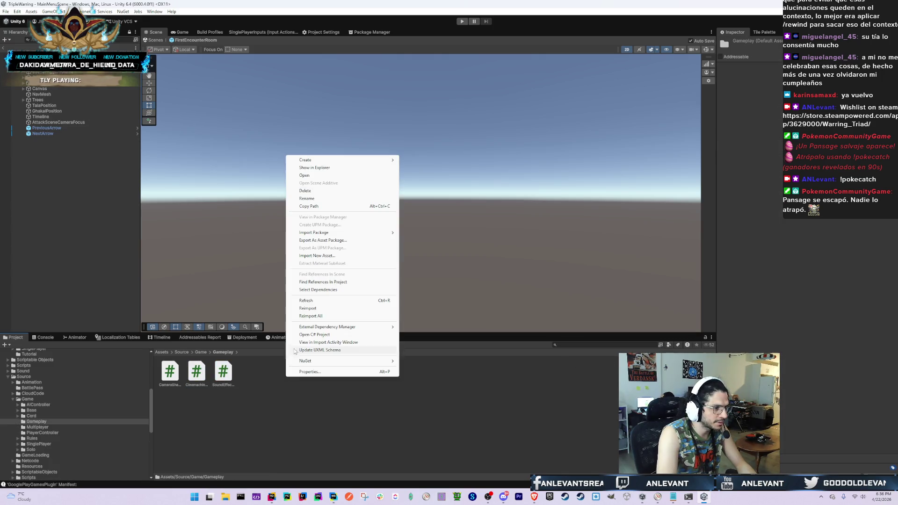
mouse_move(349, 160)
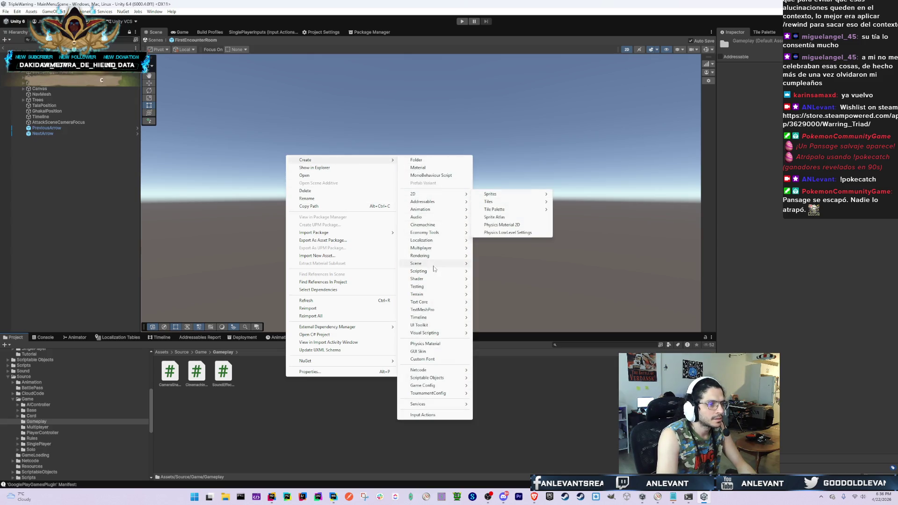
mouse_move(435, 318)
mouse_move(439, 272)
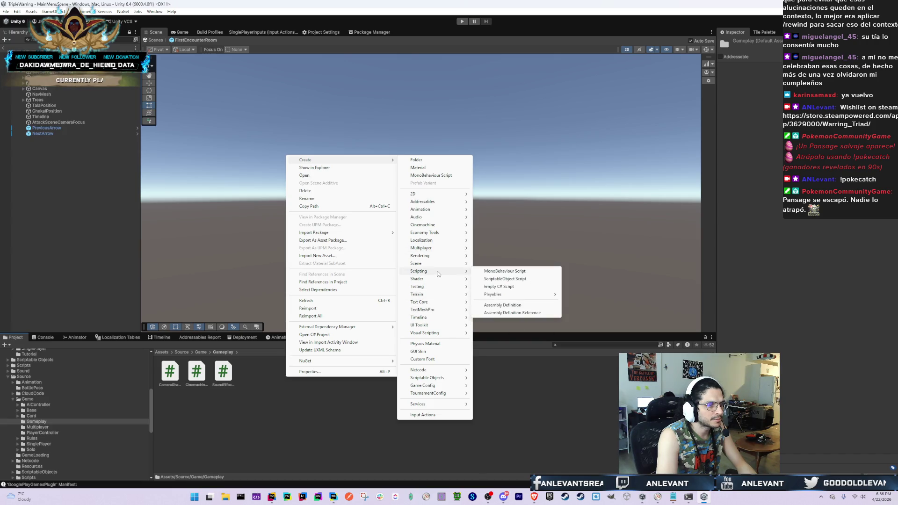
click(486, 272)
text(Sou)
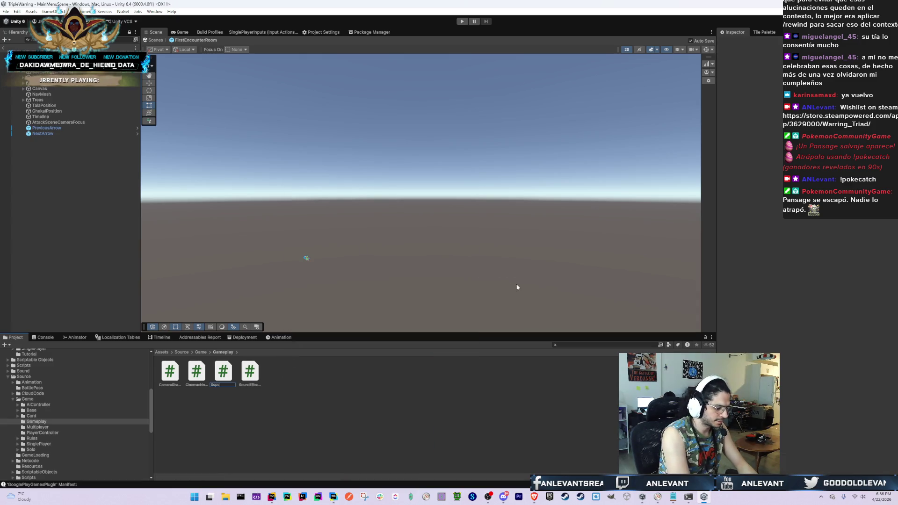
key(BackSpace)
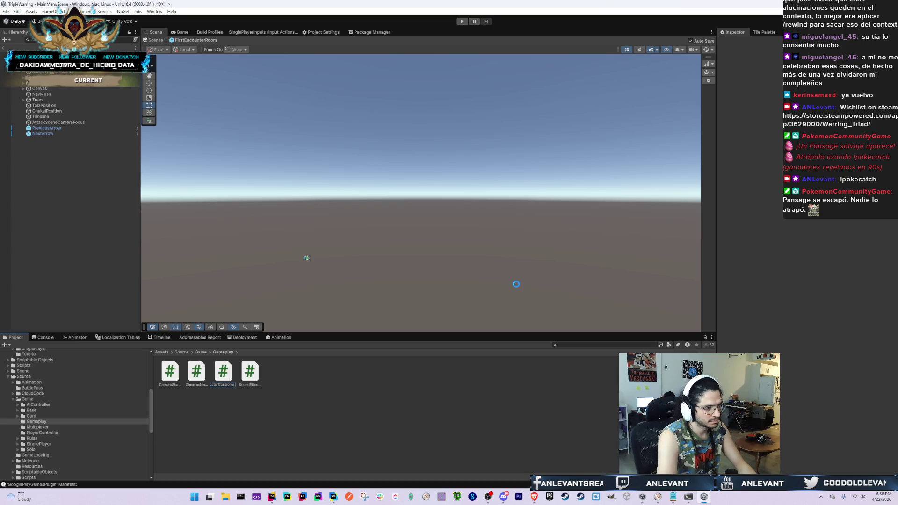
key(Return)
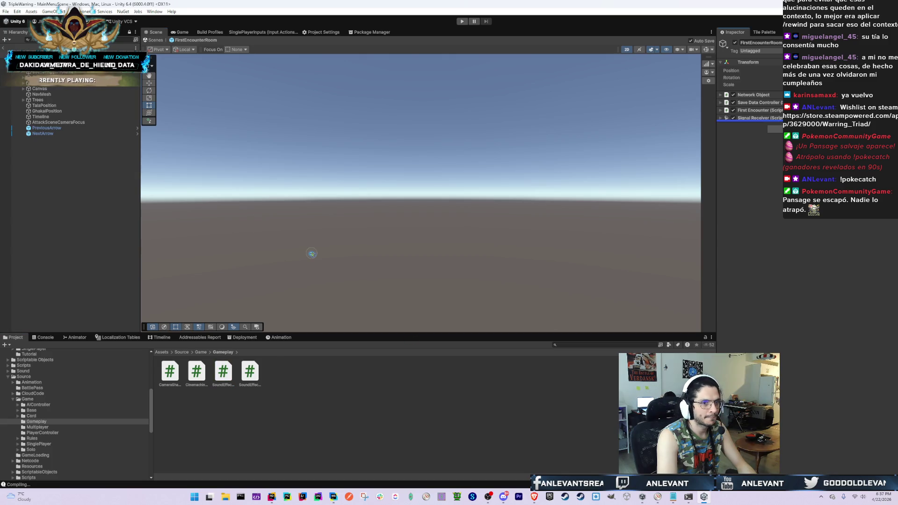
click(494, 263)
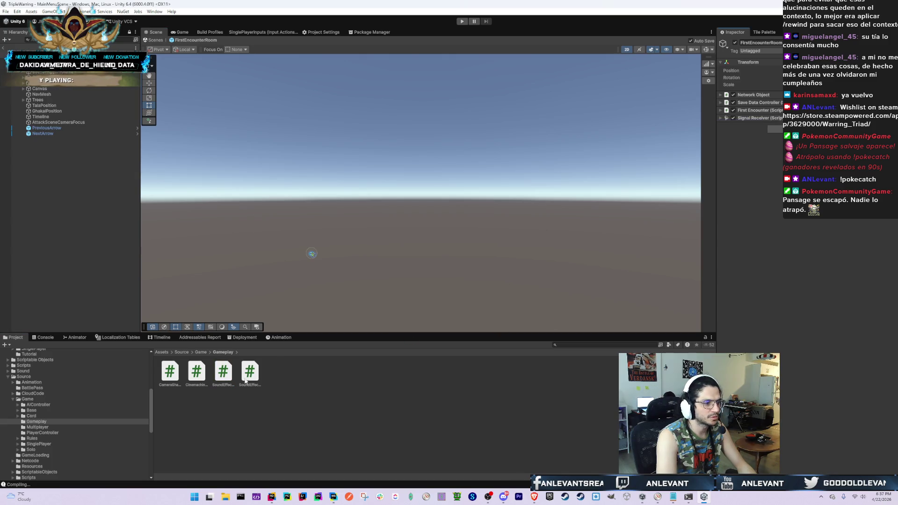
click(218, 373)
double_click(222, 373)
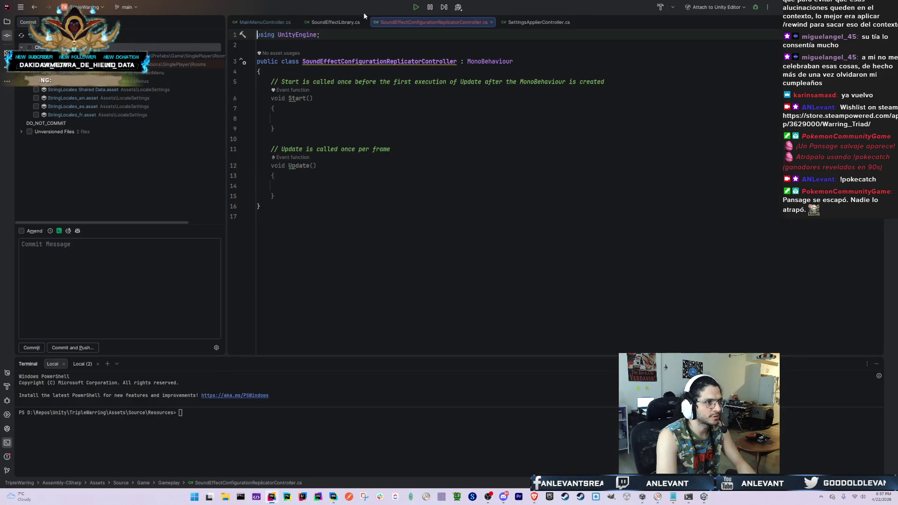
Attach SoundEffectConfigurationReplicatorController to FirstEncounterRoom's Timeline object and reopen the script
click(402, 60)
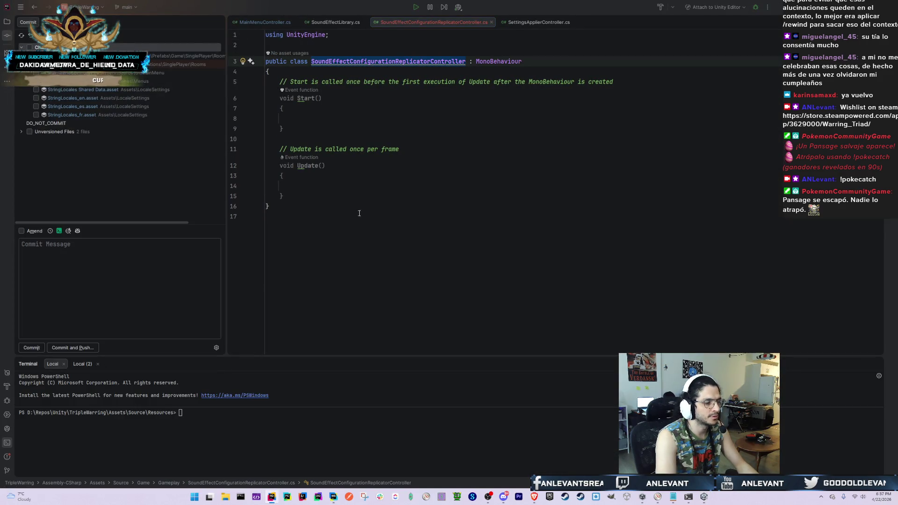
key(alt+Tab)
key(alt+Tab)
key(alt+Tab)
key(Escape)
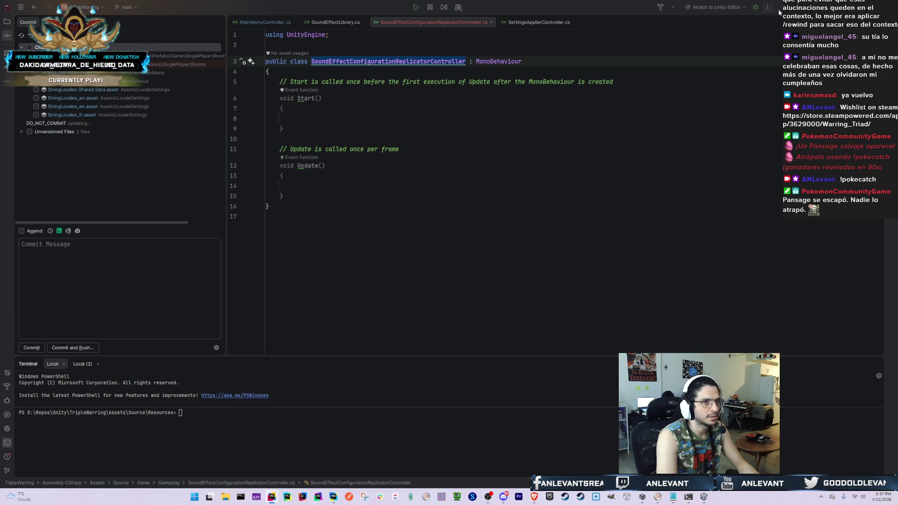
key(alt+Tab)
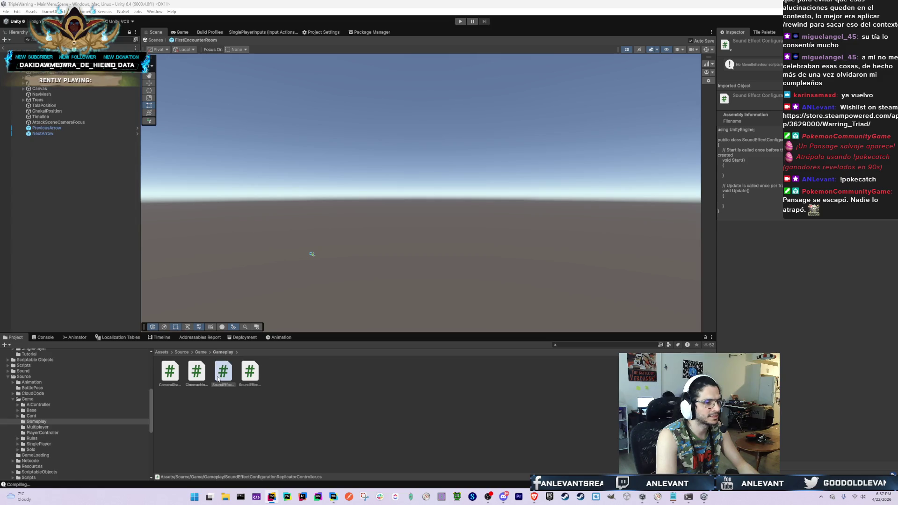
click(42, 59)
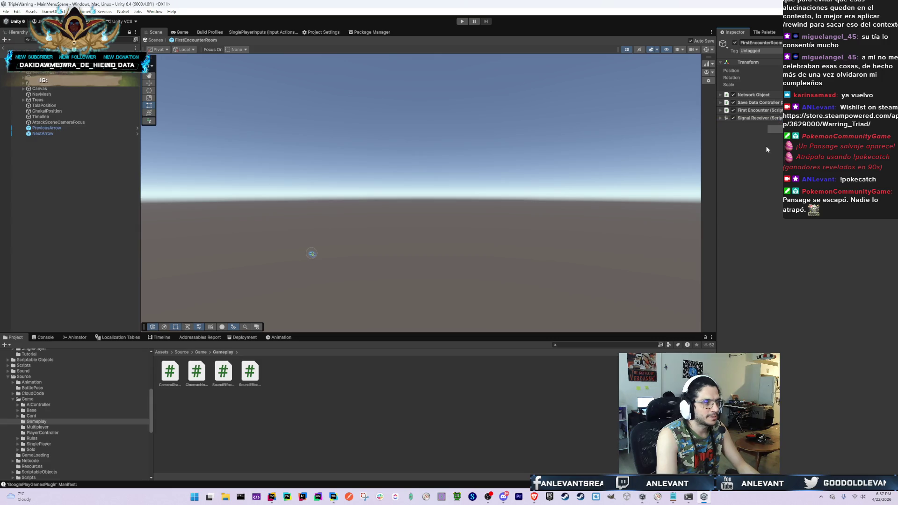
click(58, 118)
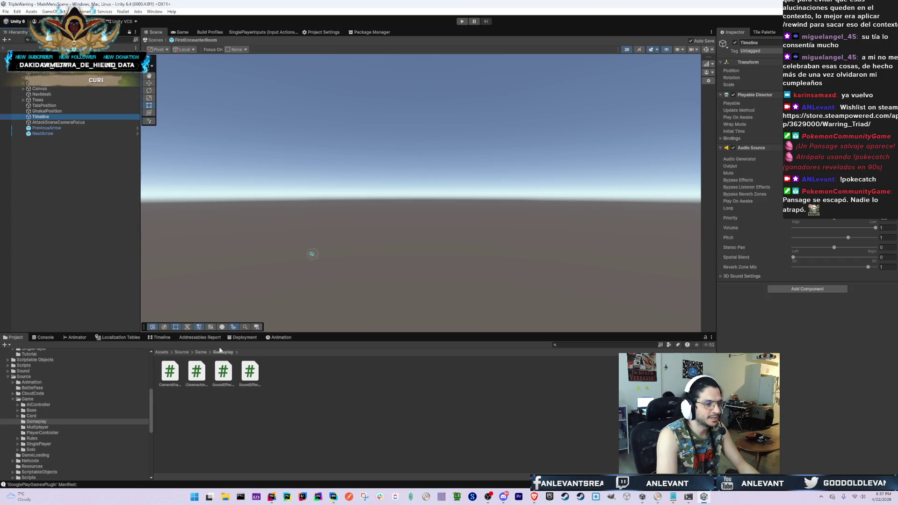
drag(224, 384, 750, 285)
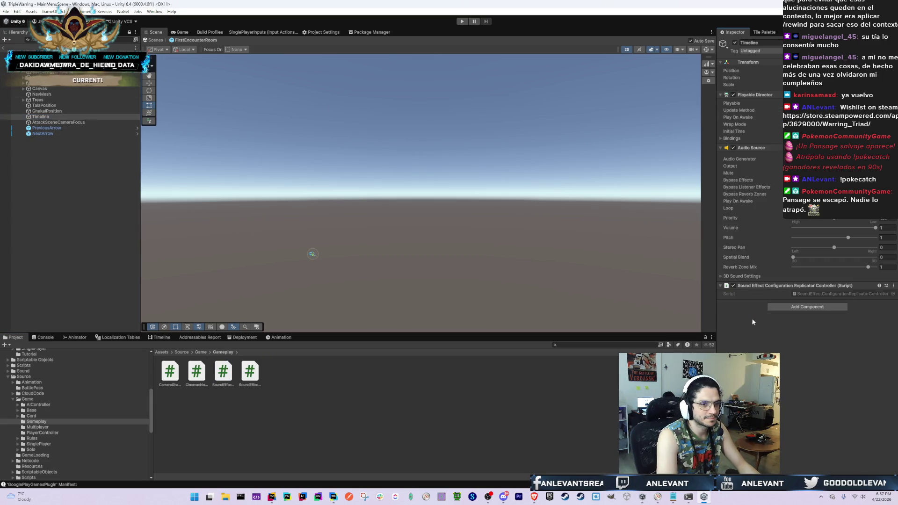
double_click(836, 293)
Delete the template Start and Update methods from the new script
key(Down)
key(Down)
key(Down)
key(Home)
key(shift+Down)
key(shift+Down)
key(shift+Down)
key(shift+Down)
key(shift+Down)
key(shift+Down)
key(Delete)
key(Return)
Declare a [SerializeField] private AudioSource audioSource field
text([)
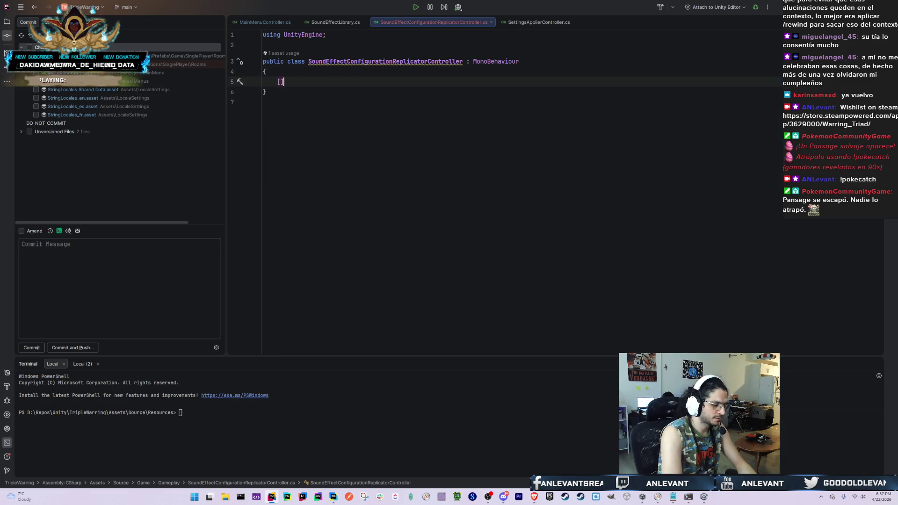
text(private)
key(ctrl+BackSpace)
key(Tab)
key(Up)
key(Up)
key(Up)
click(364, 81)
key(ctrl+z)
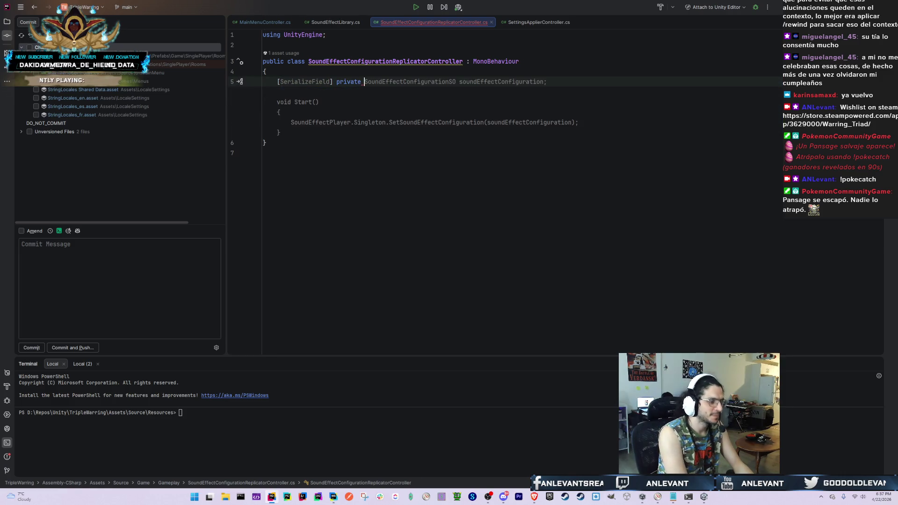
text(AudioS)
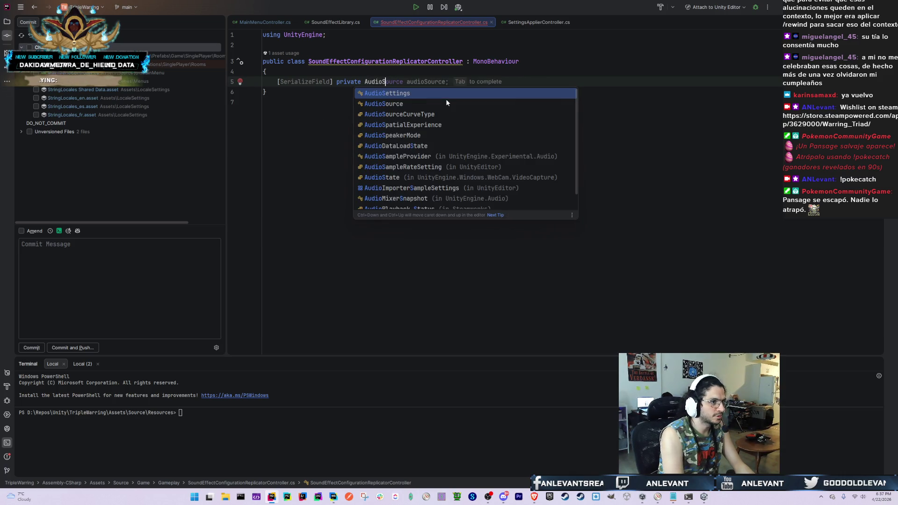
key(Return)
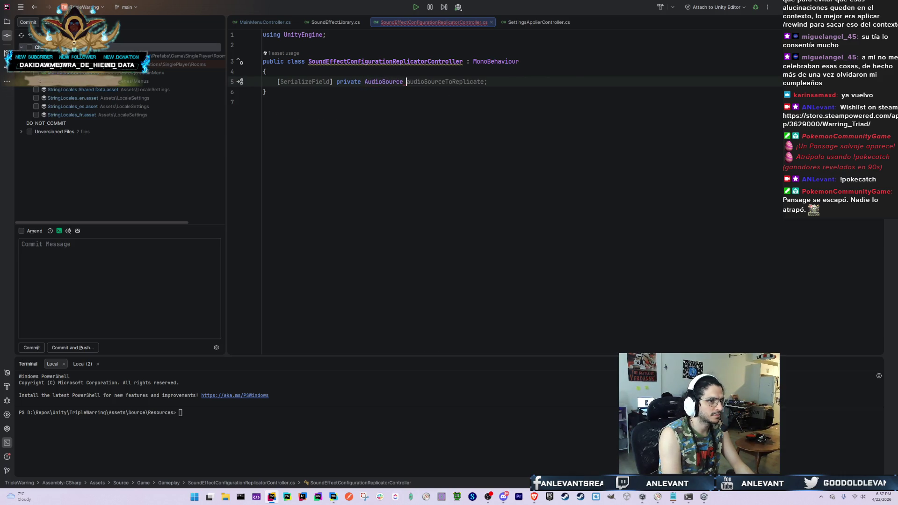
text(audio)
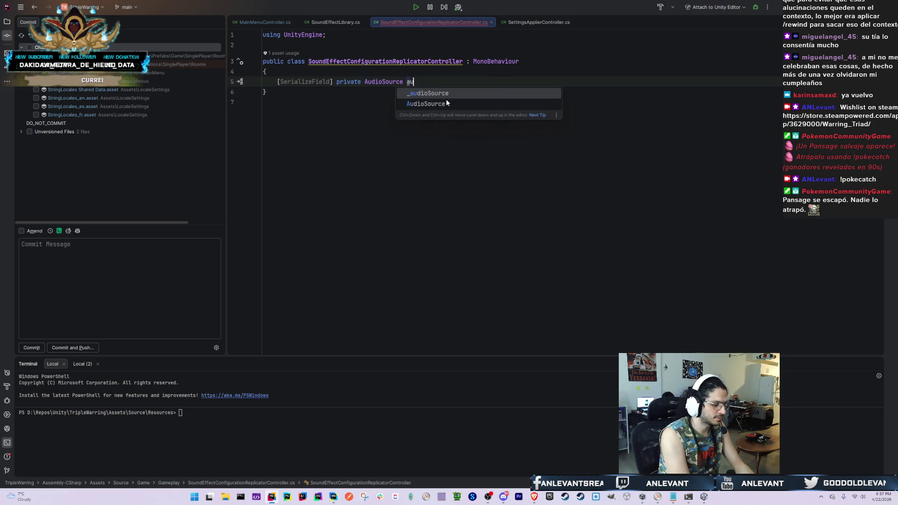
text(Source)
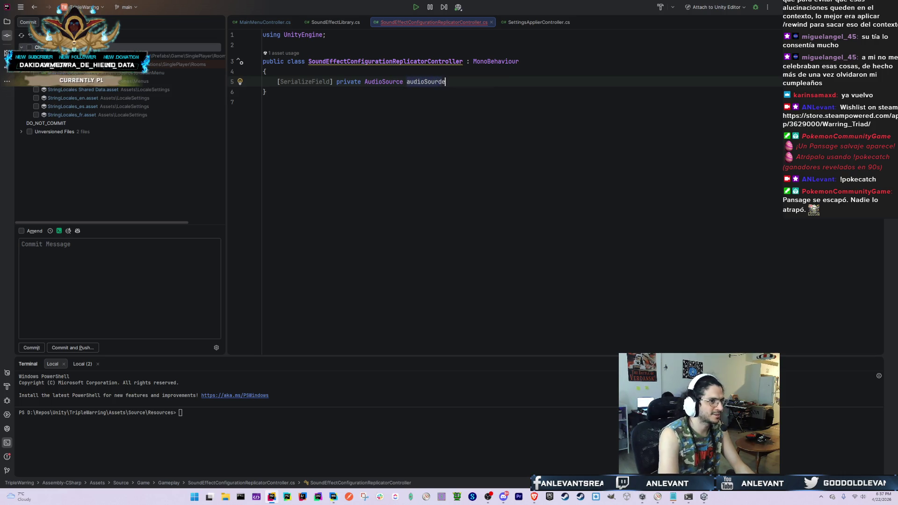
text(;)
key(Return)
key(Return)
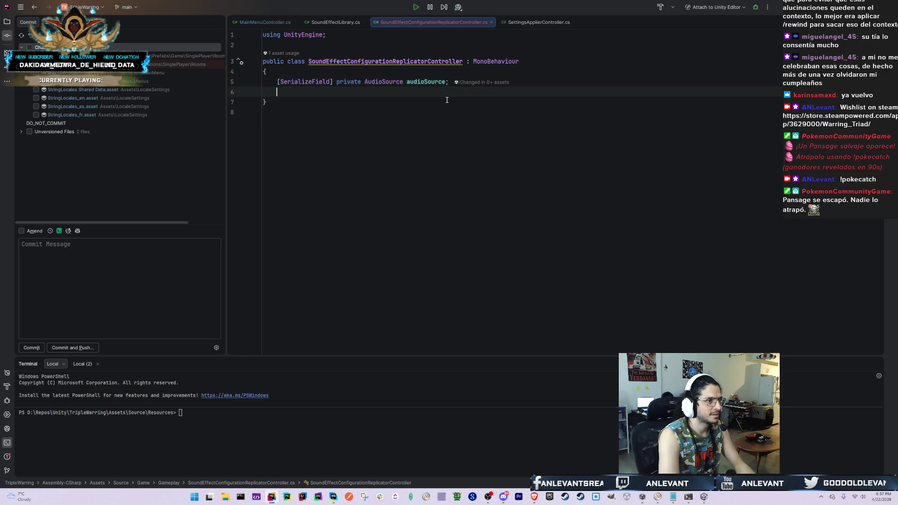
Add an empty public void Start() method
text(publ)
key(Return)
text(Sta)
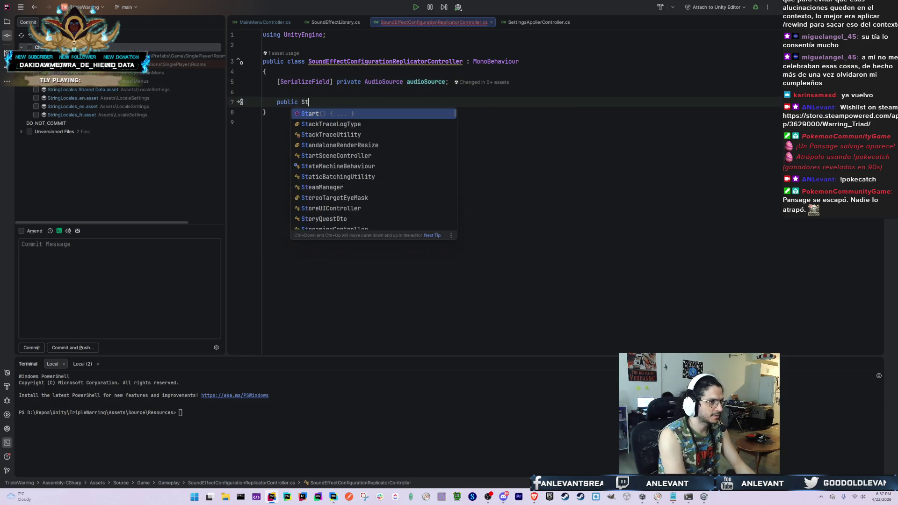
key(Return)
text(()
key(Return)
key(Return)
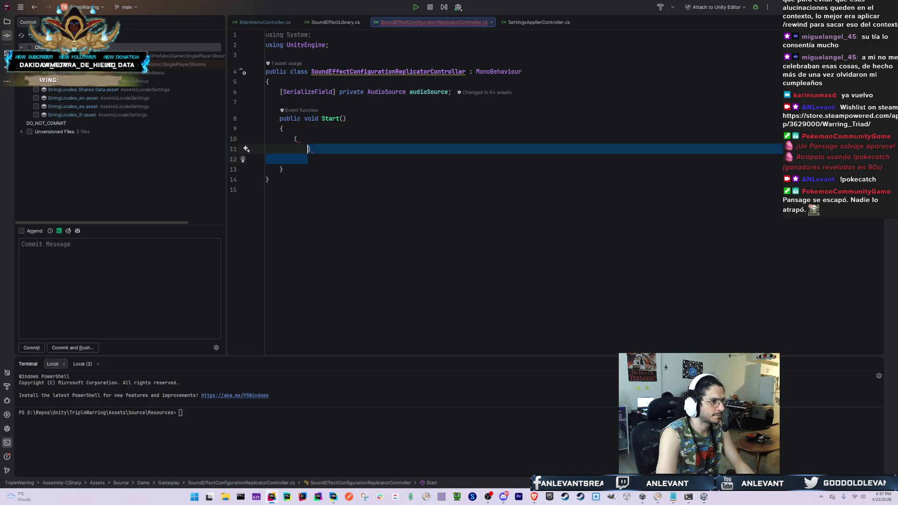
key(shift+Up)
key(shift+Up)
key(BackSpace)
Check SoundEffectLibrary's Awake code, then begin an 'if(Au' statement in the replicator script
click(335, 21)
scroll(493, 213, up, 15)
scroll(492, 213, up, 10)
scroll(384, 189, down, 5)
click(372, 183)
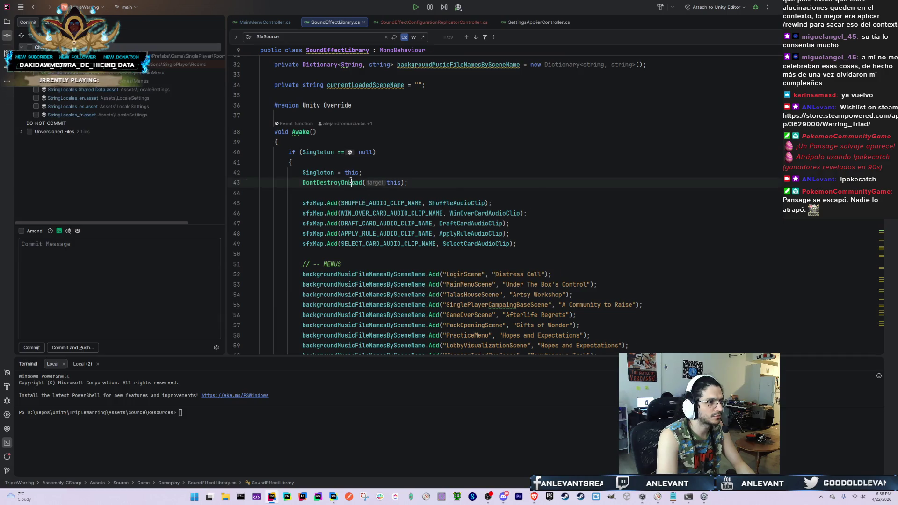
click(444, 21)
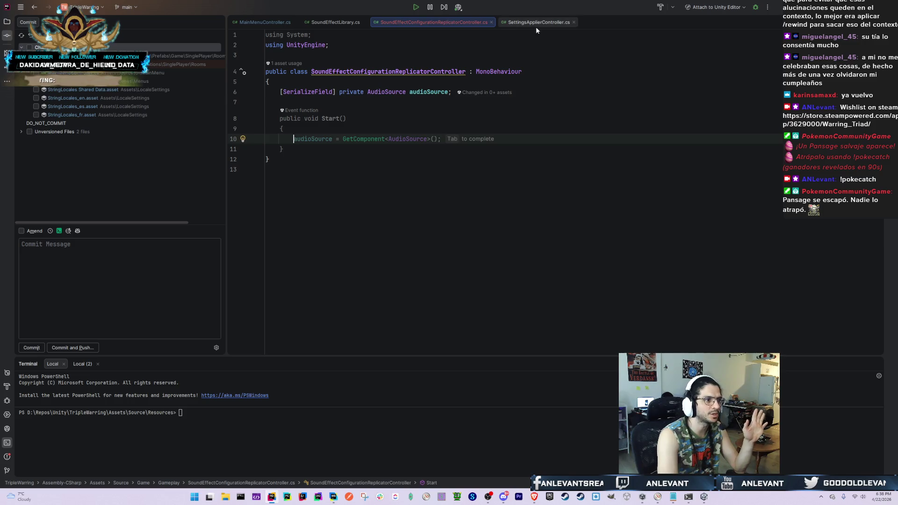
mouse_move(414, 88)
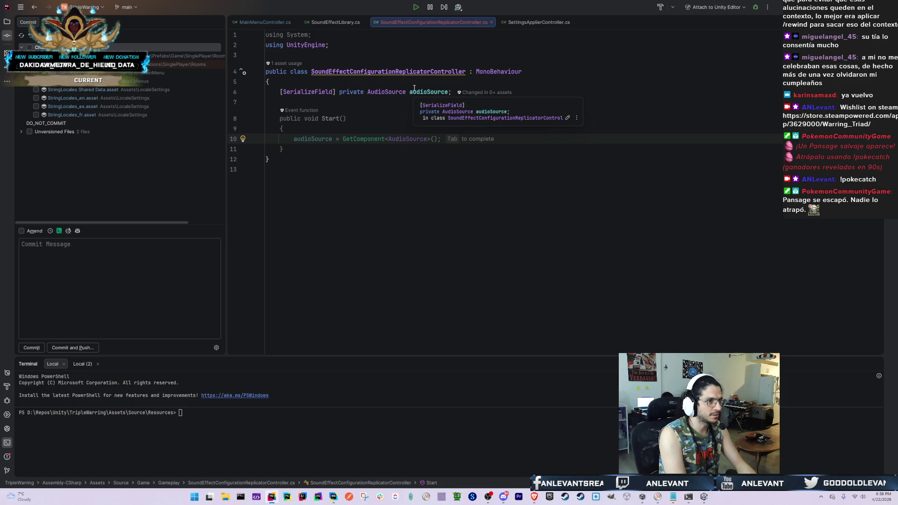
text(if()
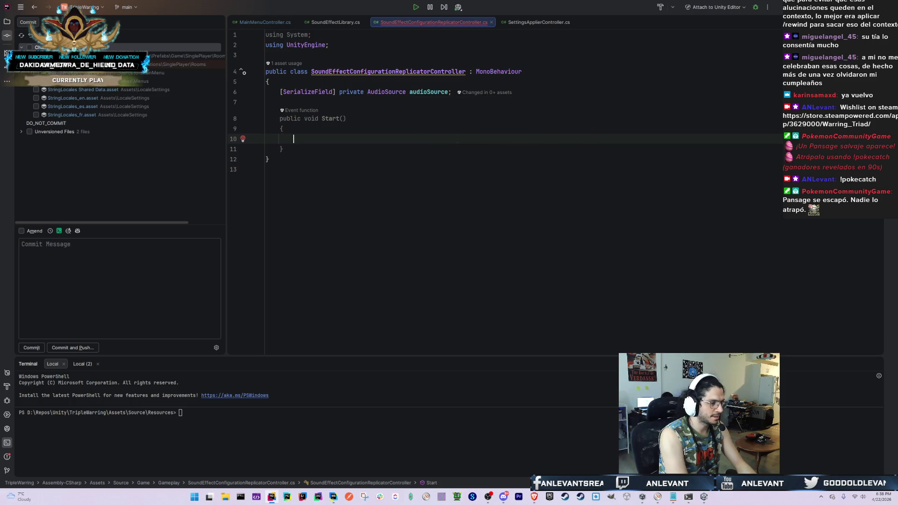
text(Aud)
Write the if(audioSource != null) check in Start() using code completion
key(Return)
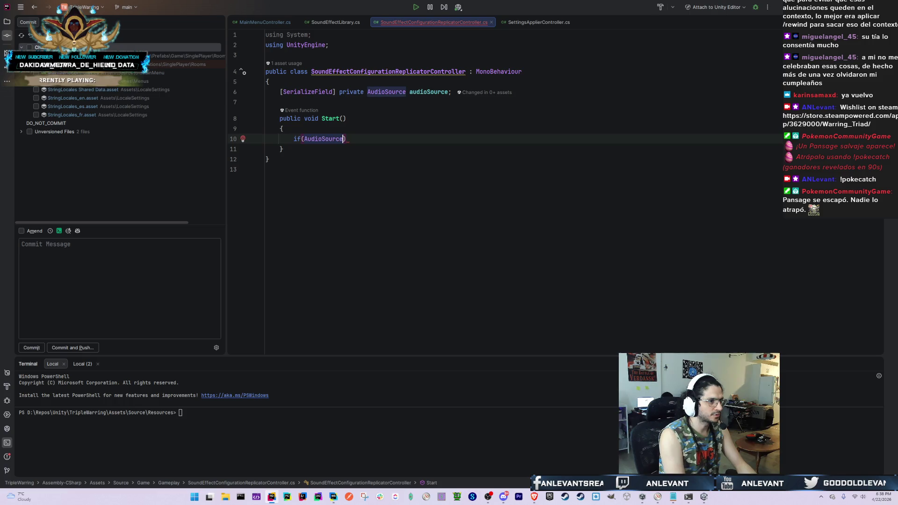
key(BackSpace)
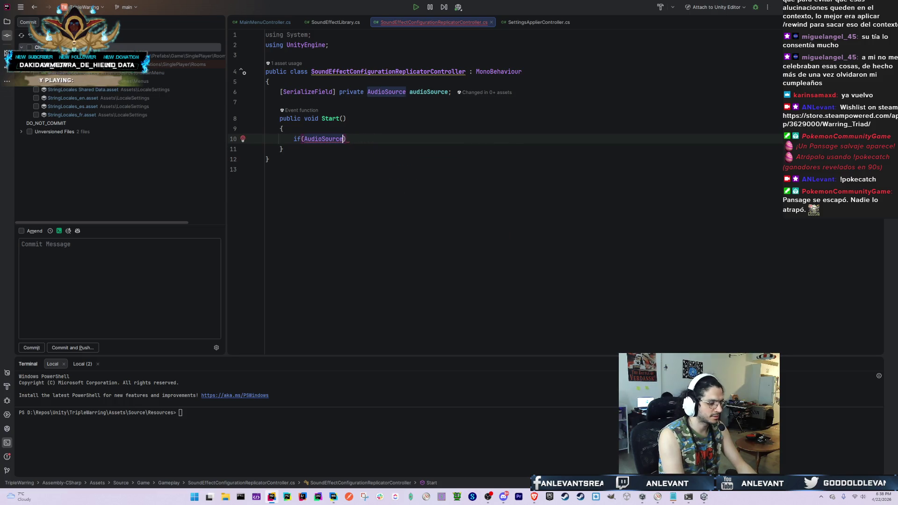
text(a)
key(Tab)
text(!)
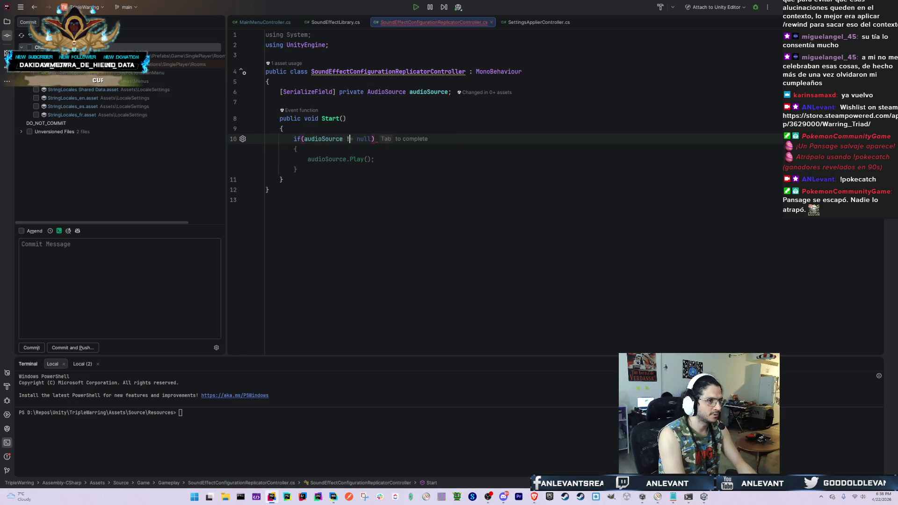
key(Tab)
key(shift+Home)
key(BackSpace)
Inside it, assign audioSource.volume = SoundEffectLibrary.Singleton.GetSfxSource().volume
text(au)
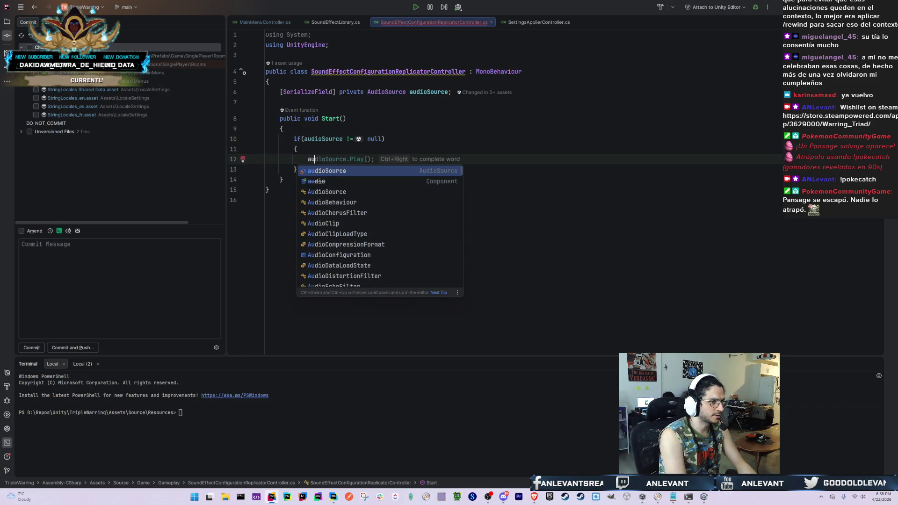
key(Return)
text(.)
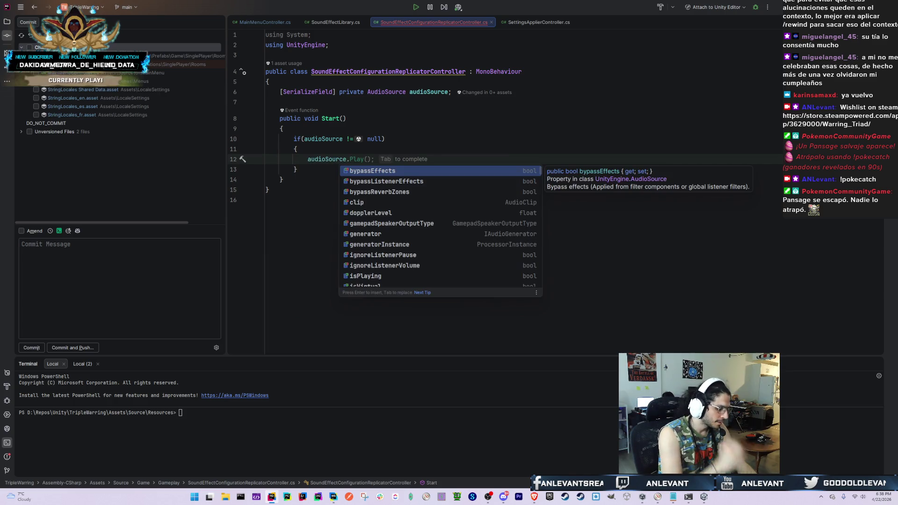
text(vop)
key(Return)
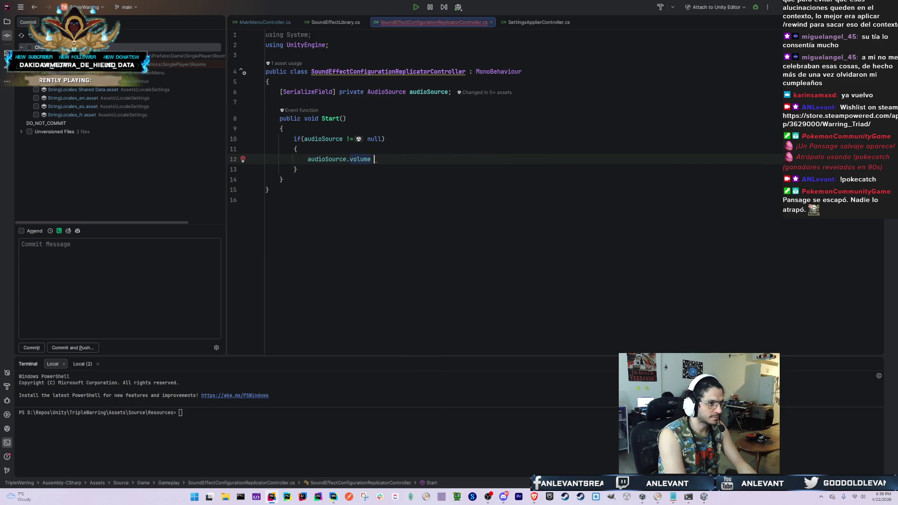
text(= )
text(So)
key(Return)
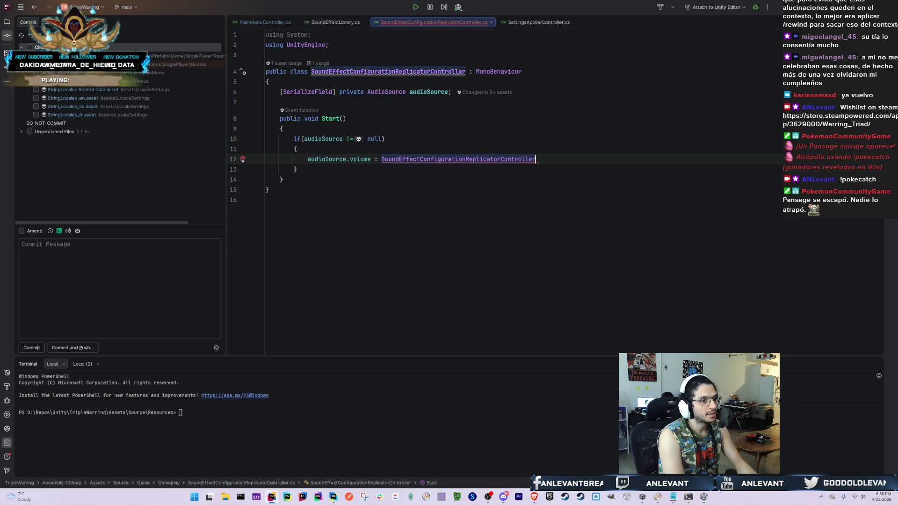
key(ctrl+z)
text(SoundE)
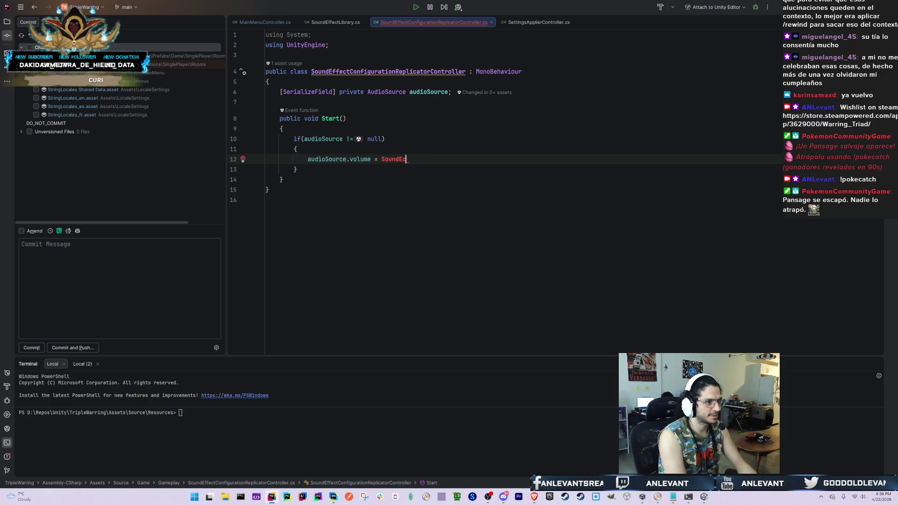
text(ffectL)
key(Return)
text(.)
key(Tab)
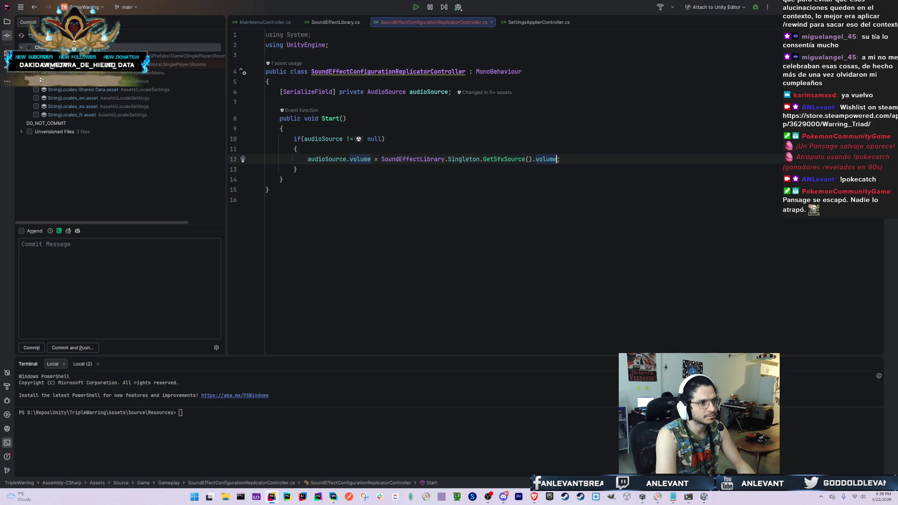
Inspect the GetSfxSource declaration, return to the controller script, then go back to Unity
key(Up)
key(Down)
key(Down)
key(Up)
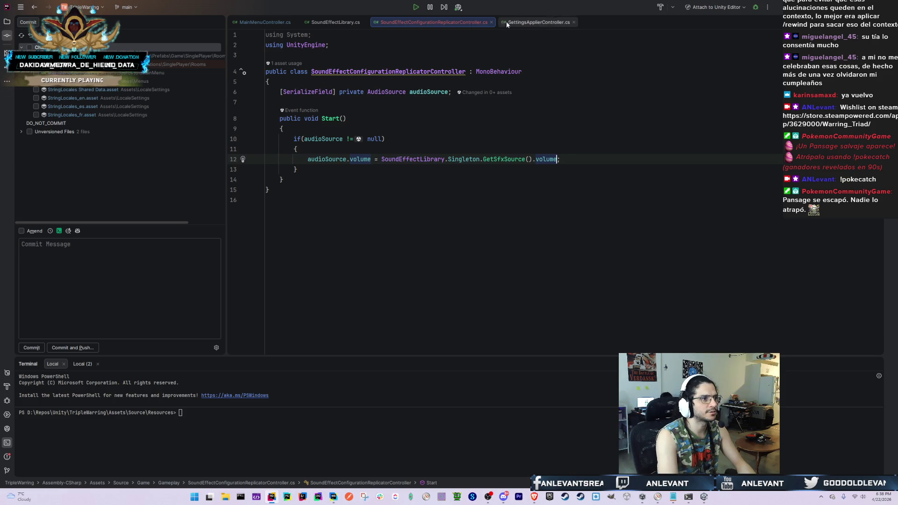
ctrl+click(498, 159)
scroll(498, 157, down, 2)
click(420, 21)
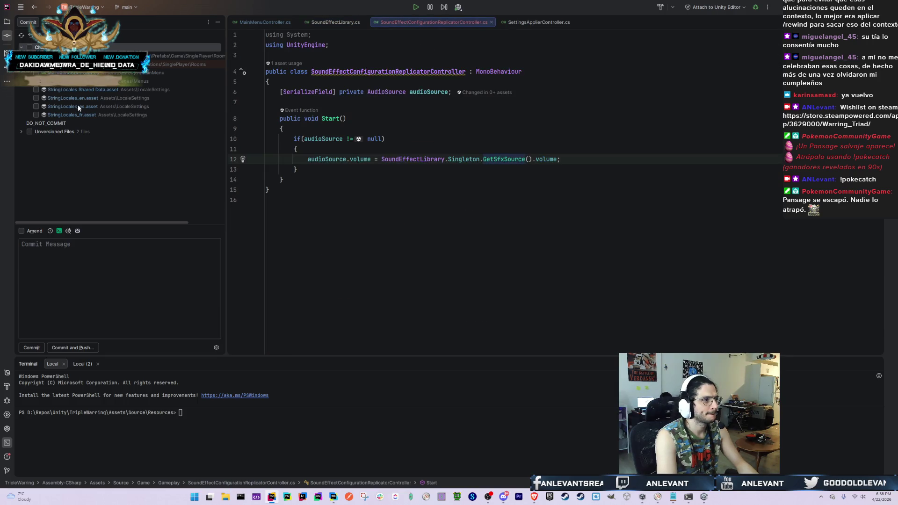
click(26, 131)
key(alt+Tab)
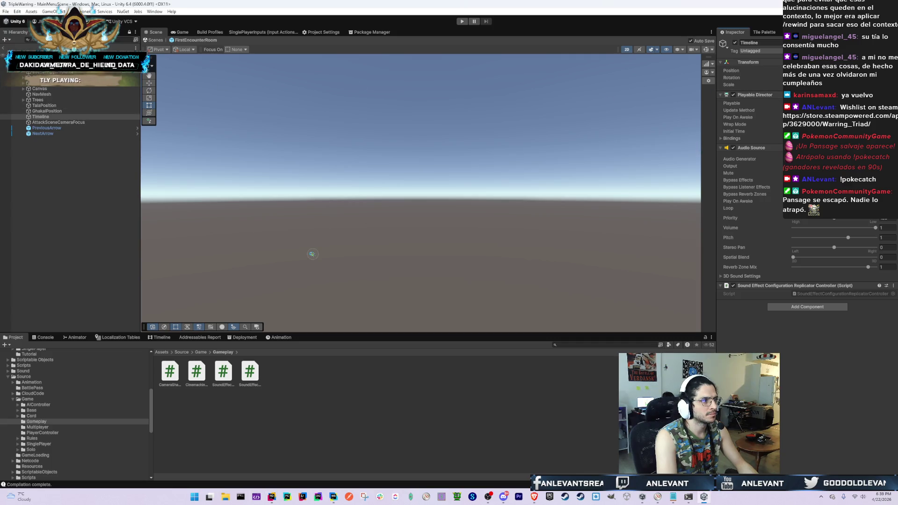
Select the Timeline object and open its replicator controller script in Rider
click(49, 116)
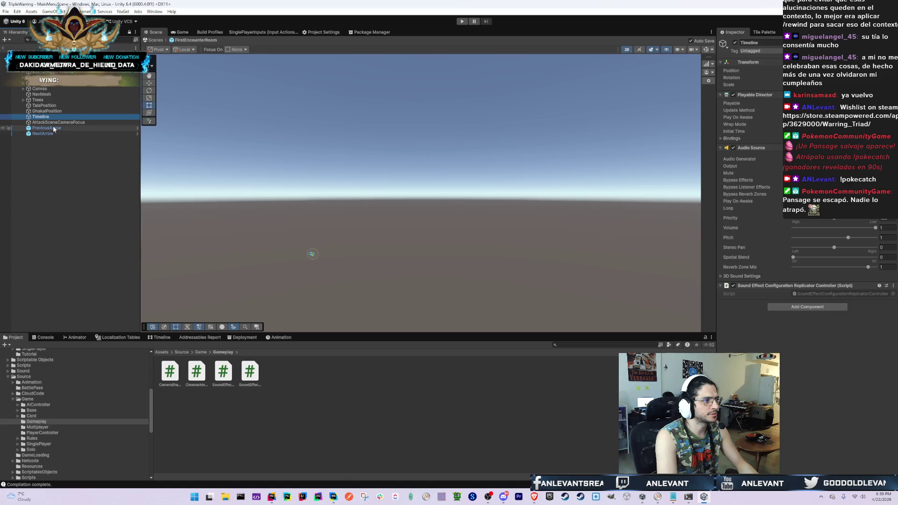
key(Up)
key(Up)
key(Down)
key(Down)
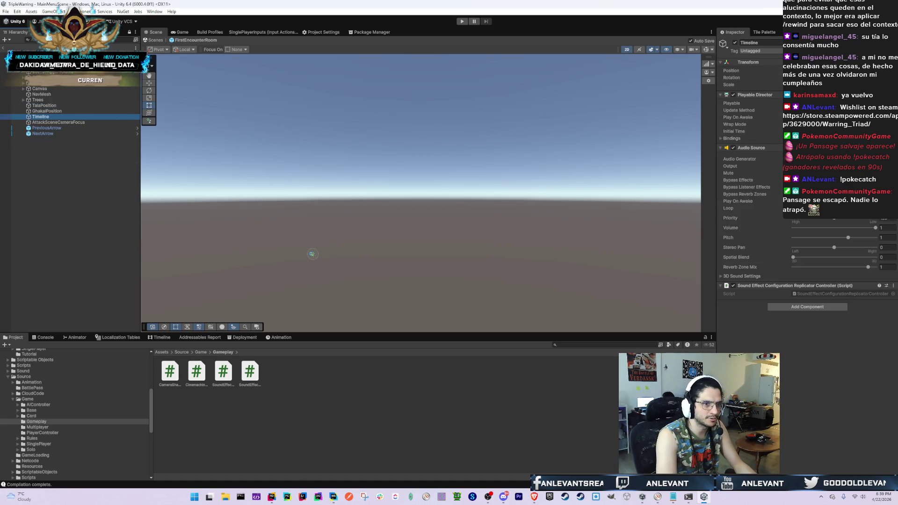
double_click(832, 294)
click(375, 92)
In Unity, clear the Console, read the internal build system error, and show the Game view
key(alt+Tab)
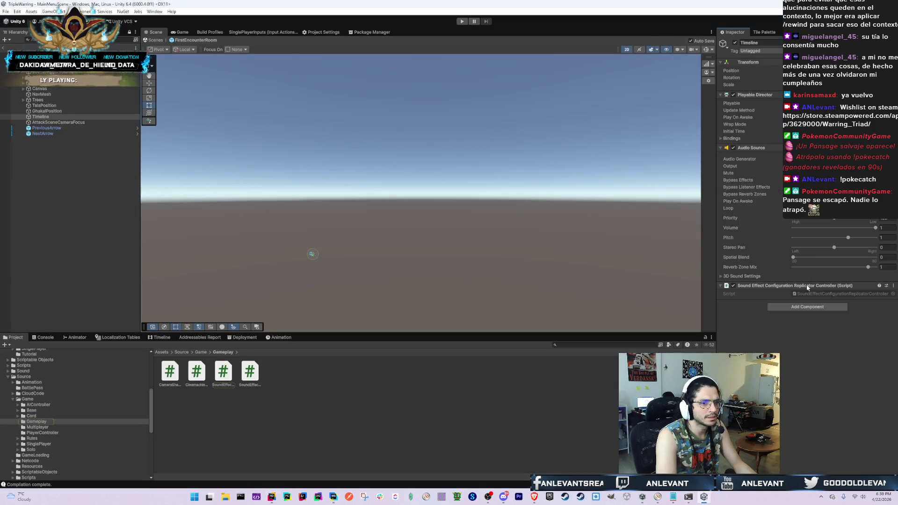
click(46, 337)
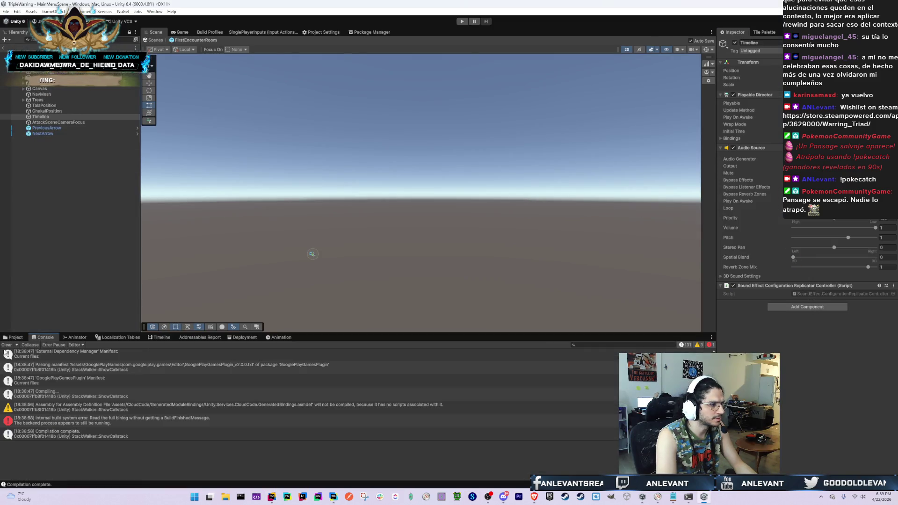
click(6, 345)
click(118, 356)
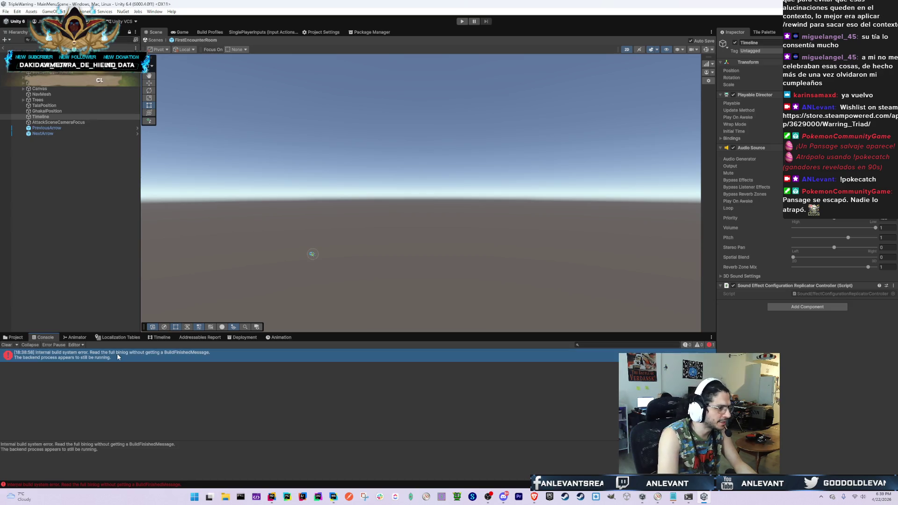
click(14, 345)
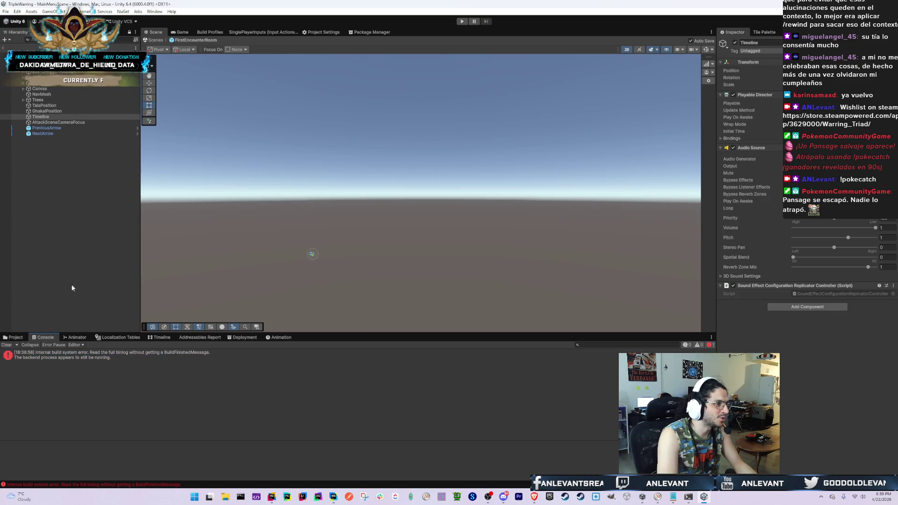
click(181, 32)
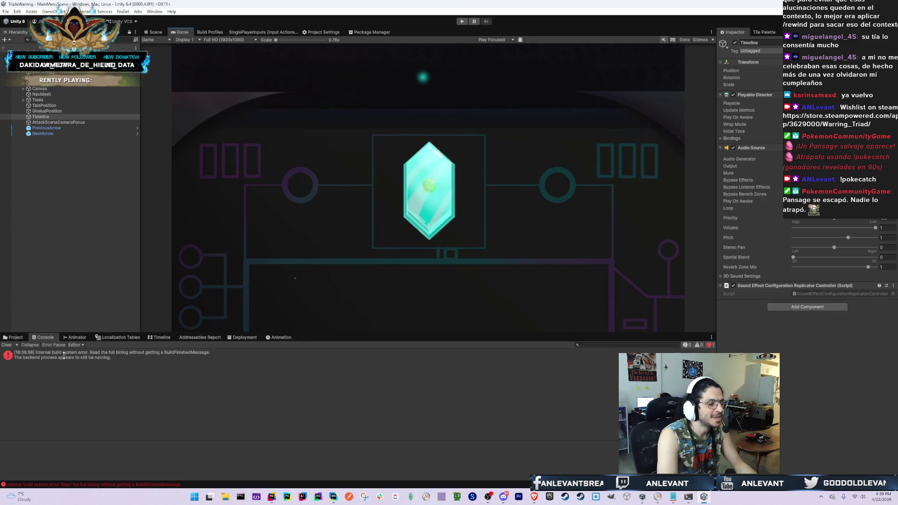
click(271, 497)
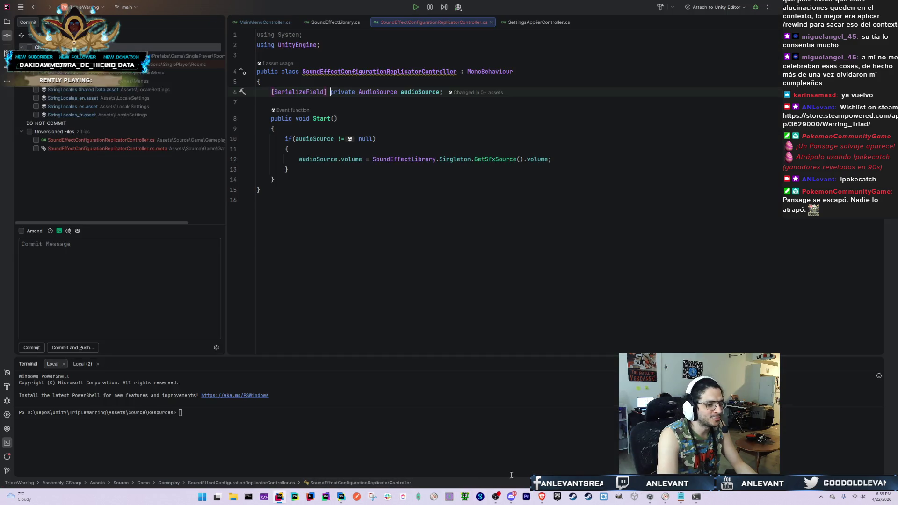
Reopen TripleWarring from Unity Hub, answer the scene-backup recovery prompt, and bring Command Prompt forward
click(650, 496)
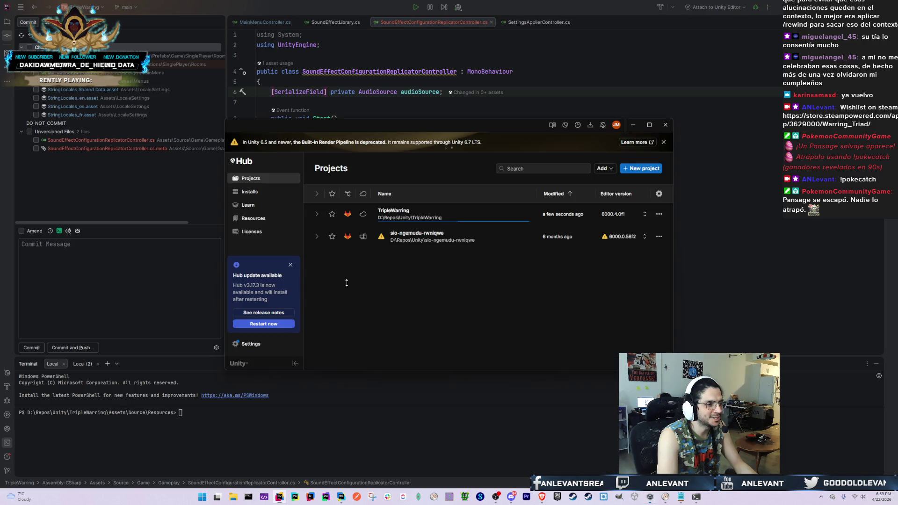
click(400, 224)
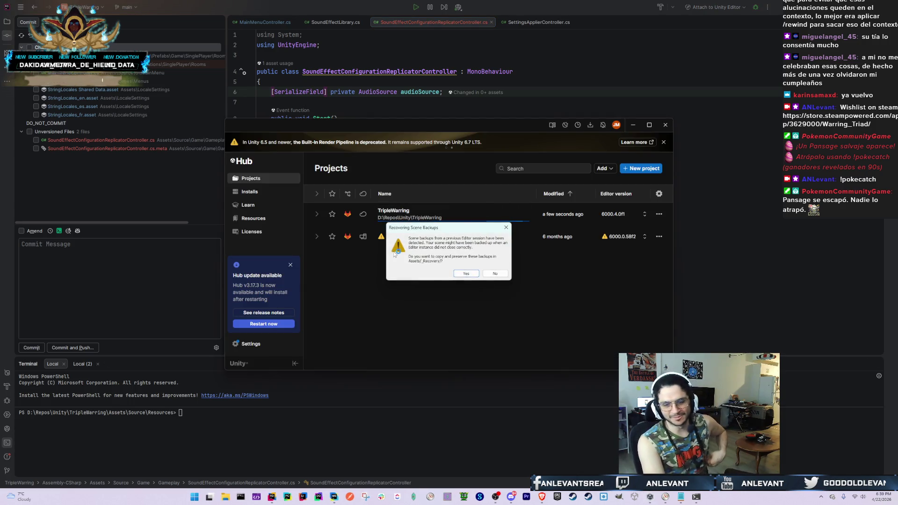
click(471, 274)
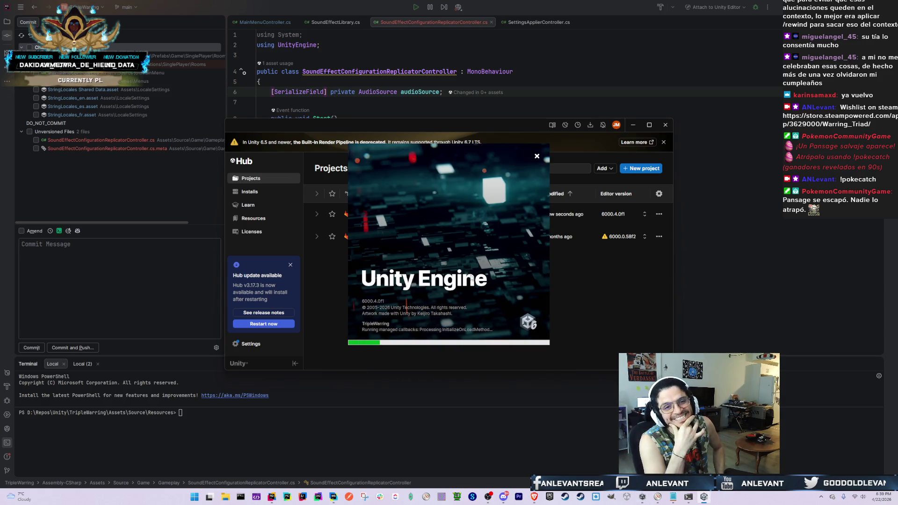
key(alt+Tab)
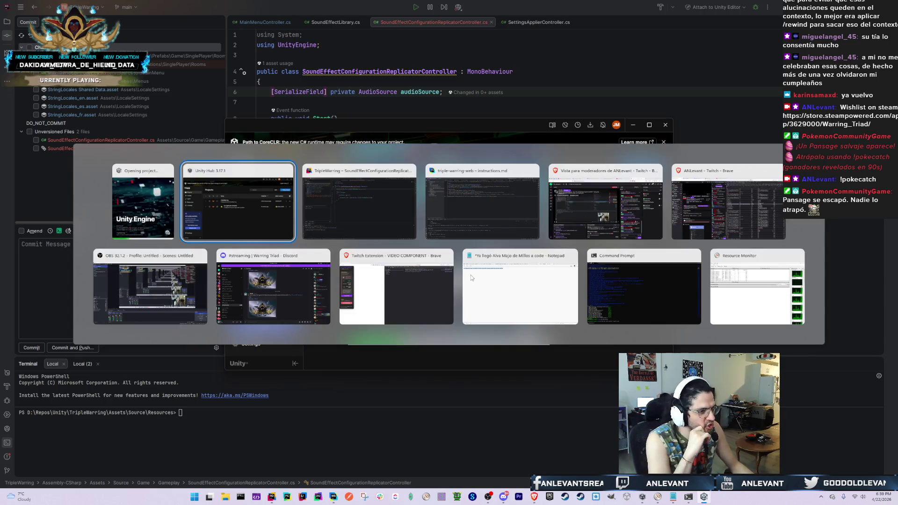
key(Tab)
key(Tab)
key(Tab)
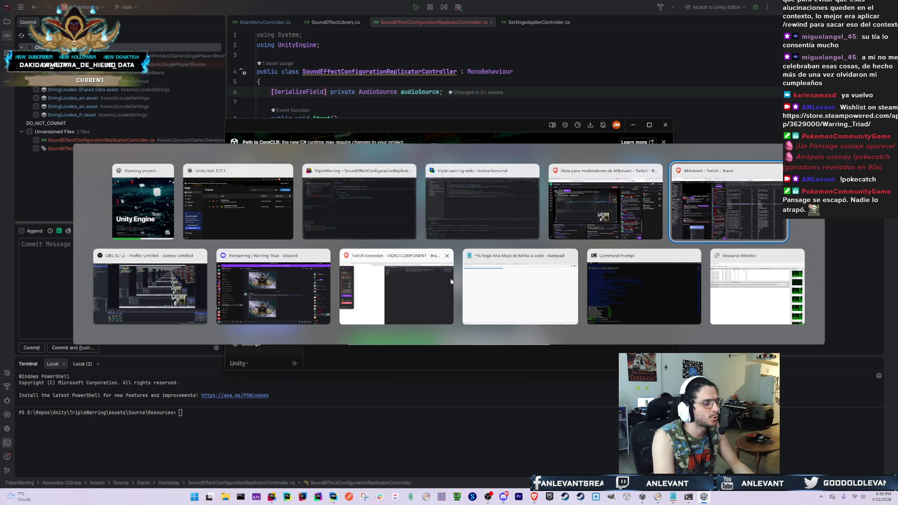
click(686, 304)
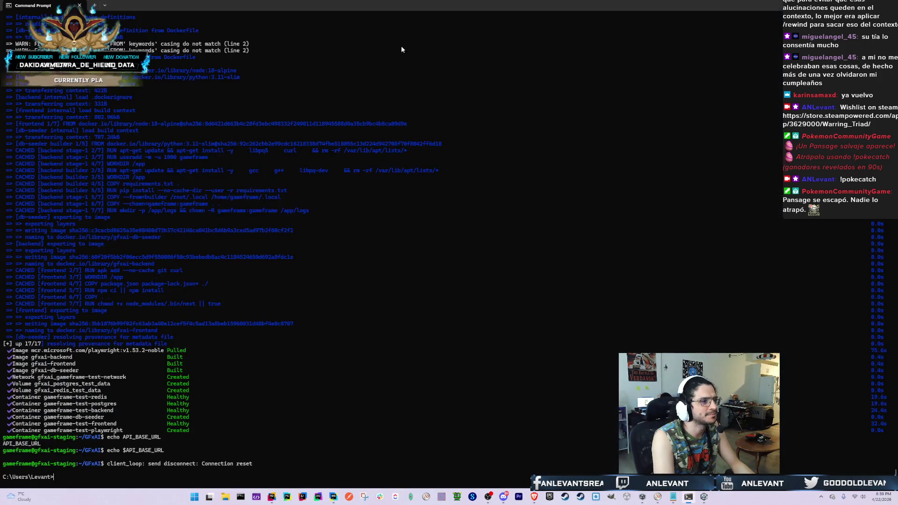
Switch from Command Prompt back to the reopened Unity editor
key(alt+Tab)
key(alt+Tab)
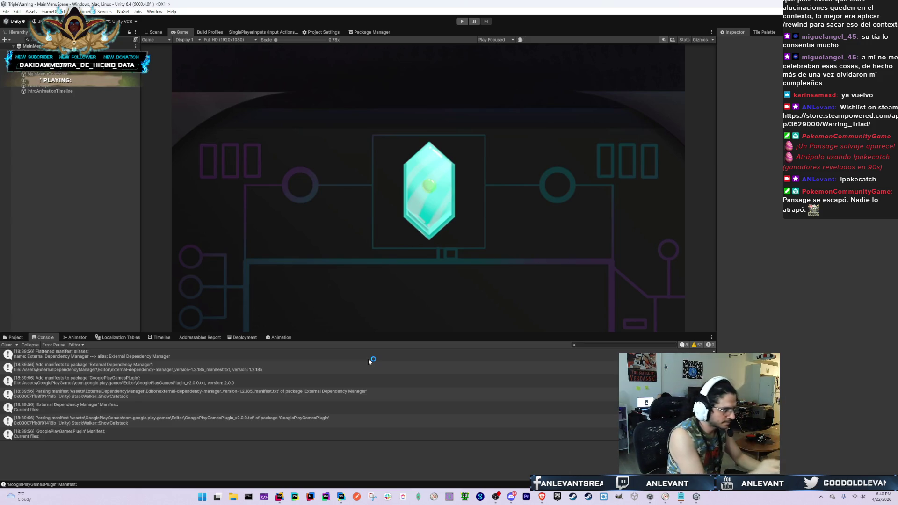
Search the Project for 'FirstEn', open FirstEncounterRoom, and select its Timeline object
click(14, 338)
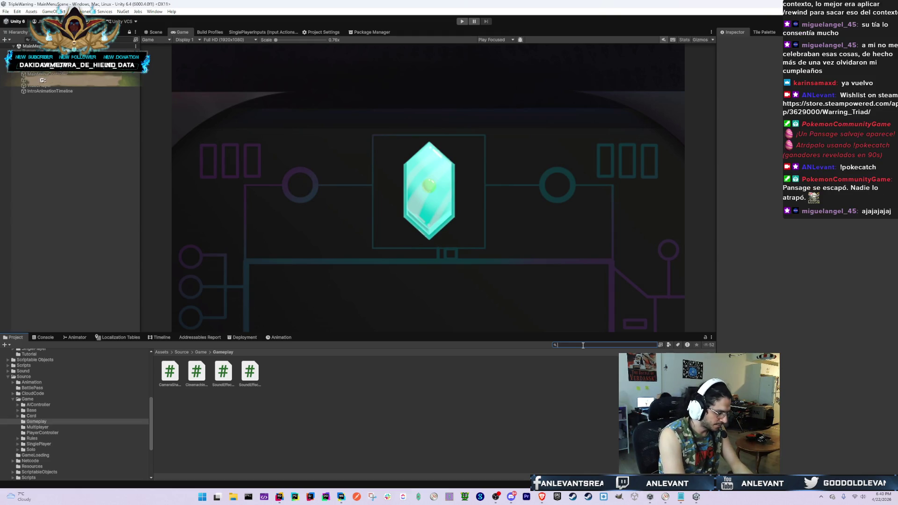
text(firstBoss)
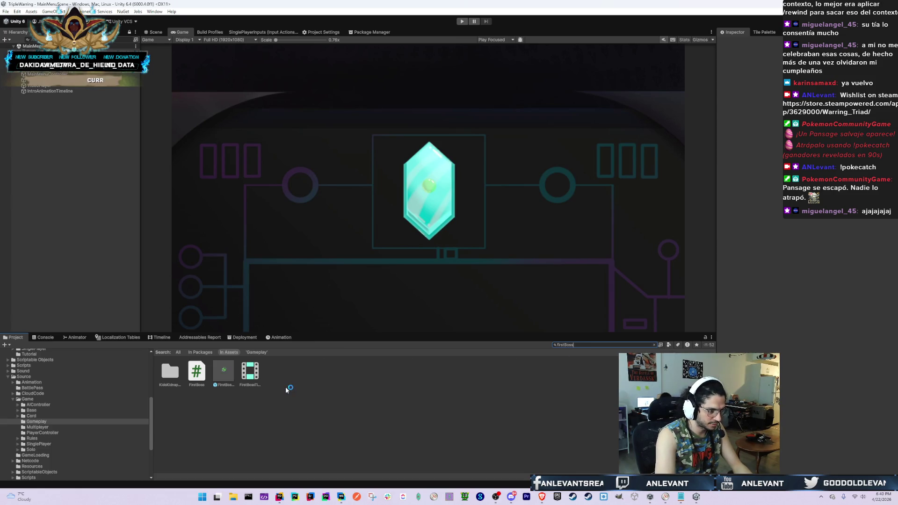
key(ctrl+a)
text(FirstEn)
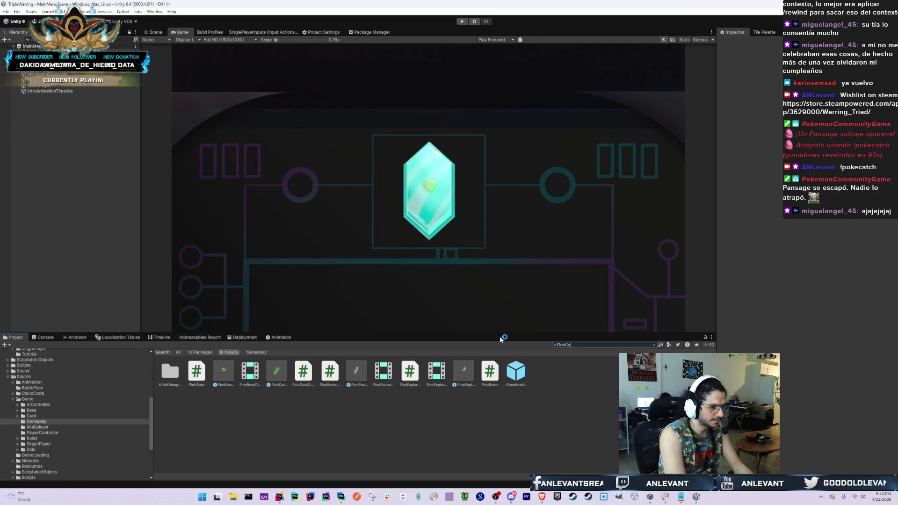
click(194, 372)
click(50, 338)
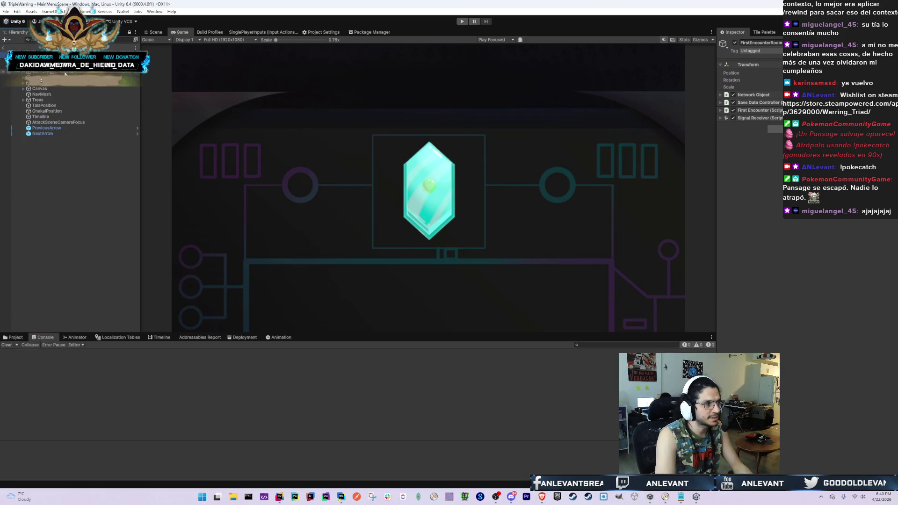
click(47, 112)
click(45, 106)
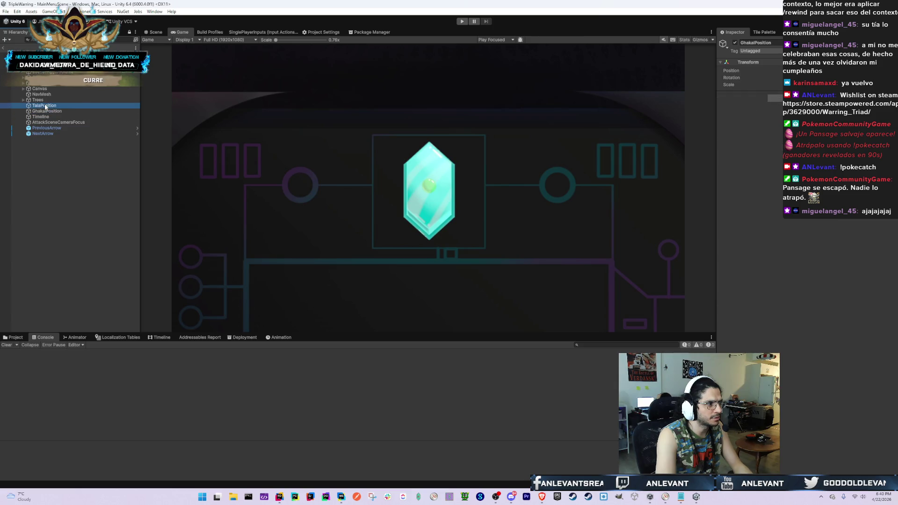
click(49, 117)
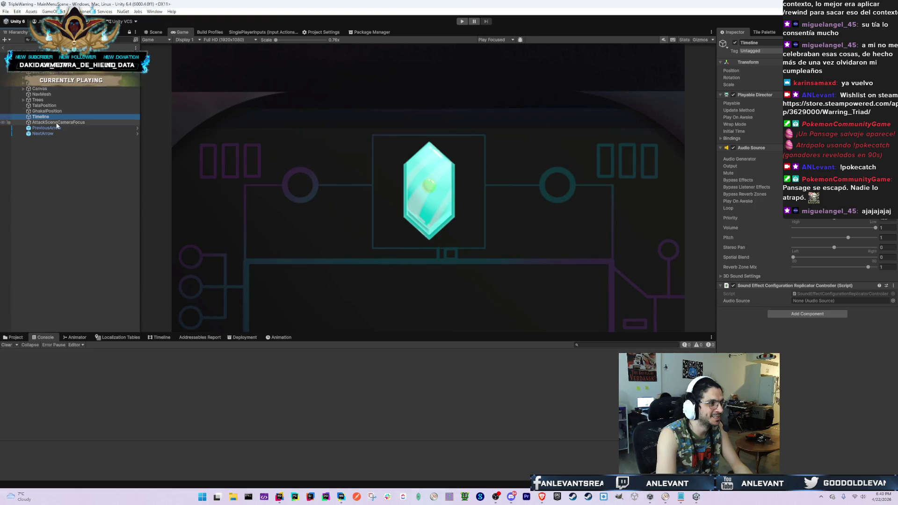
Drag the Timeline's Audio Source into the replicator controller's Audio Source field, then ping the prefab's folder
click(47, 72)
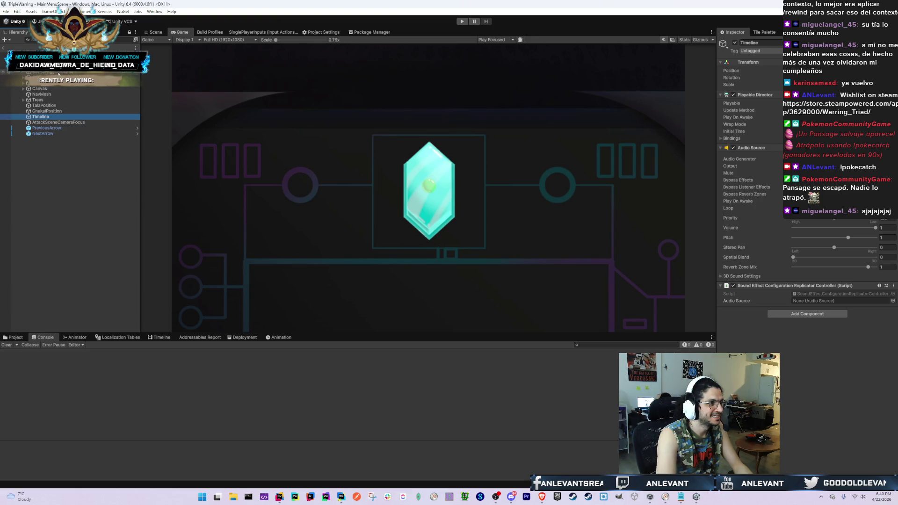
click(47, 116)
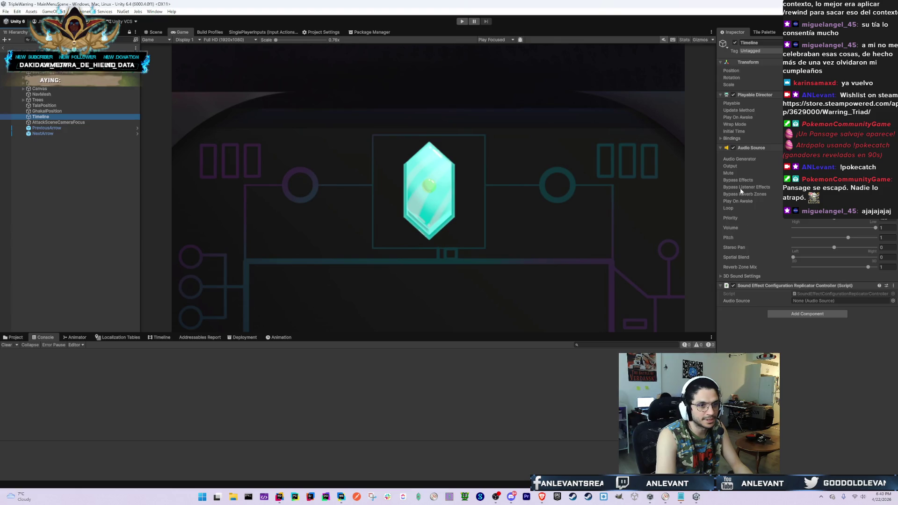
drag(751, 147, 812, 301)
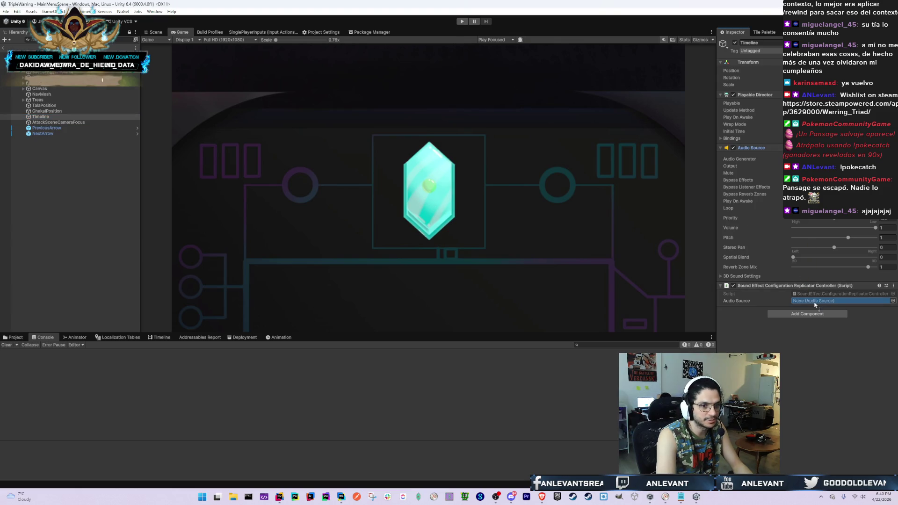
click(10, 337)
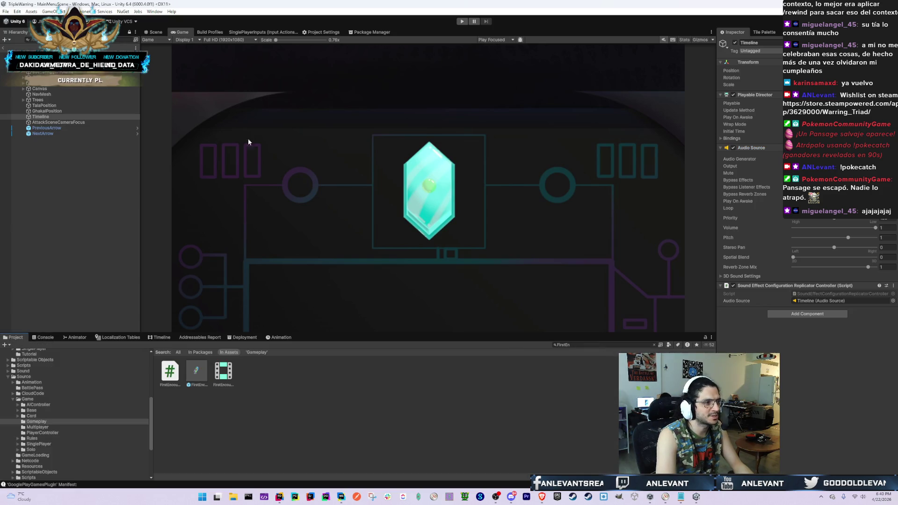
click(196, 372)
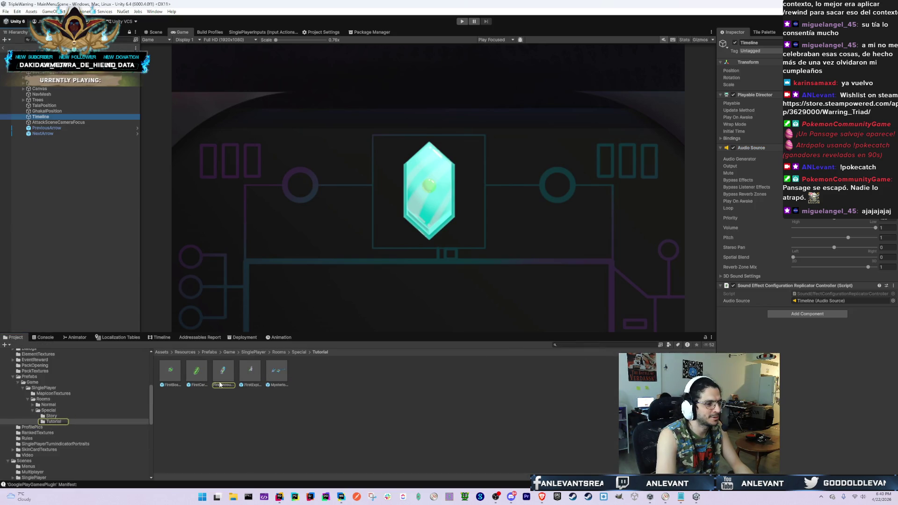
Open the FirstBossRoom prefab and collapse the hierarchy down to its Timeline object
double_click(170, 371)
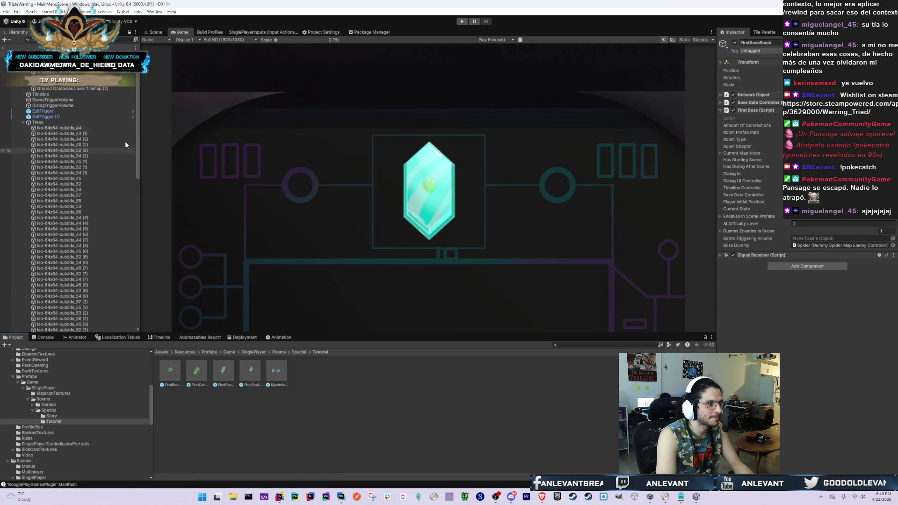
click(61, 123)
key(Left)
key(Down)
key(Left)
key(Down)
key(Left)
key(Down)
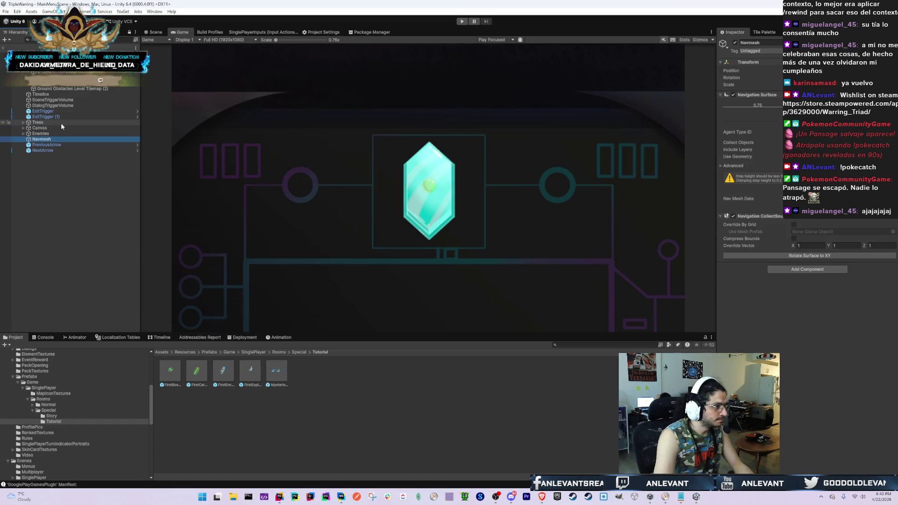
key(Up)
key(Up)
key(Up)
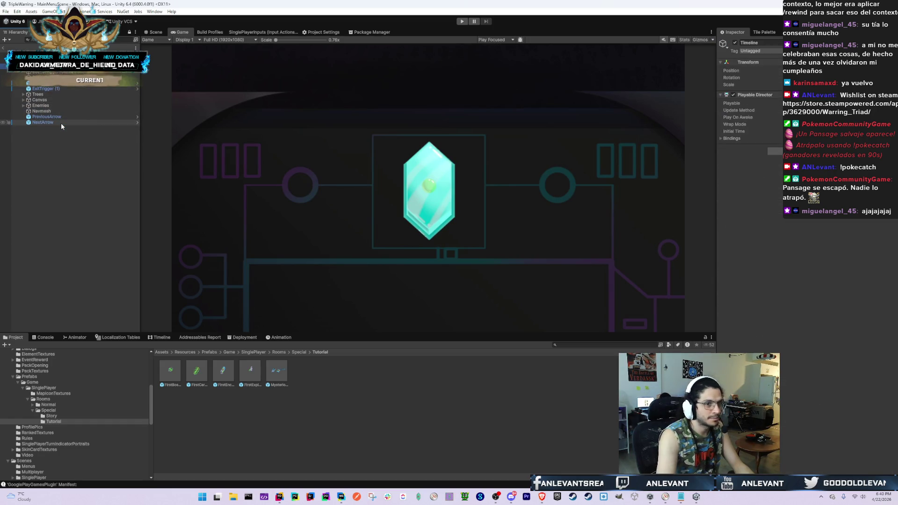
Give Timeline an Audio Source and a Sound Effect Configuration Replicator Controller referencing it
click(774, 151)
text(audio)
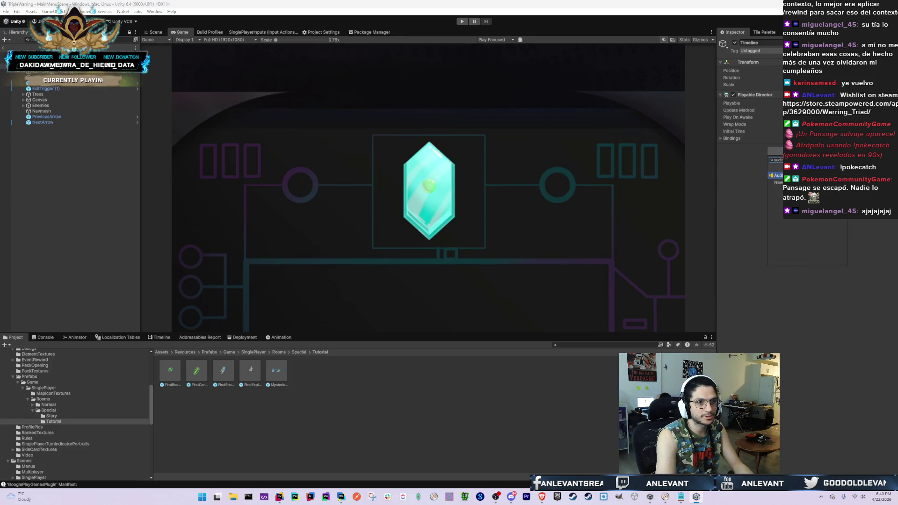
click(787, 232)
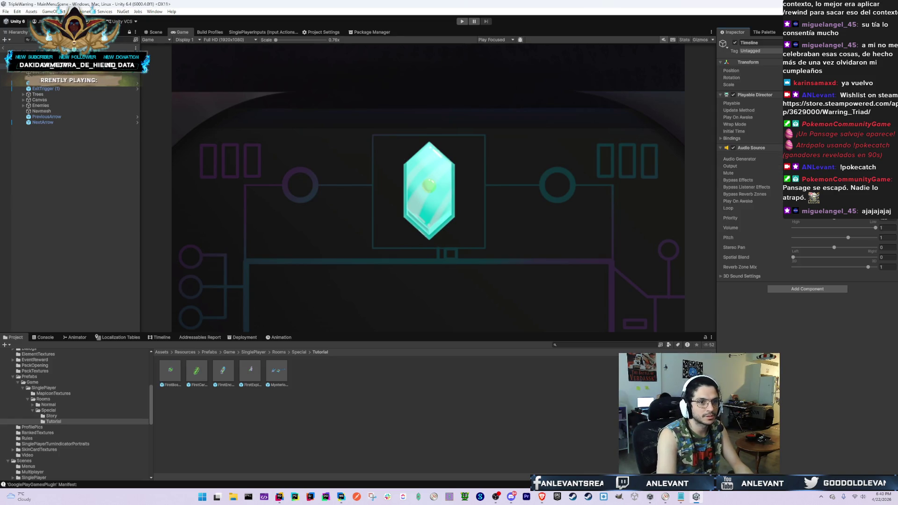
click(807, 289)
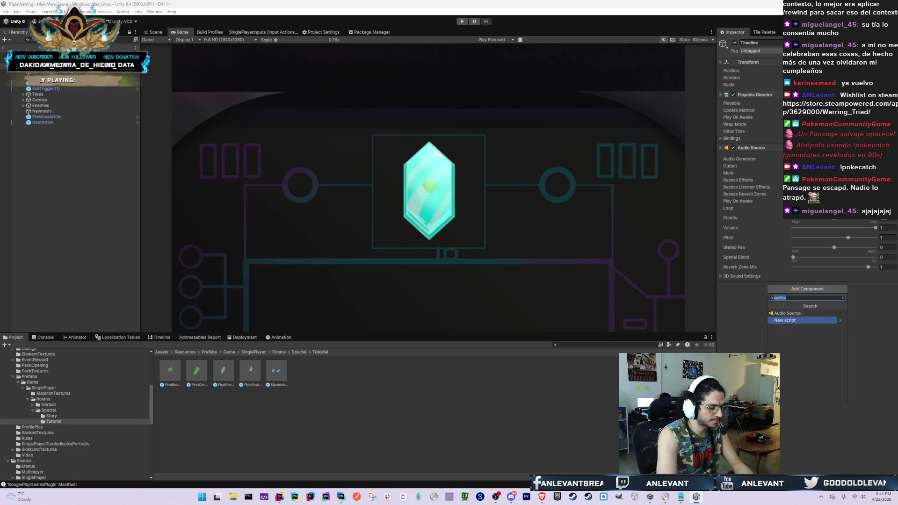
text(sounde)
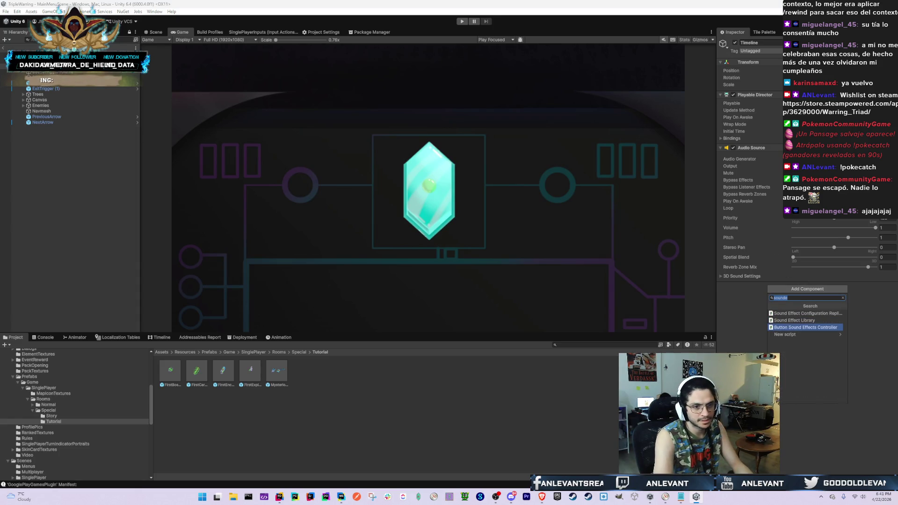
key(Up)
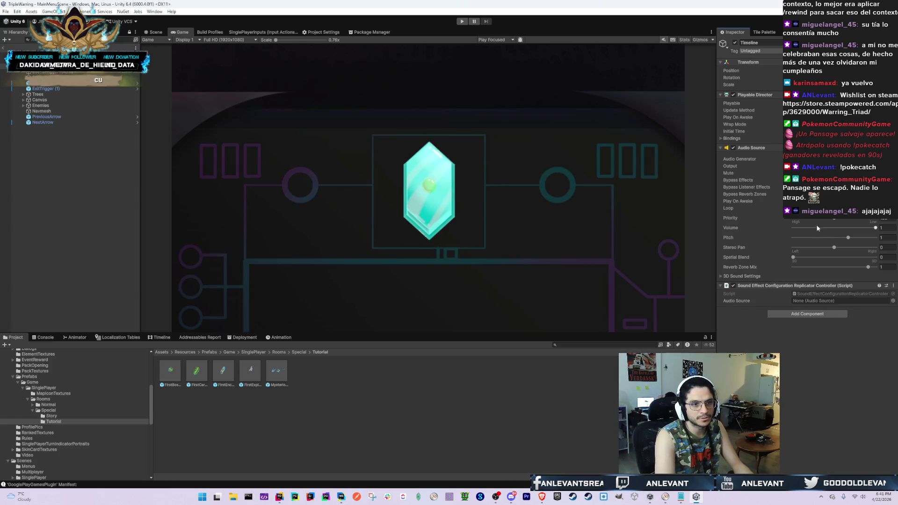
mouse_move(751, 147)
mouse_down()
mouse_move(839, 298)
mouse_move(823, 301)
mouse_up()
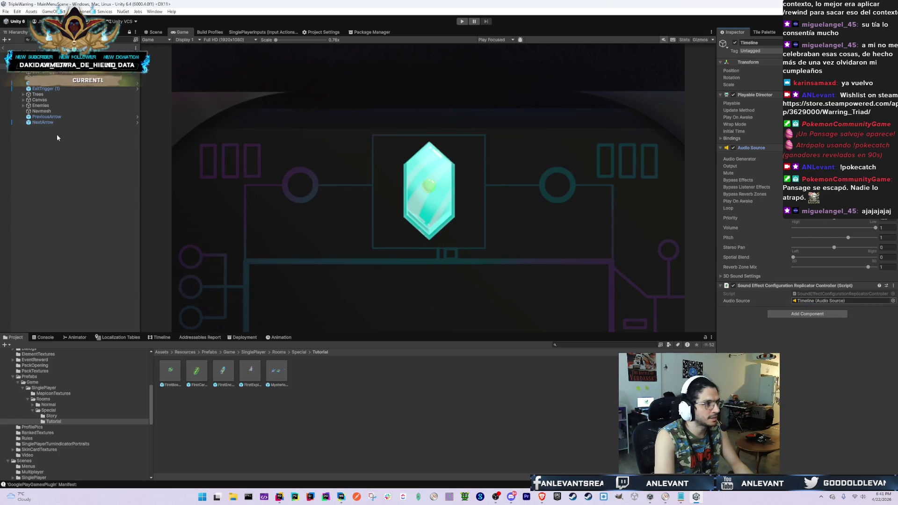
Bind FirstBossTimeline's audio track to the Timeline's Audio Source
click(160, 337)
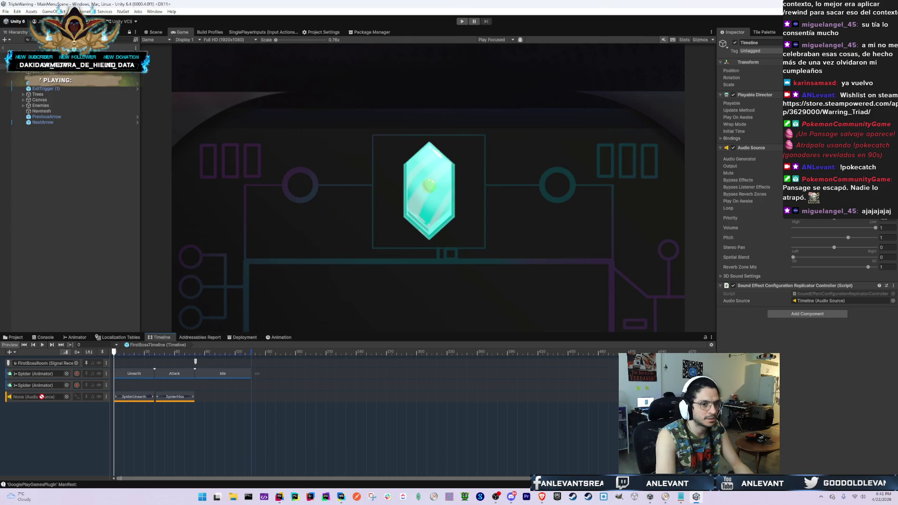
drag(25, 395, 30, 400)
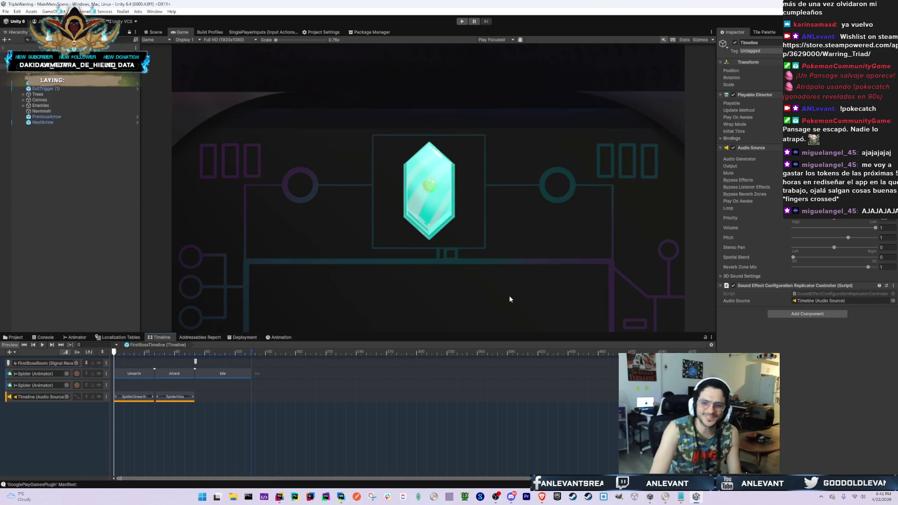
key(alt+Tab)
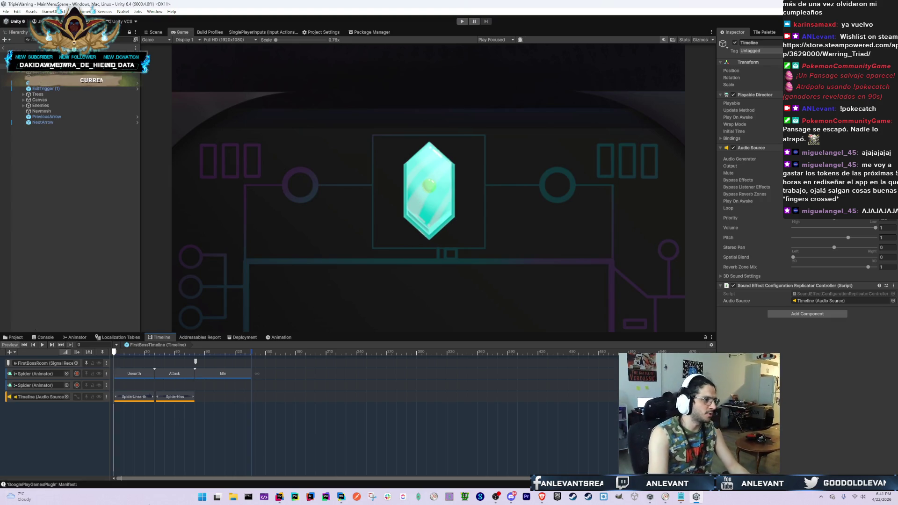
Open each Tutorial room prefab in turn: MysteriousBoxRoom, FirstExploringRoom, FirstEncounterRoom, FirstCardCreationRoom, FirstBossRoom
click(19, 337)
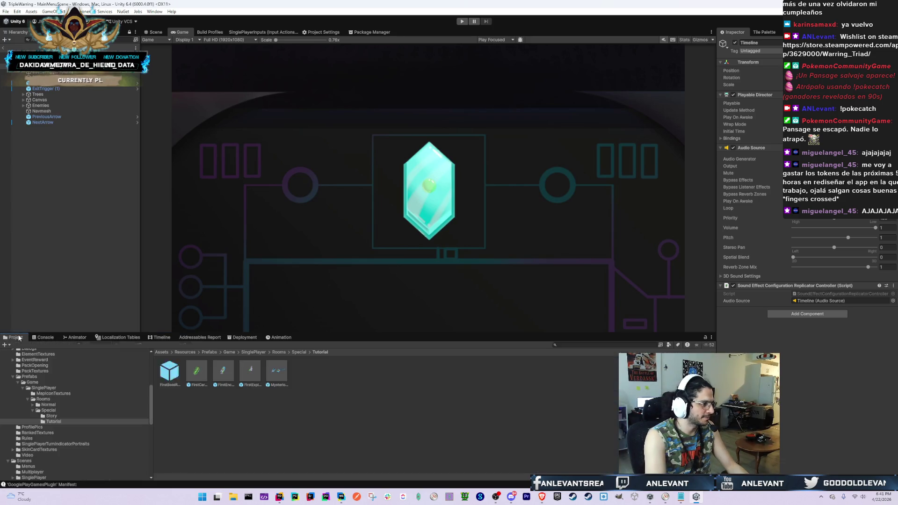
click(277, 374)
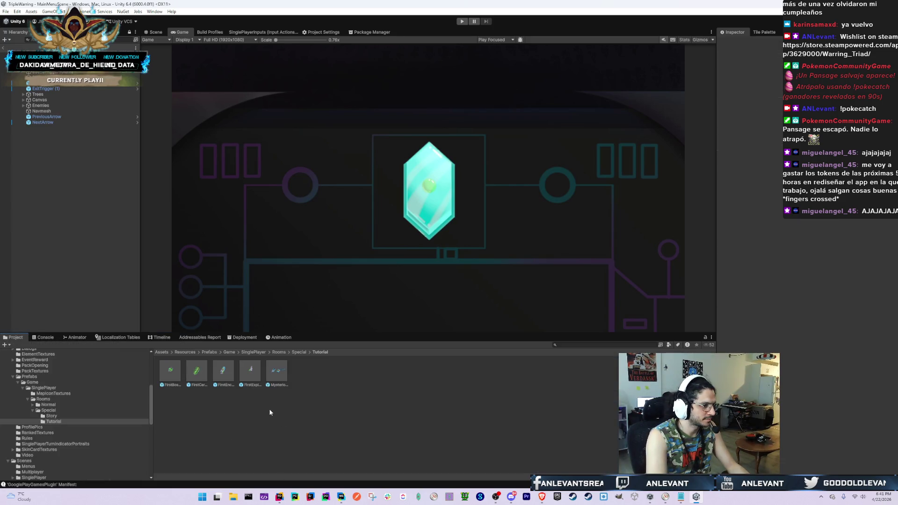
double_click(277, 374)
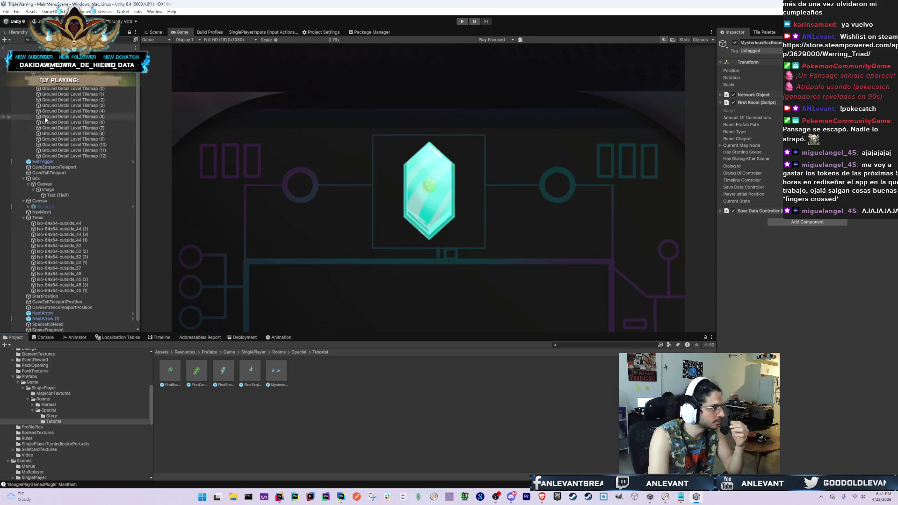
click(72, 84)
scroll(72, 86, down, 3)
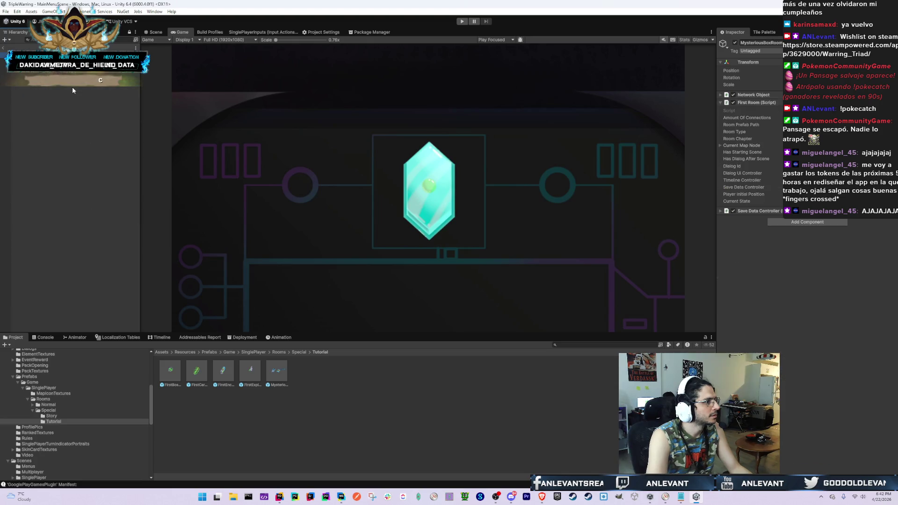
double_click(250, 371)
double_click(221, 371)
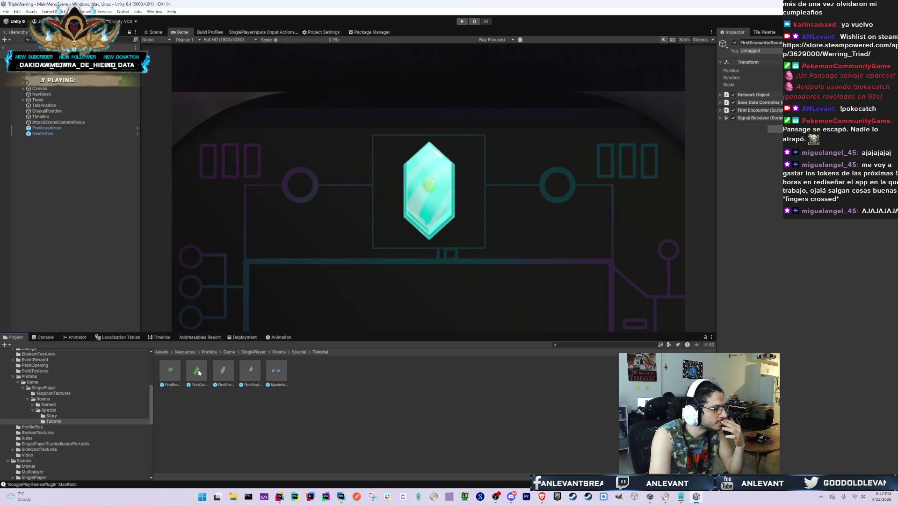
double_click(196, 371)
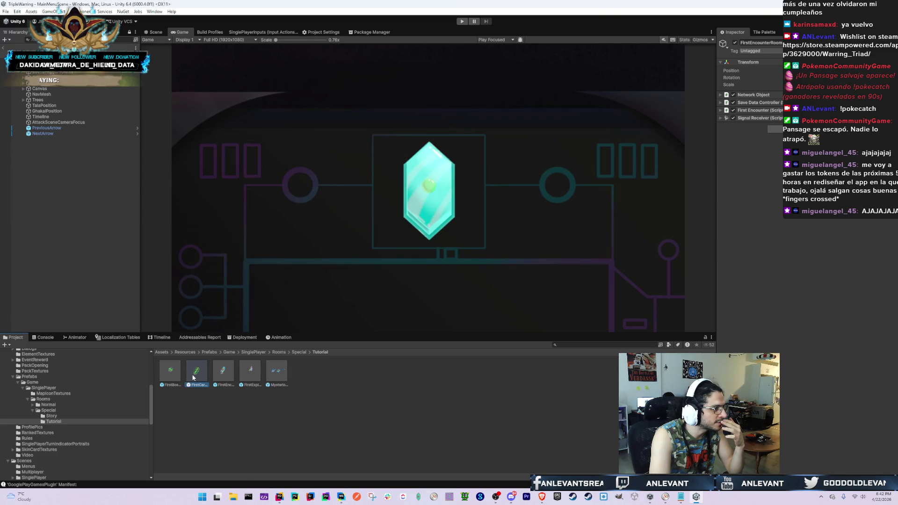
double_click(168, 374)
Search 'Boss', open the KidsKidnapBossRoom prefab, and select its FinalSceneTimeline object
click(603, 346)
text(Boss)
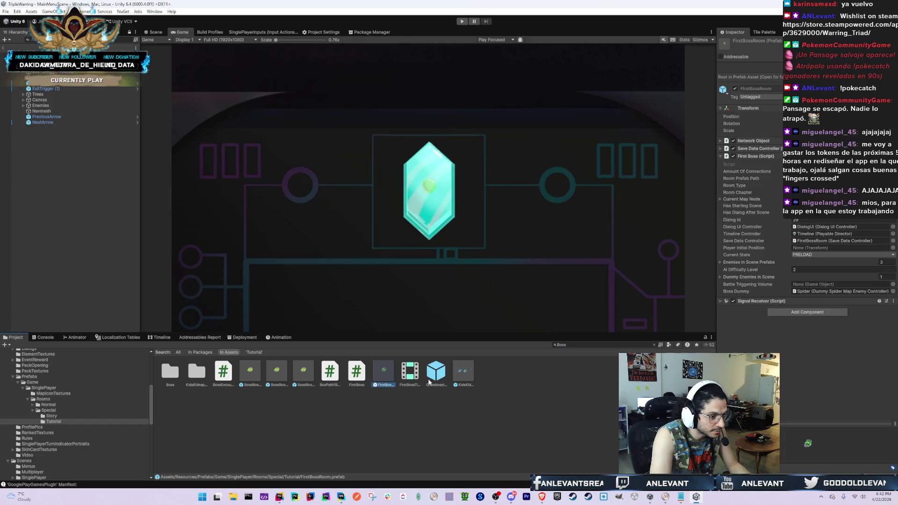
double_click(464, 380)
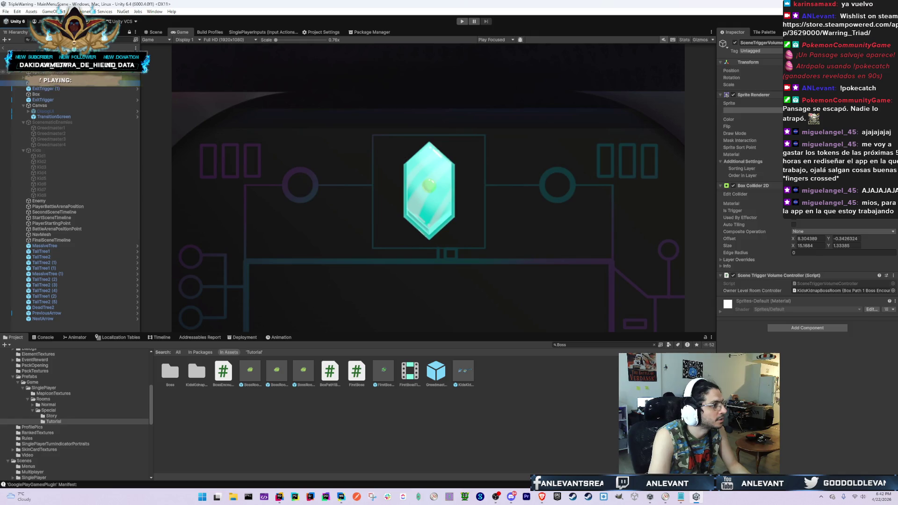
click(39, 200)
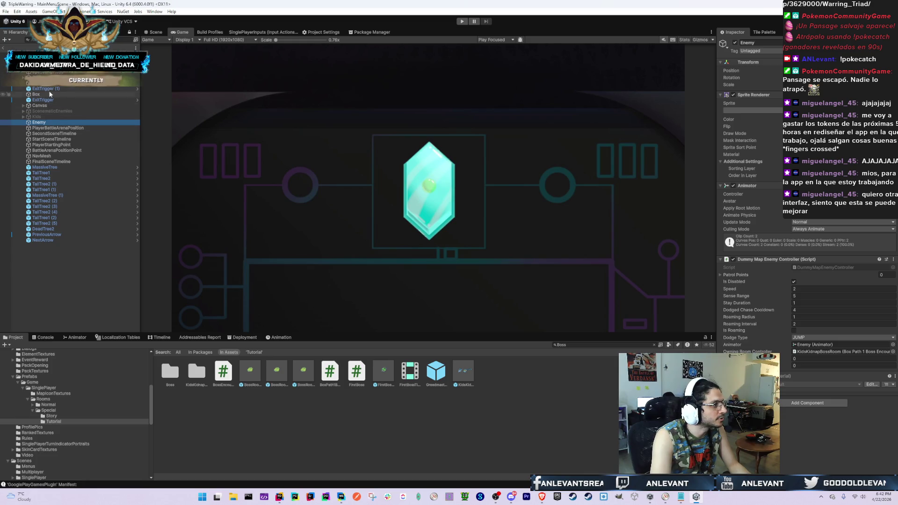
click(52, 162)
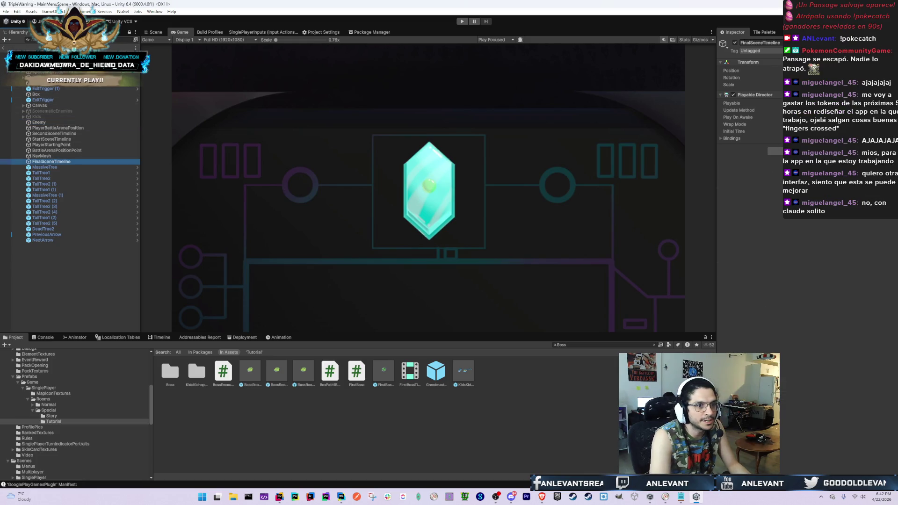
click(775, 151)
Add the Sound Effect Configuration Replicator Controller to FinalSceneTimeline, placed below its Audio Source
text(soun)
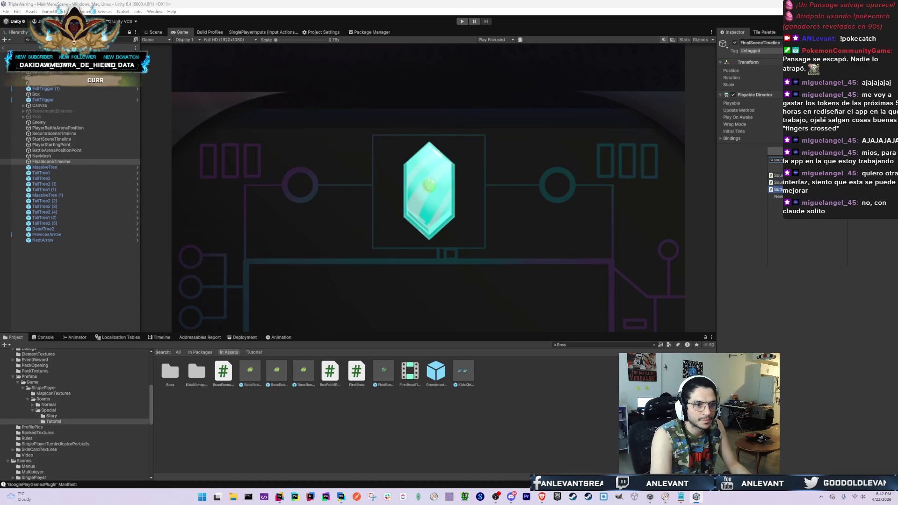
key(Up)
key(Up)
key(Up)
key(Return)
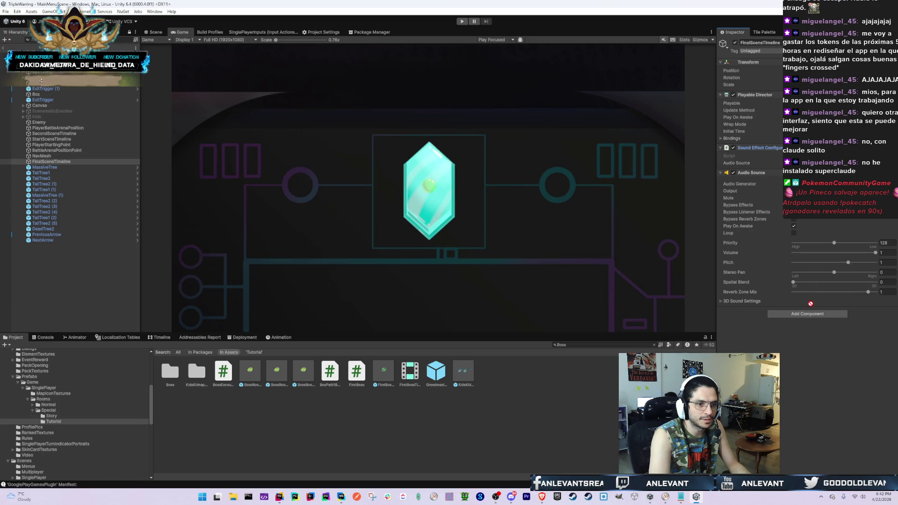
drag(807, 307, 802, 310)
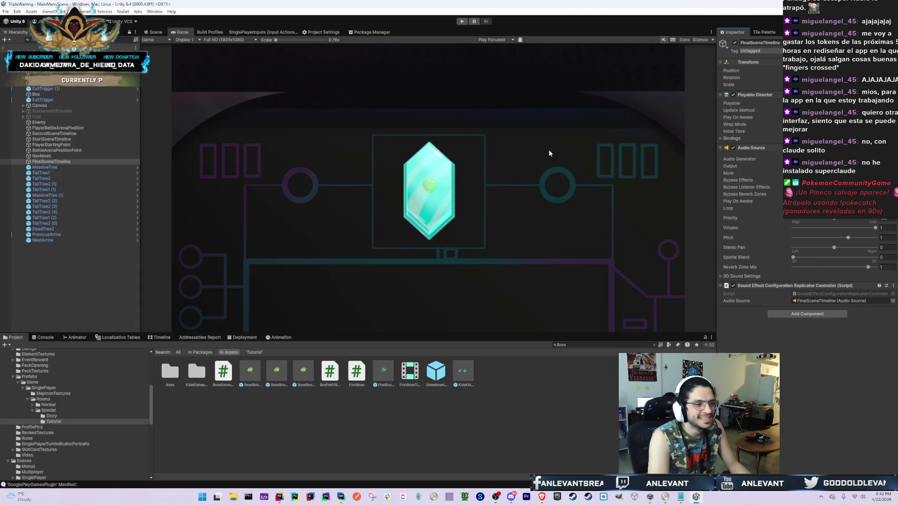
Show the Timeline window and select SecondSceneTimeline to view its tracks
click(160, 337)
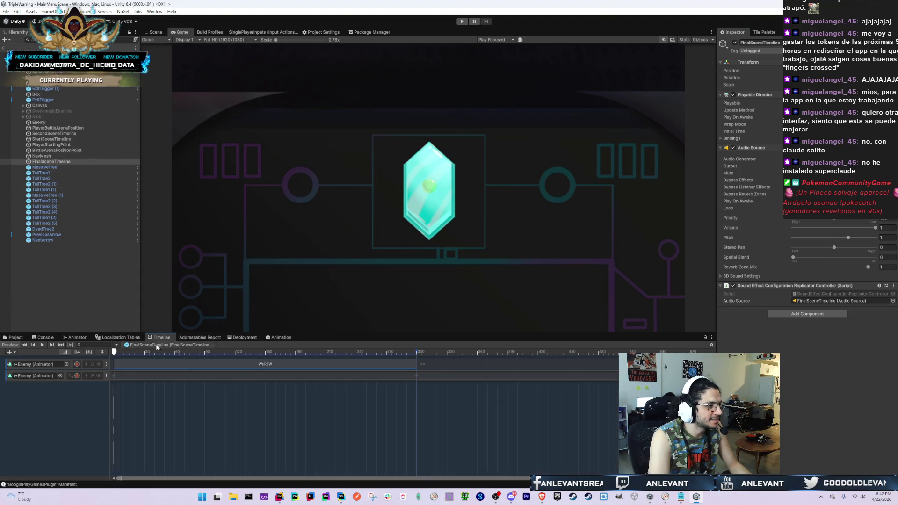
scroll(238, 419, down, 5)
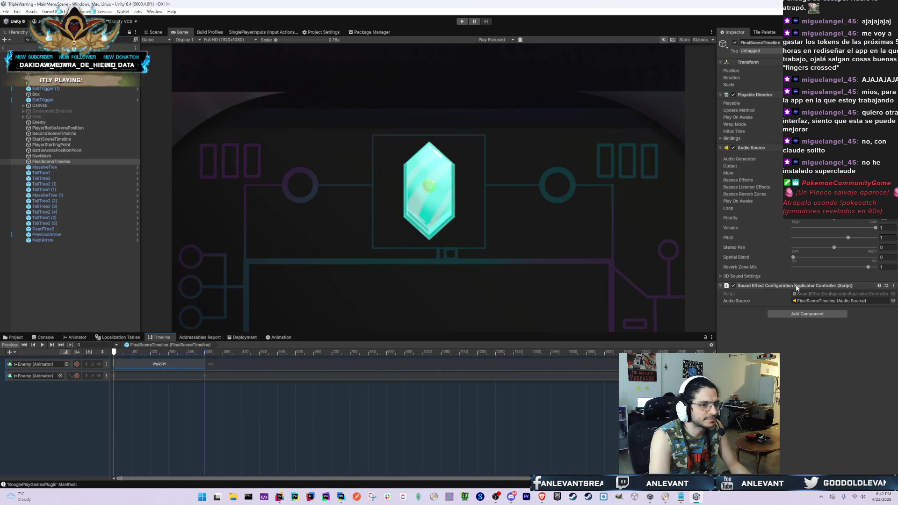
click(64, 134)
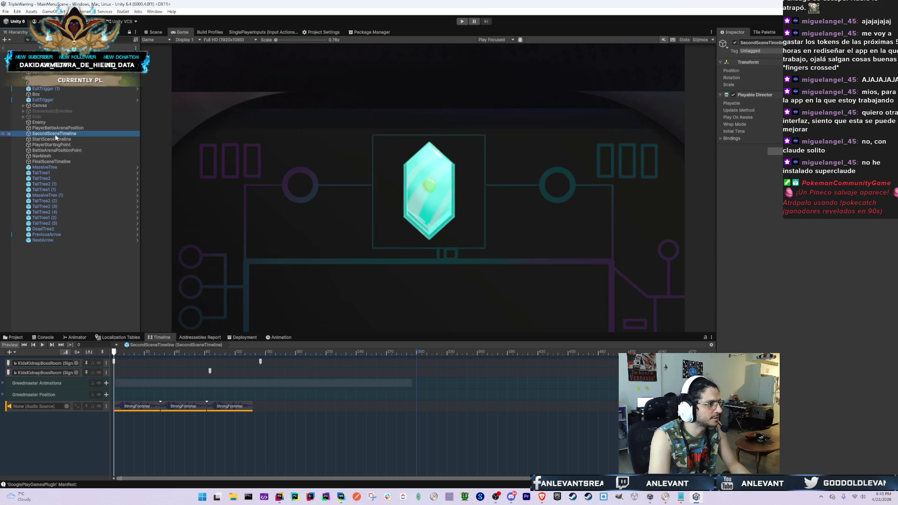
Bind SecondSceneTimeline's audio track and StartSceneTimeline's four audio tracks to FinalSceneTimeline
drag(53, 134, 45, 405)
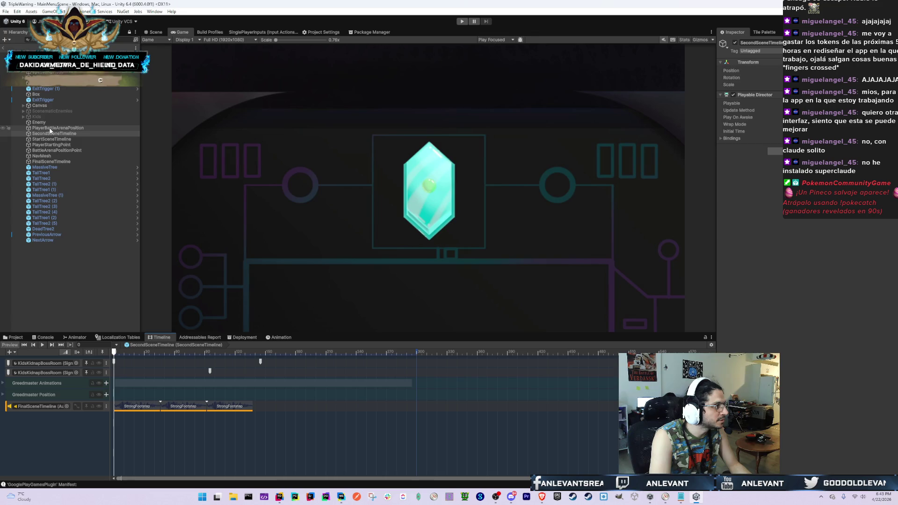
click(59, 139)
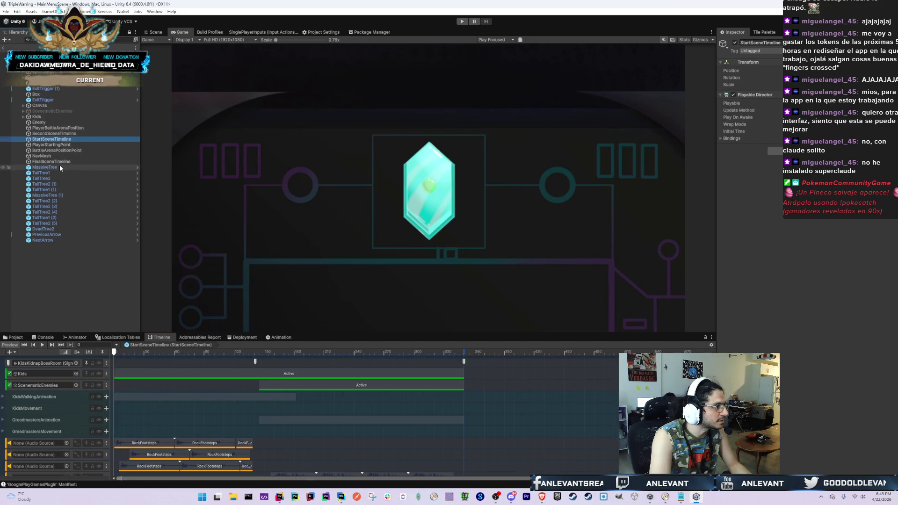
drag(56, 161, 47, 443)
drag(71, 162, 61, 455)
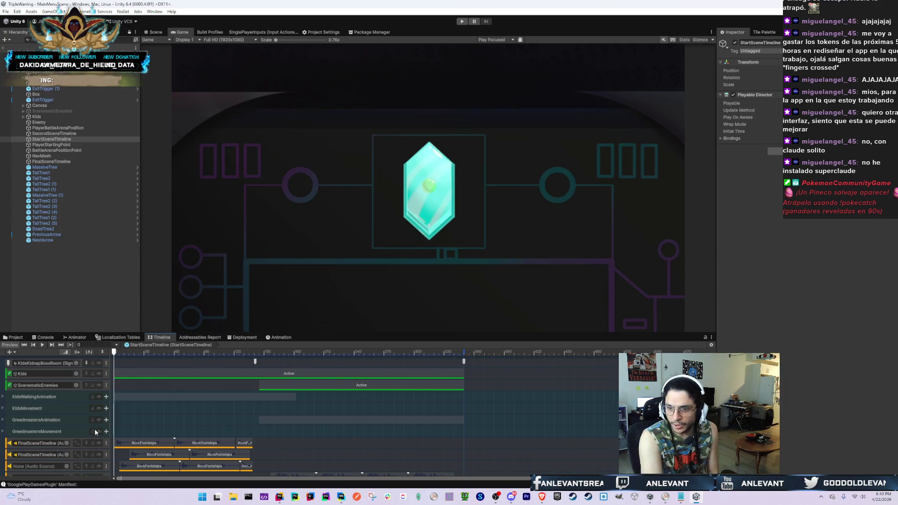
scroll(96, 429, down, 1)
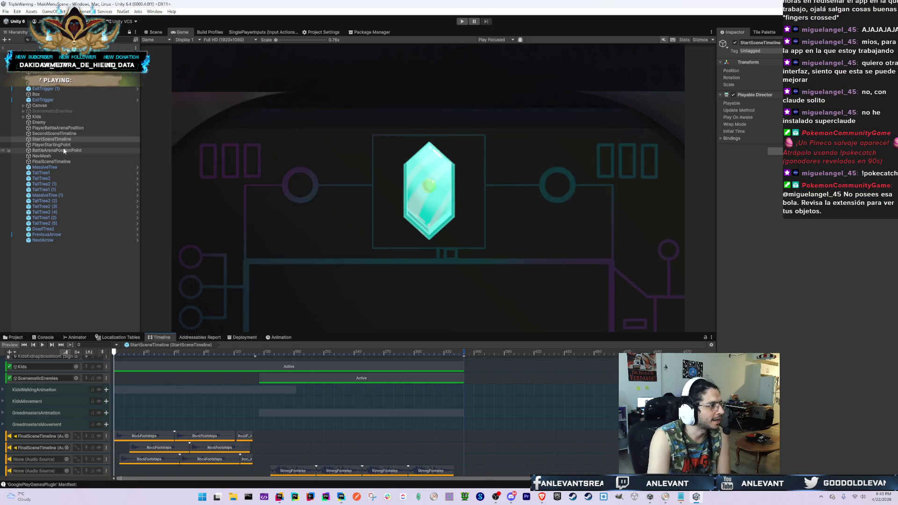
click(34, 462)
drag(34, 464, 34, 462)
drag(51, 161, 33, 472)
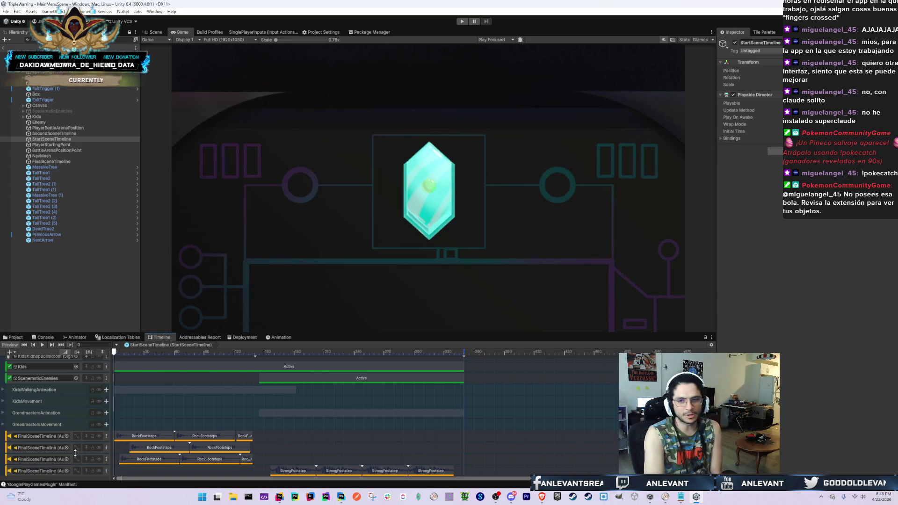
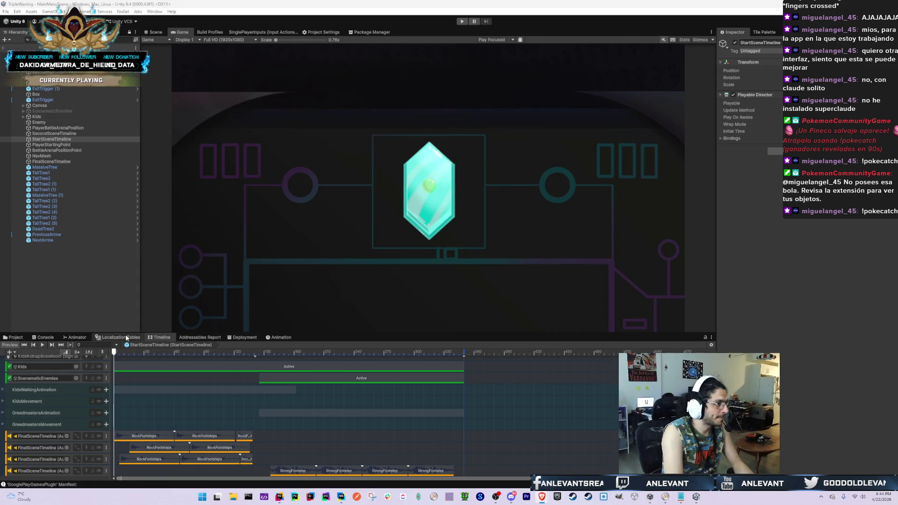
Switch from the Unity editor to the Twitch Extension test page window
key(alt+Tab)
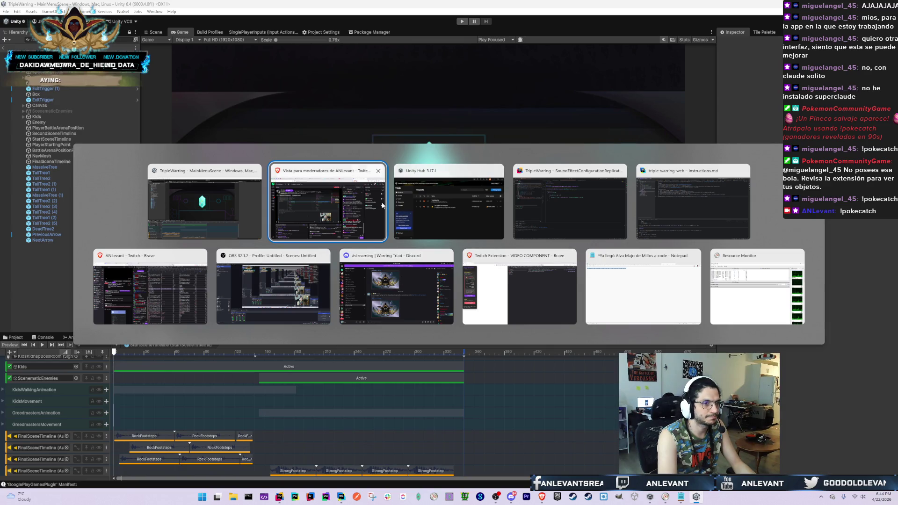
key(Escape)
key(alt+Tab)
click(520, 268)
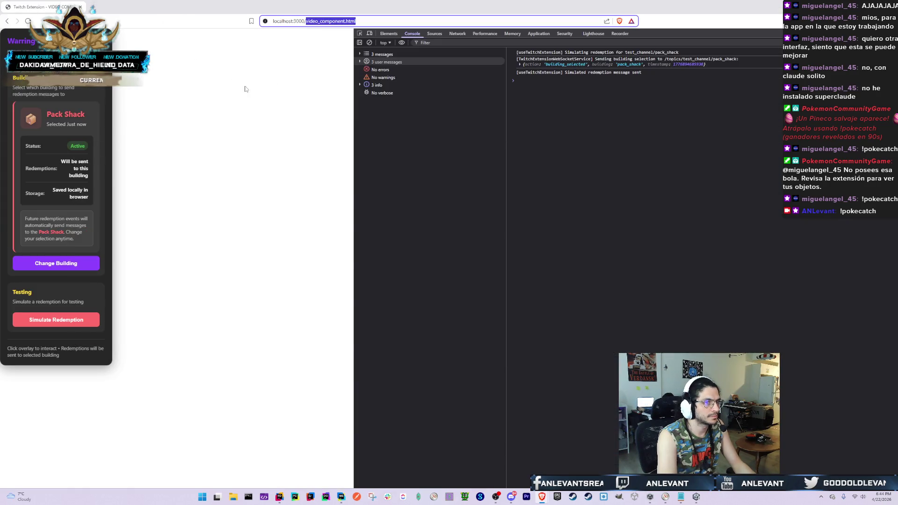
Bring the Twitch channel Brave window forward and go to the Fire Emblem soundtrack tab
key(alt+Tab)
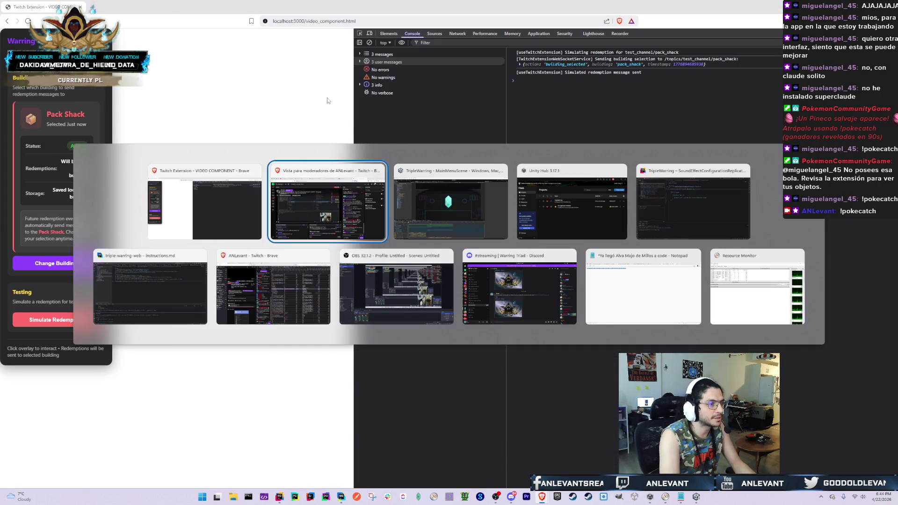
key(alt+Tab)
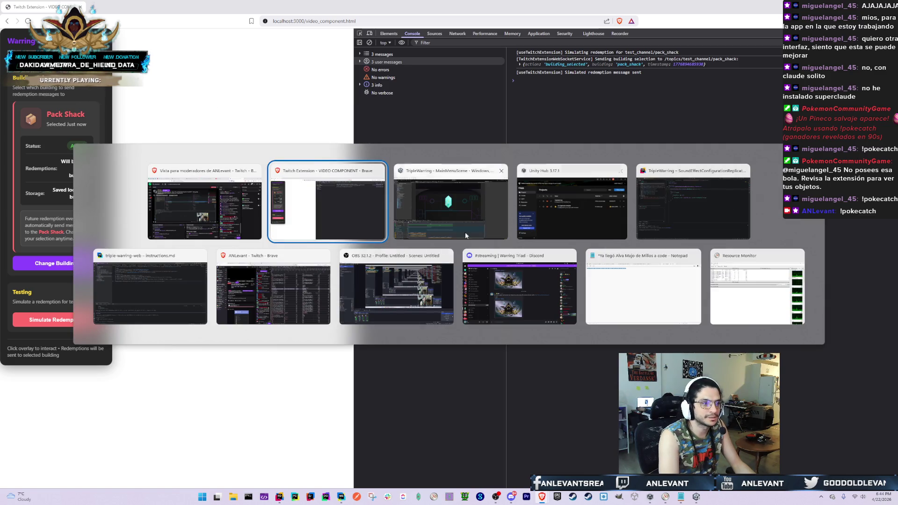
click(260, 305)
click(352, 5)
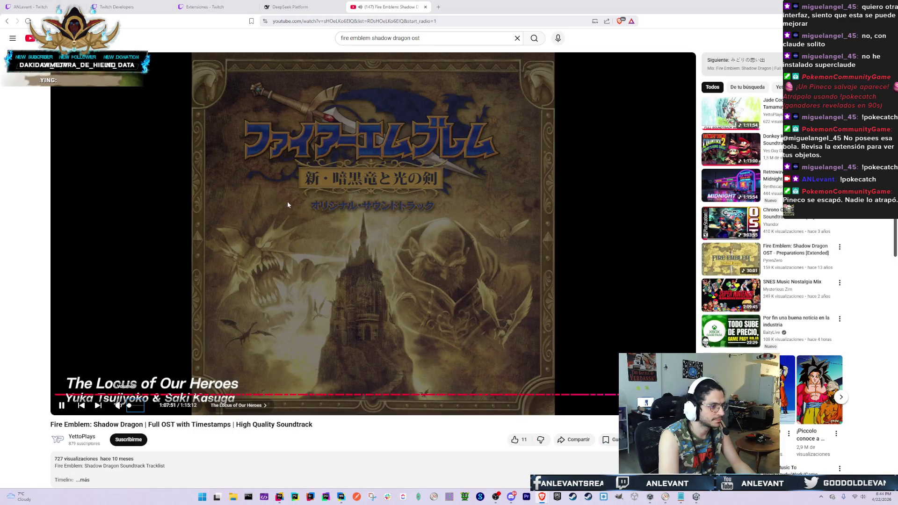
Replace the YouTube search with 'final Fantasy Tactics' and run the search
click(365, 38)
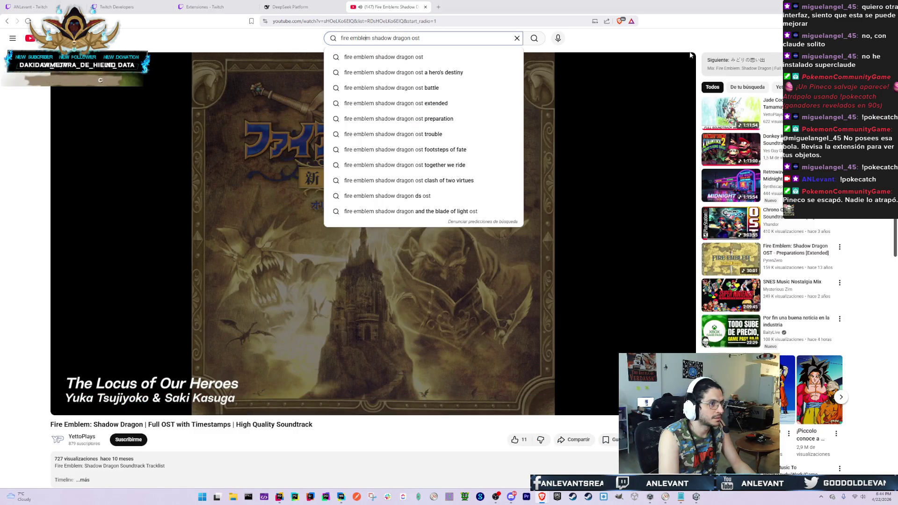
drag(413, 38, 341, 38)
text(final )
text(Fantasy Tactics)
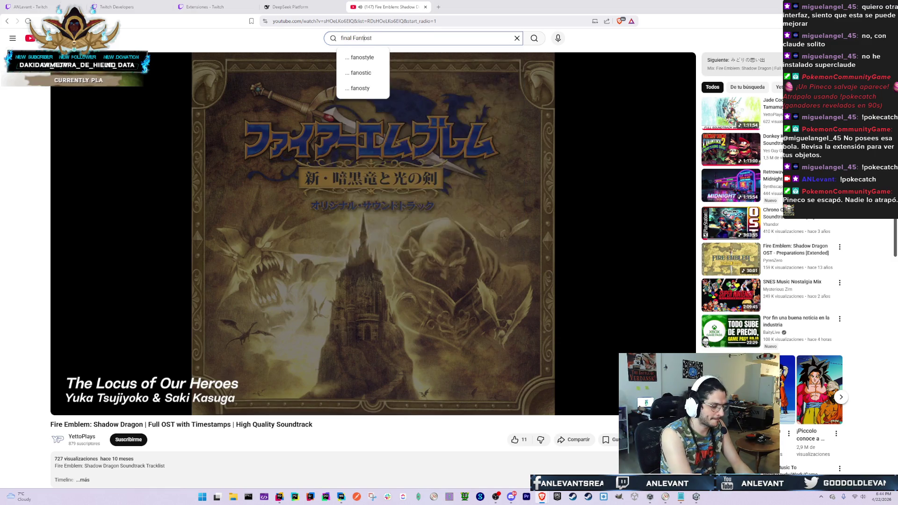
key(Return)
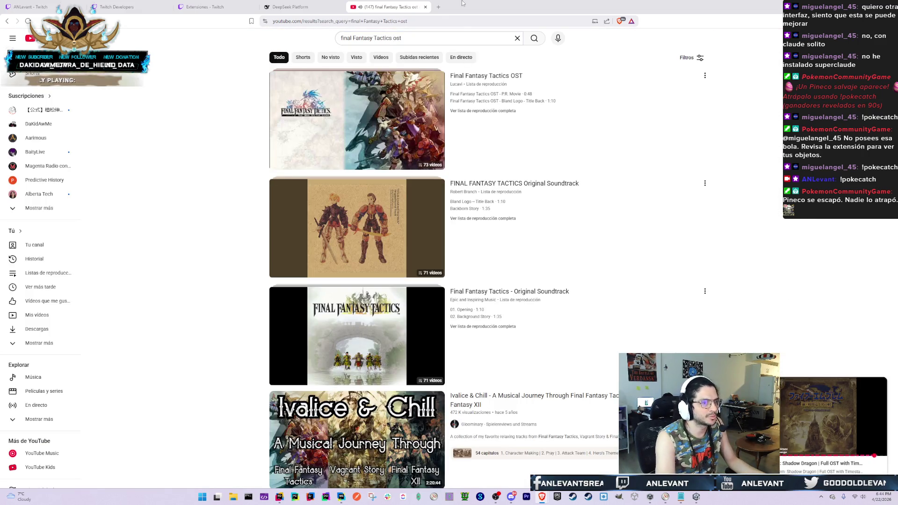
Open the Final Fantasy Tactics Full Soundtrack (OST) video from the results and like it
scroll(317, 250, down, 3)
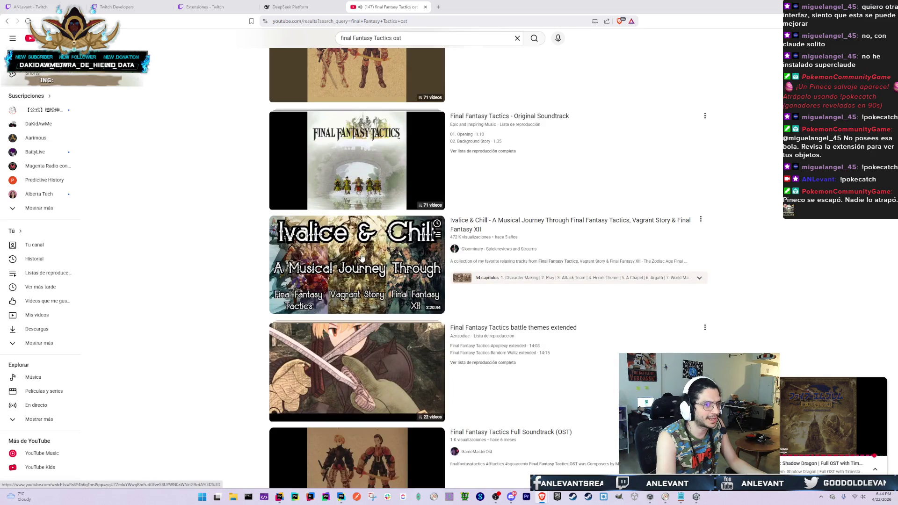
scroll(353, 324, down, 1)
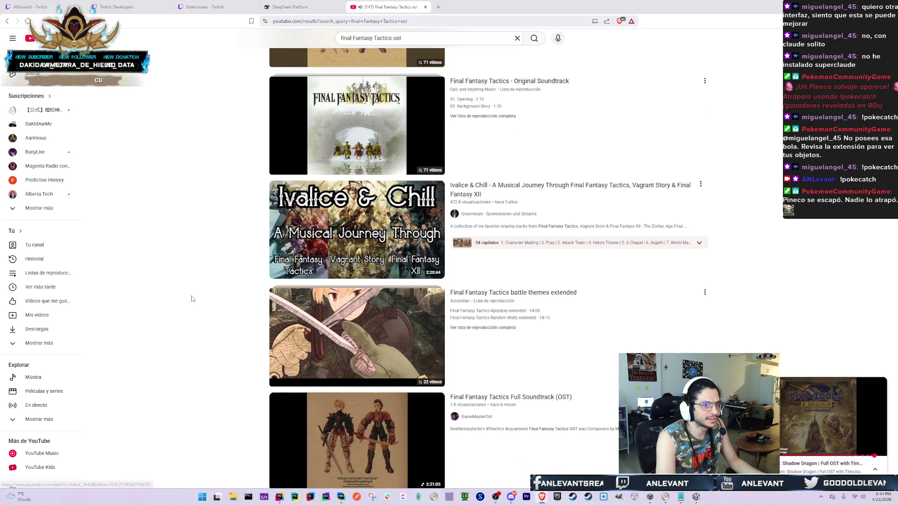
scroll(191, 298, down, 2)
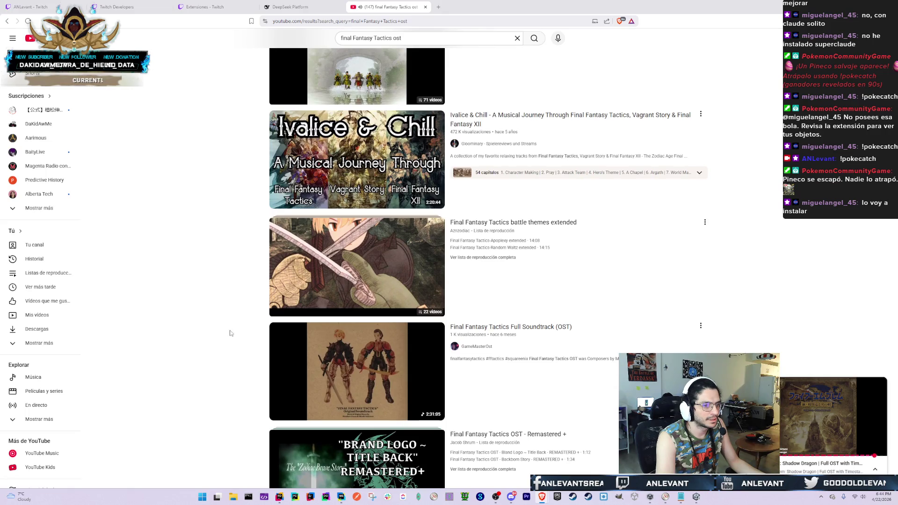
click(302, 382)
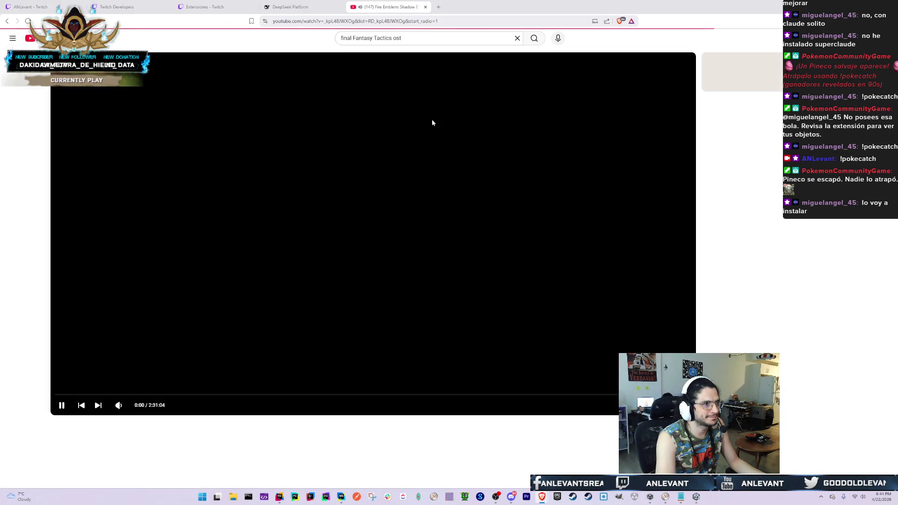
click(516, 441)
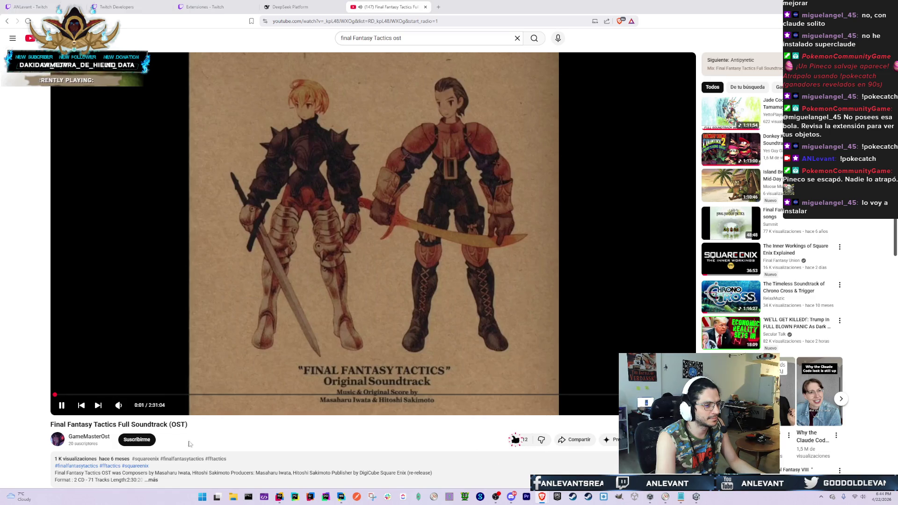
Subscribe to the channel and post the comment 'Thank you sir, for doing satans work on this world. you are the best!'
click(138, 440)
scroll(143, 419, down, 3)
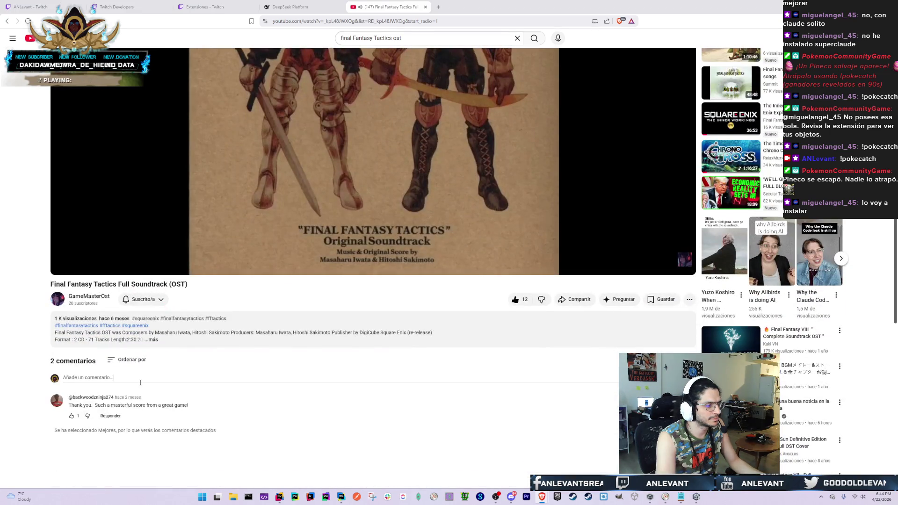
click(140, 380)
text(Tha k)
key(BackSpace)
key(BackSpace)
text(nk)
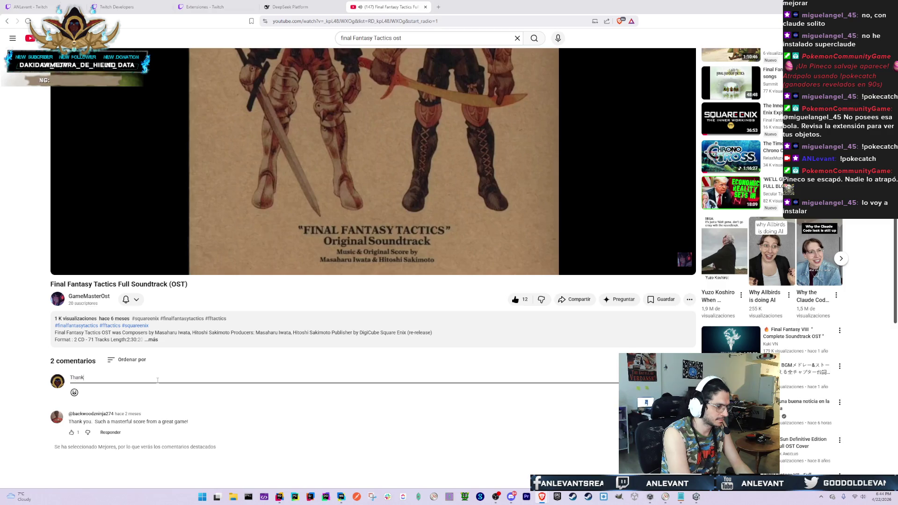
text( you sir, for doing satans w)
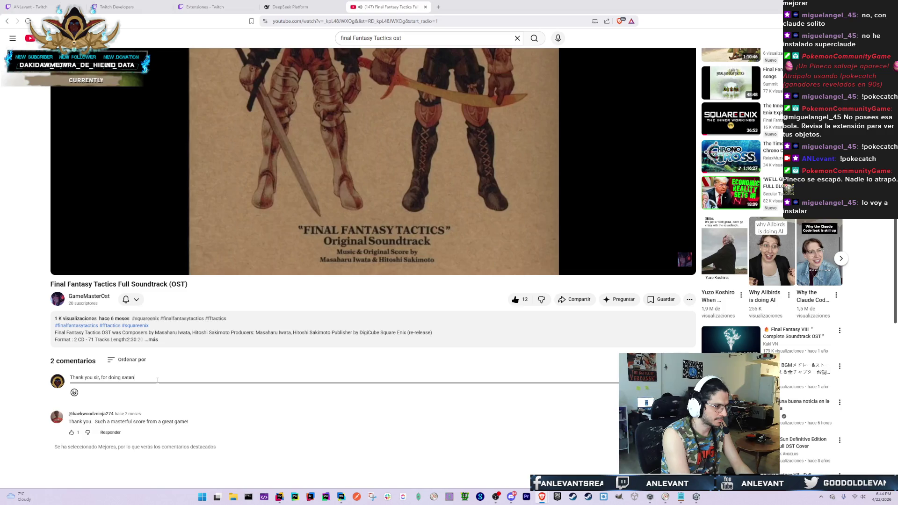
text(ork on this)
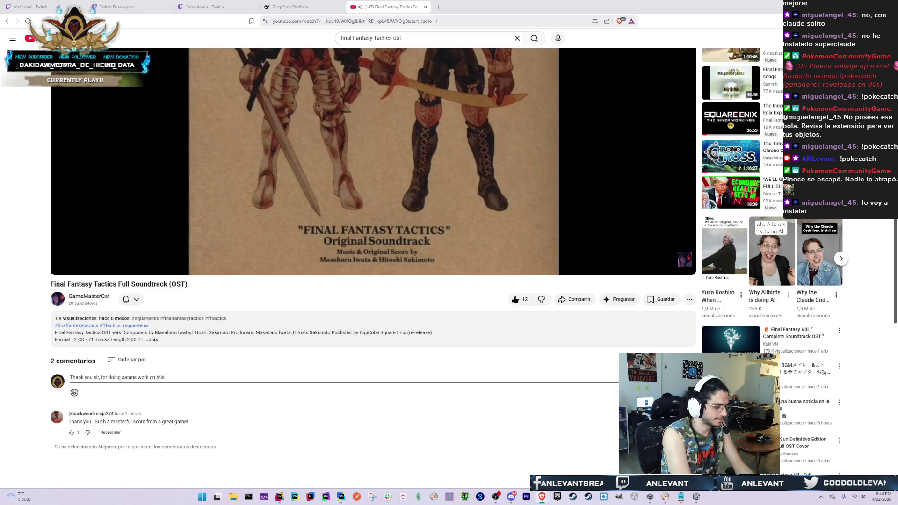
text( workd. you are the best!)
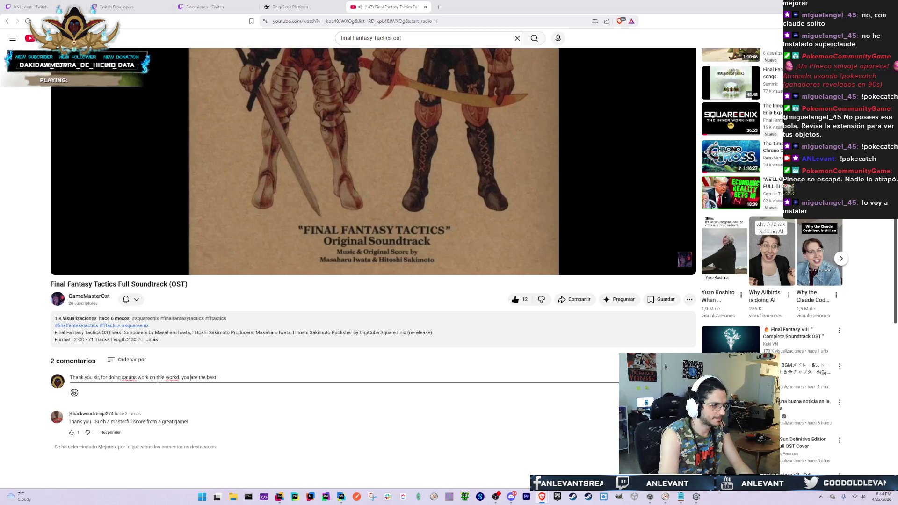
double_click(172, 378)
text(world)
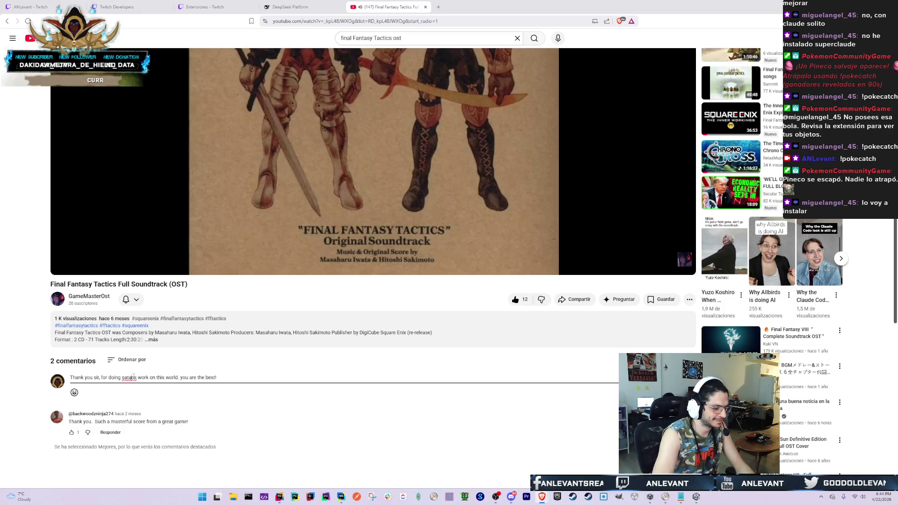
click(674, 392)
Open the recommended FFT BGM video in a new tab and subscribe to its channel
scroll(832, 371, up, 3)
scroll(832, 370, down, 4)
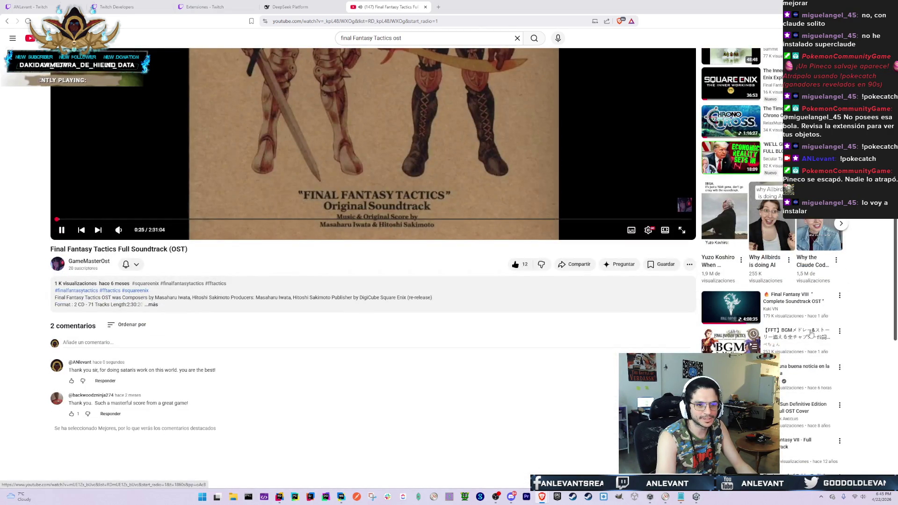
middle_click(812, 335)
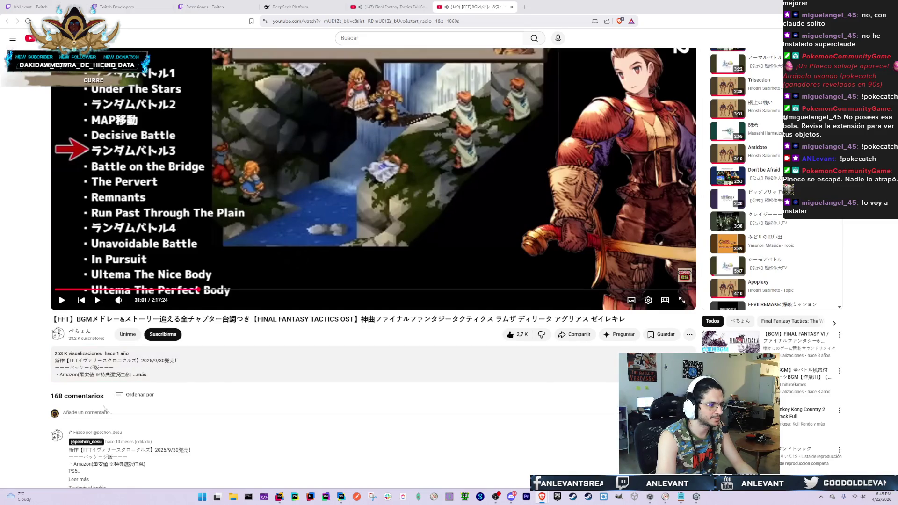
scroll(117, 406, down, 3)
drag(90, 345, 234, 349)
scroll(254, 357, up, 3)
click(164, 337)
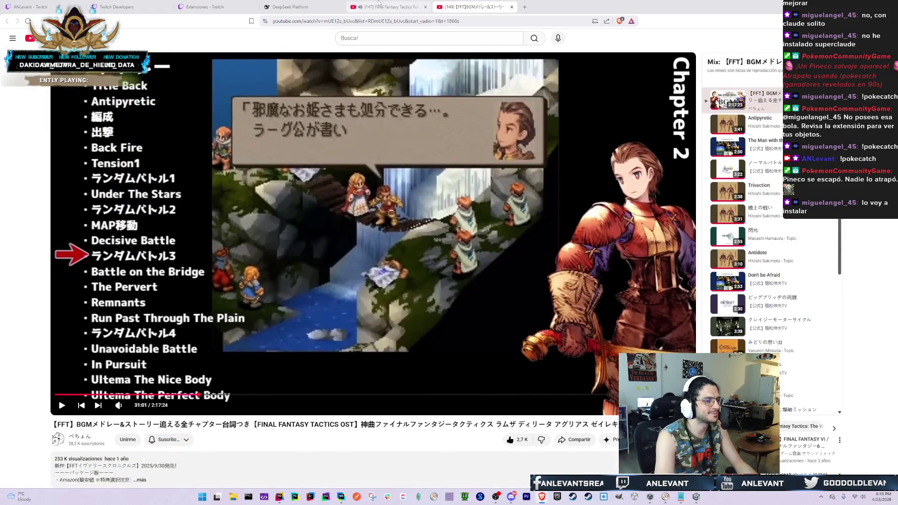
Return to the Final Fantasy Tactics soundtrack tab and bring up the window switcher
click(402, 5)
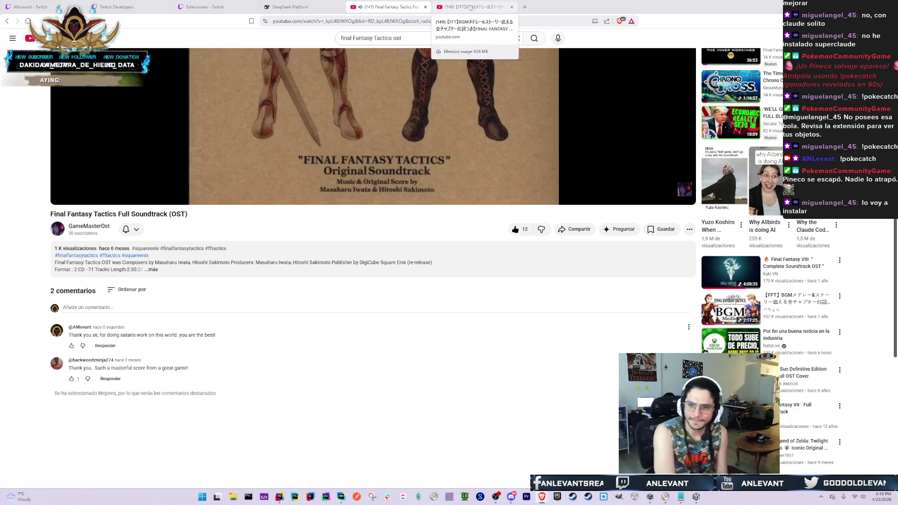
scroll(224, 372, up, 4)
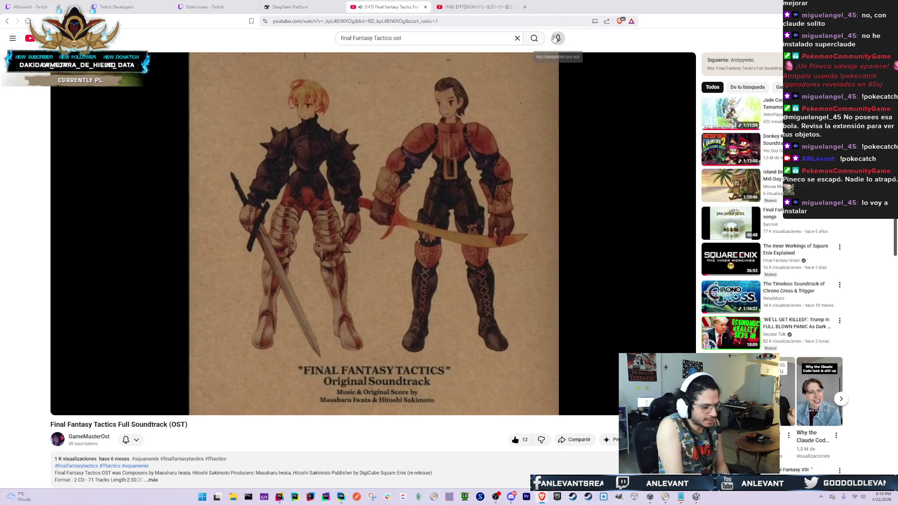
key(alt+Tab)
key(alt+Tab)
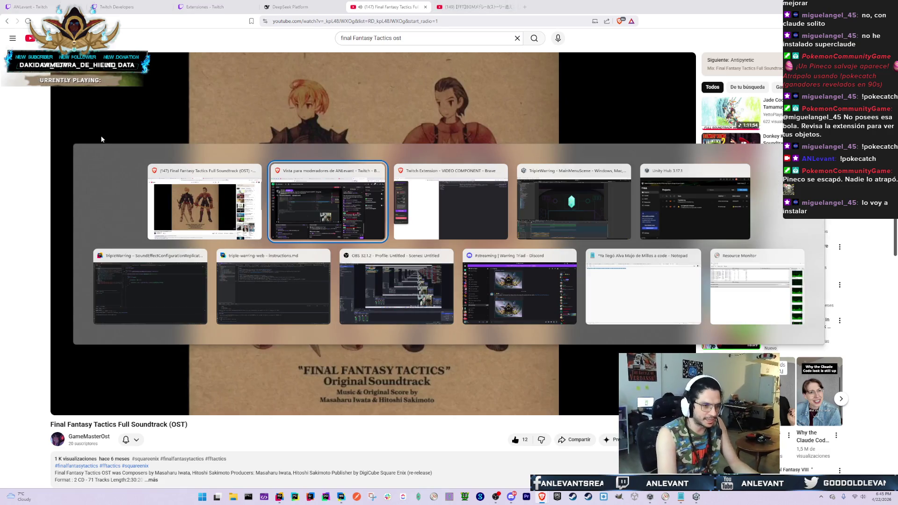
Return to the TripleWarring Unity editor and switch the bottom panel from Timeline to the Project browser
key(alt+Tab)
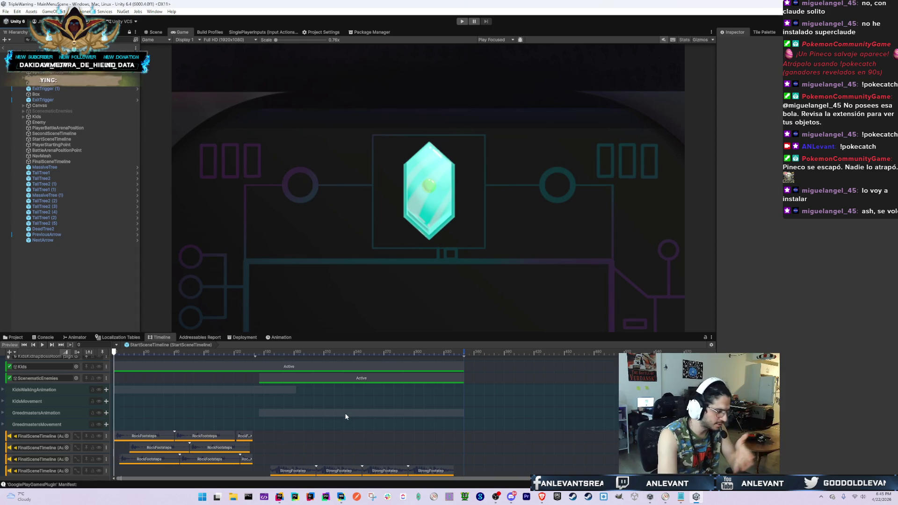
scroll(538, 419, down, 5)
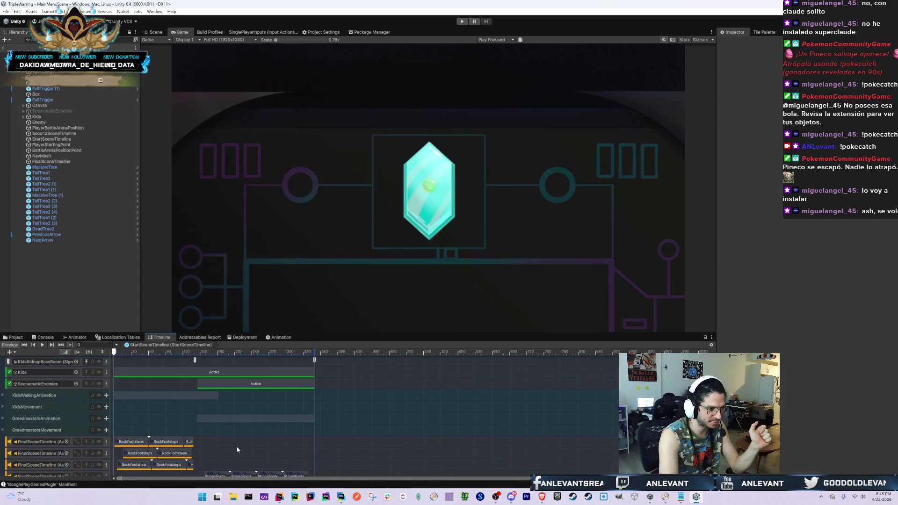
scroll(283, 406, down, 3)
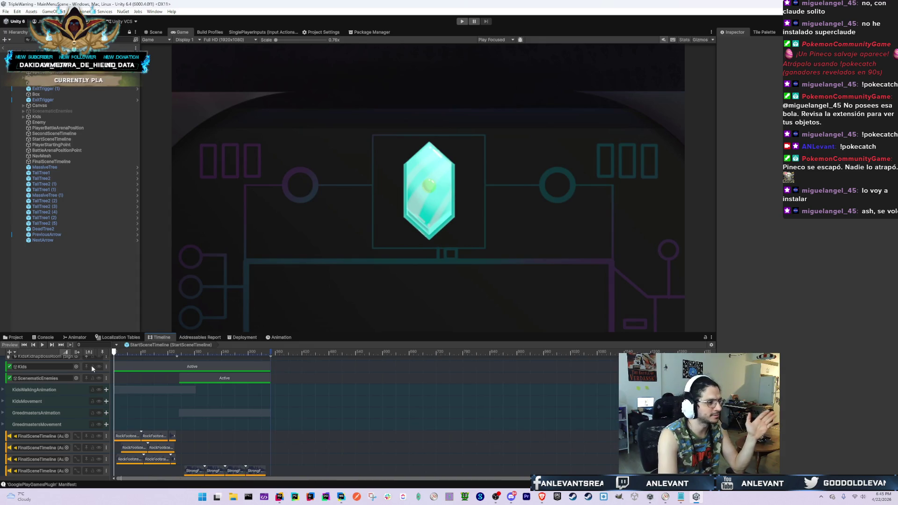
click(14, 337)
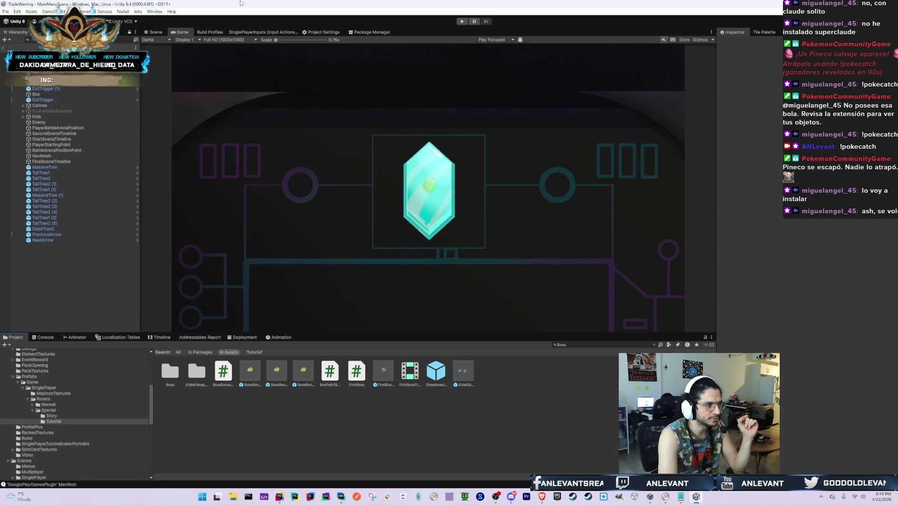
Open the Special > Story and Tutorial room folders to view the five Tutorial prefabs, then switch to Brave
click(51, 416)
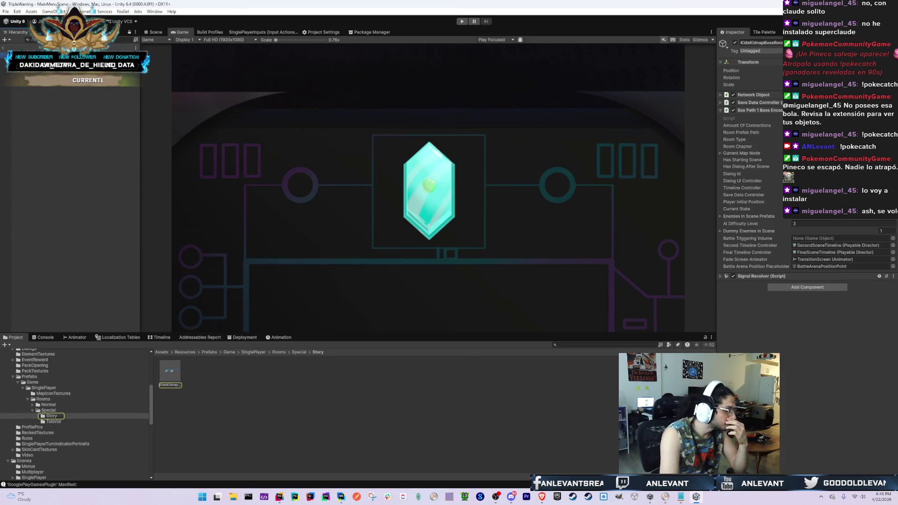
click(51, 422)
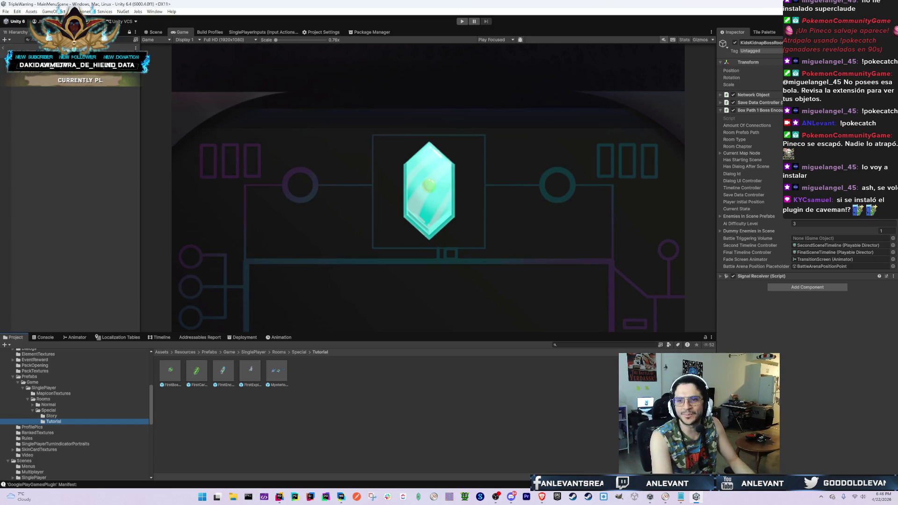
key(alt+Tab)
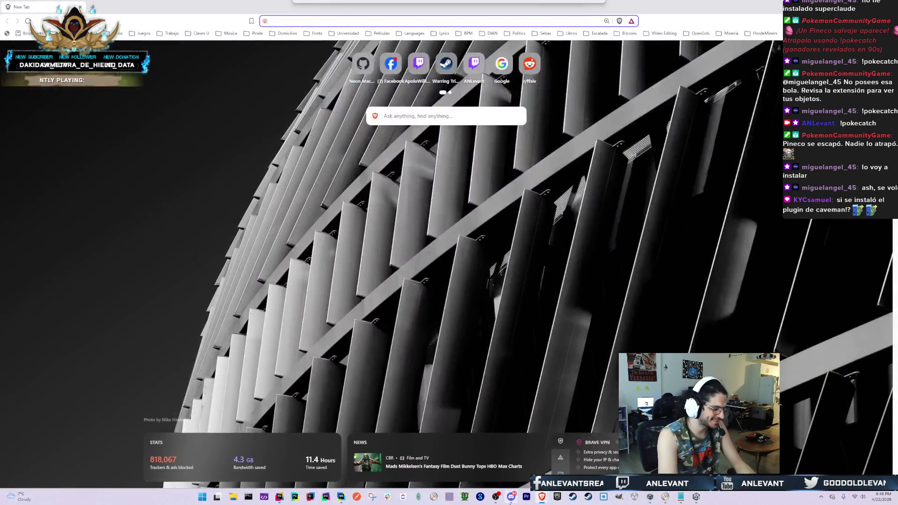
Search Brave for 'caveman github', then change the query to 'caveman claude skill'
mouse_move(513, 496)
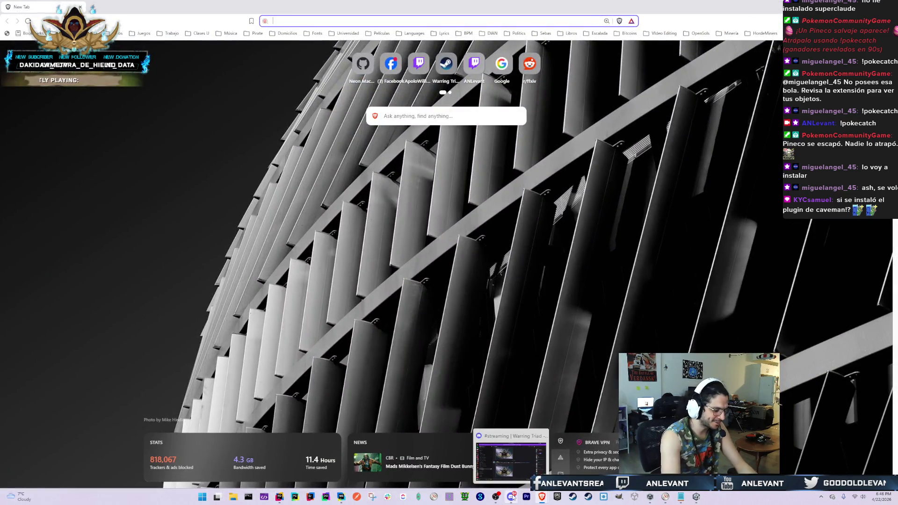
text(caveman)
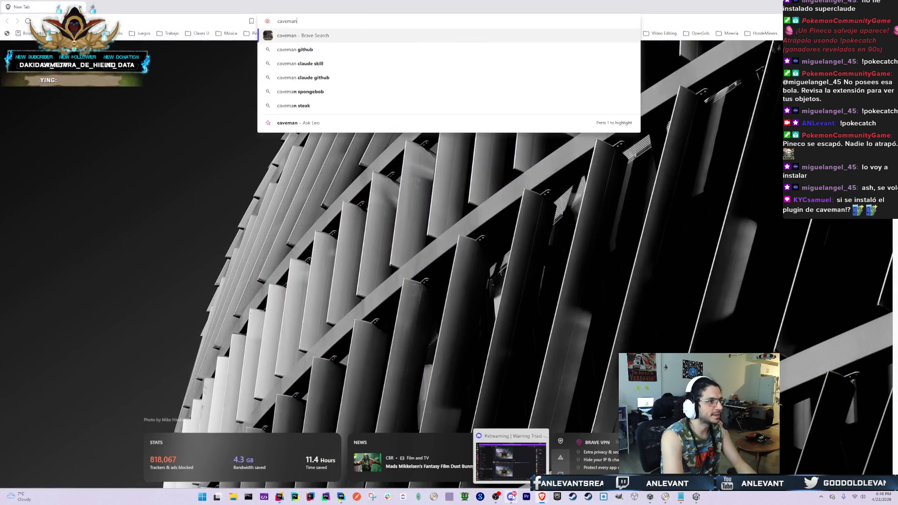
key(Down)
key(Return)
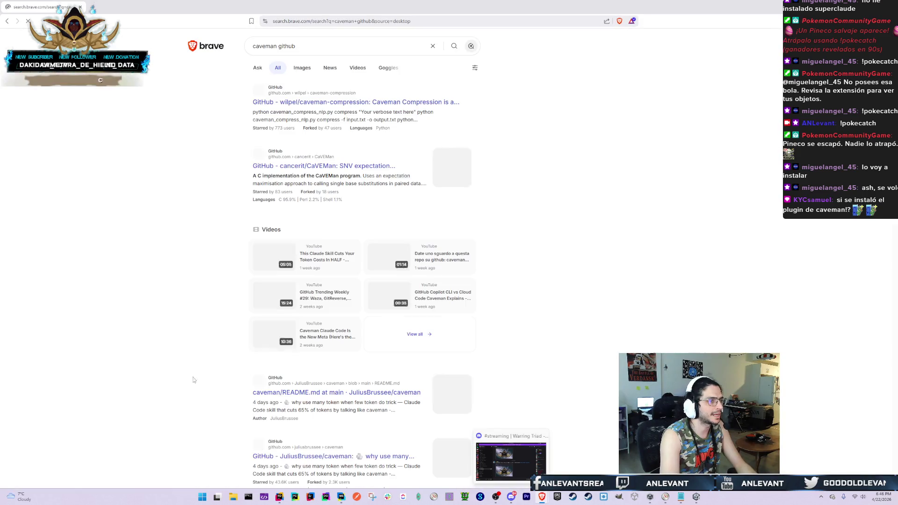
double_click(292, 43)
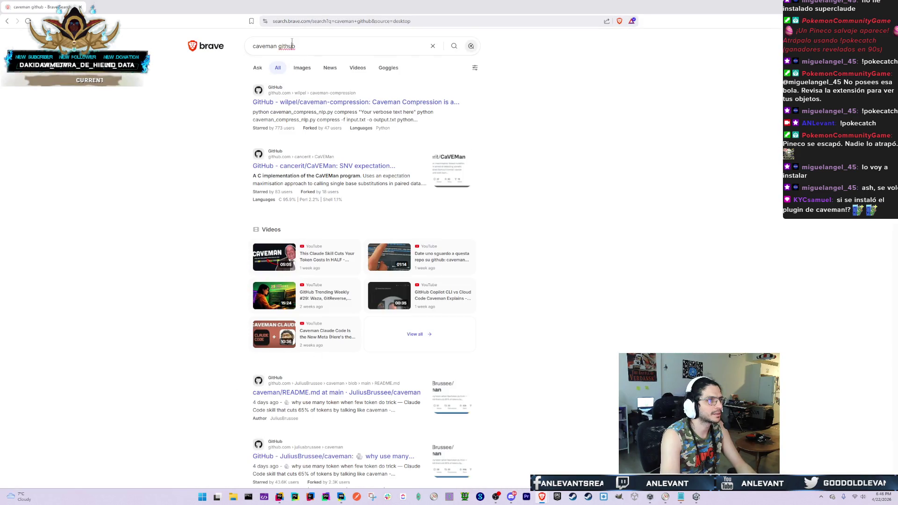
text(claude skill)
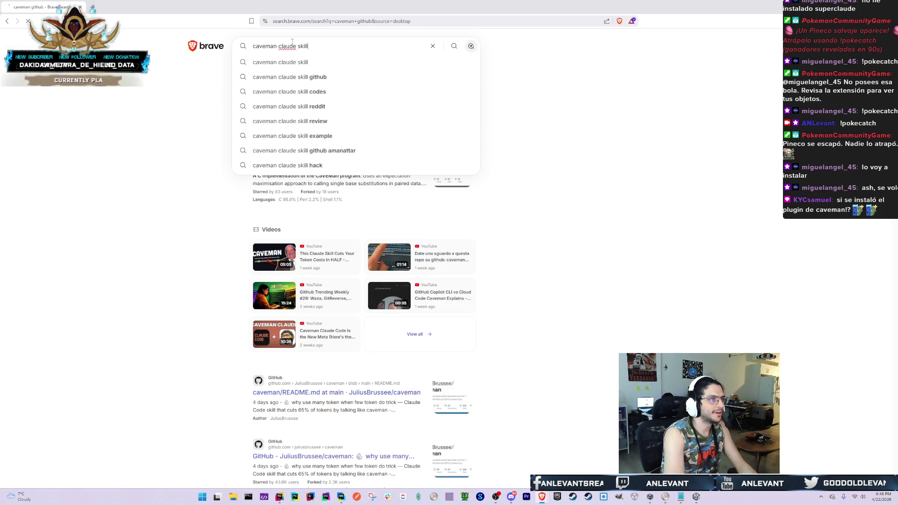
key(Return)
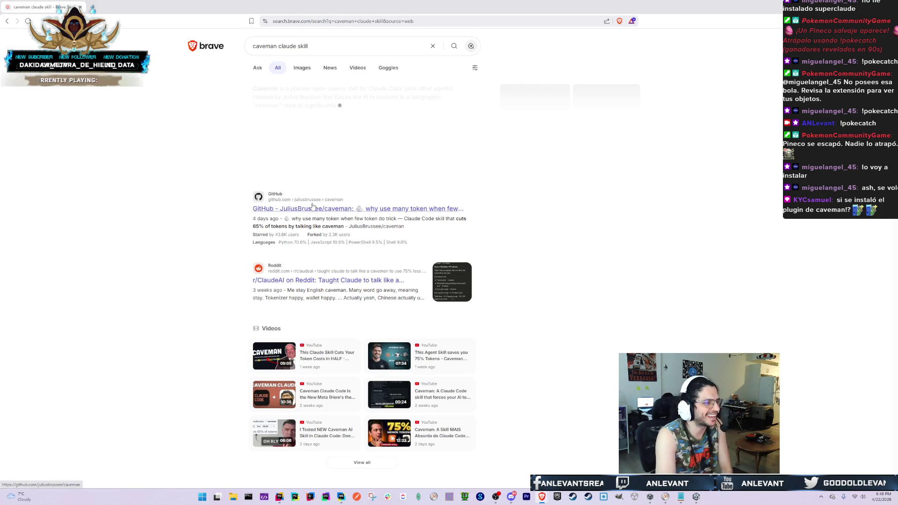
Expand the AI summary about Caveman and view the caveman image results in a new tab
click(365, 159)
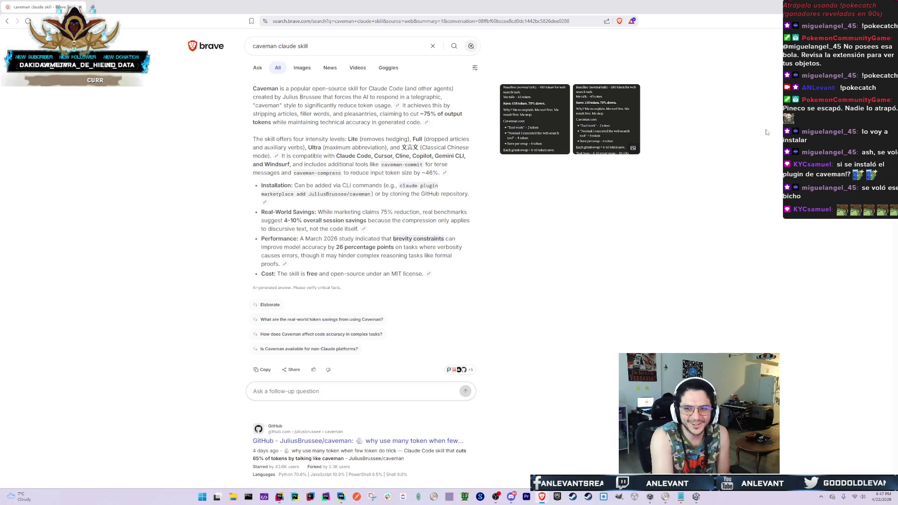
middle_click(608, 125)
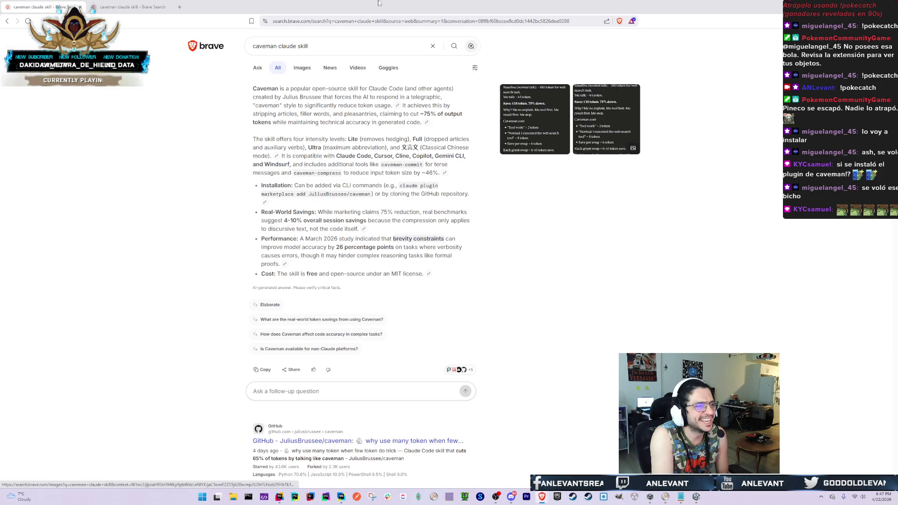
click(165, 4)
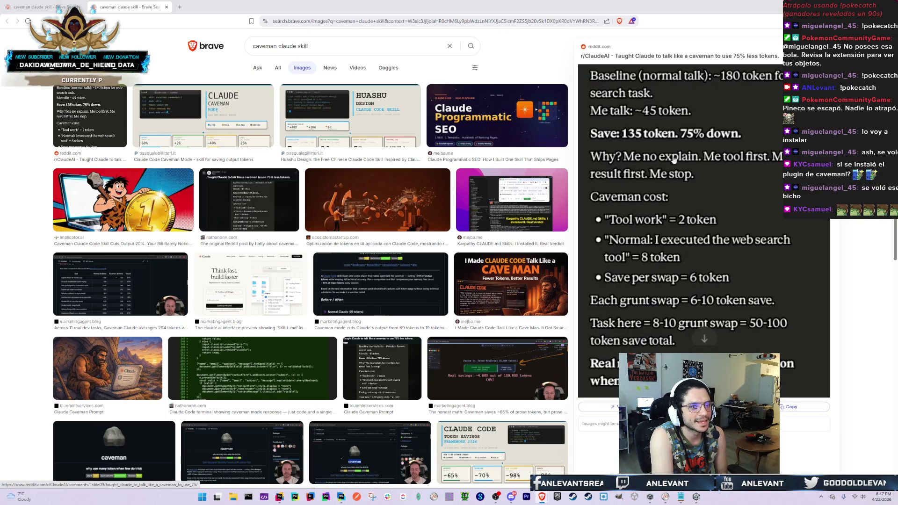
Open the r/ClaudeAI post 'Taught Claude to talk like a caveman' and enlarge its image
click(649, 58)
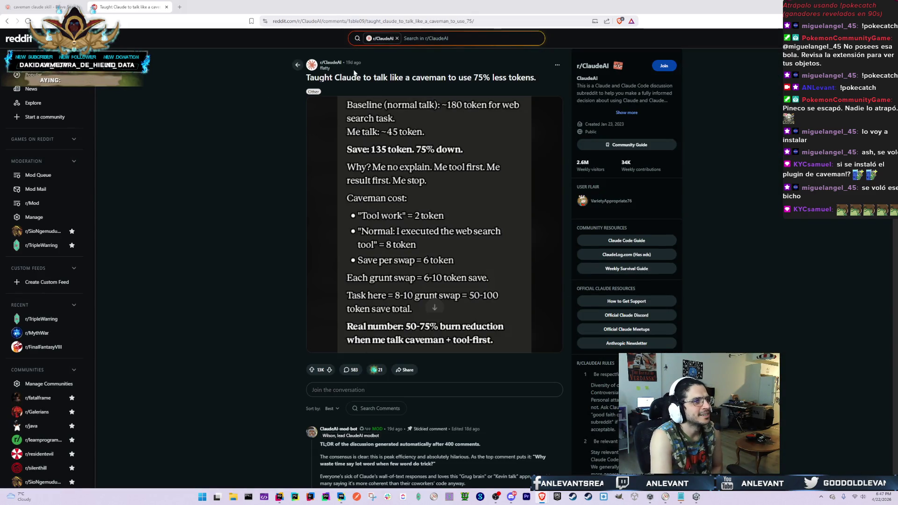
drag(324, 78, 539, 83)
click(541, 86)
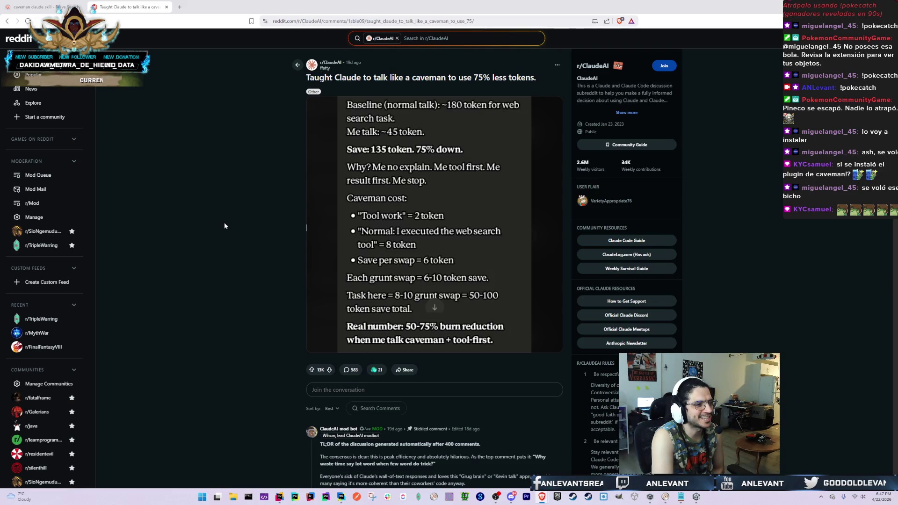
click(434, 243)
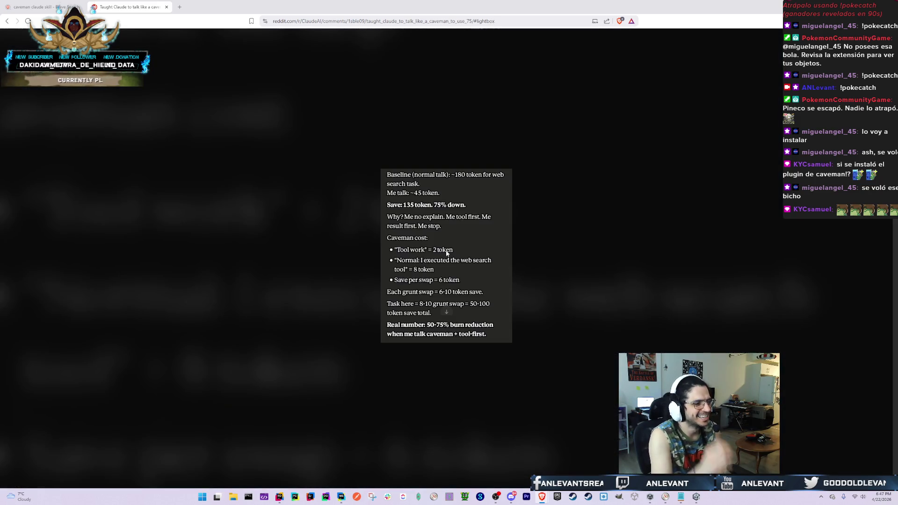